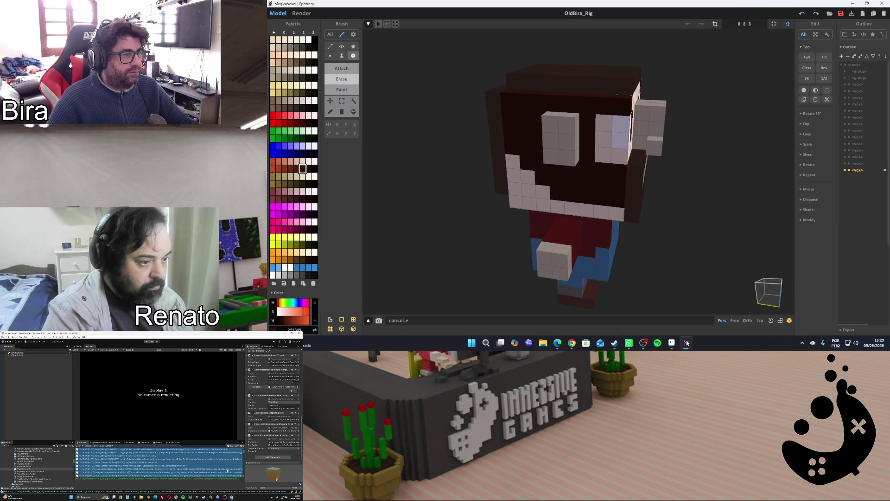
# Paint a dark vertical line beside the left eye, then check it against the MagicaVoxel face
pyautogui.click(671, 343)
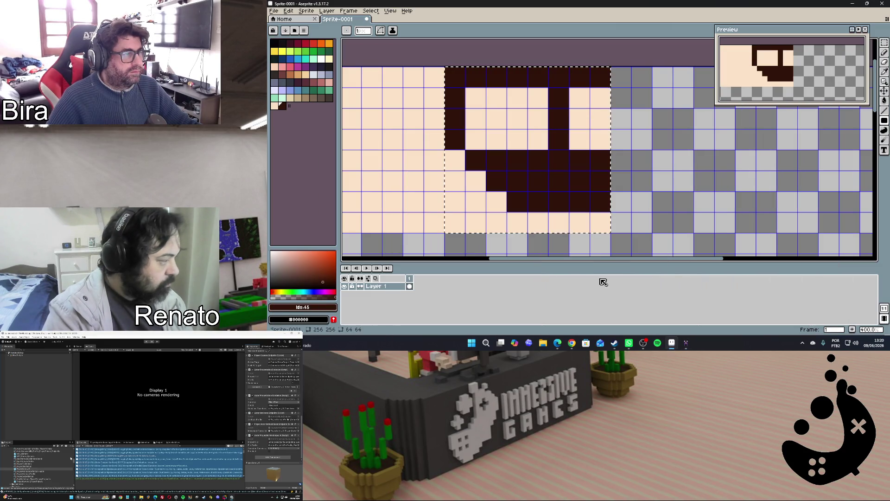
pyautogui.moveTo(495, 89)
pyautogui.mouseDown()
pyautogui.moveTo(496, 150)
pyautogui.moveTo(507, 150)
pyautogui.mouseUp()
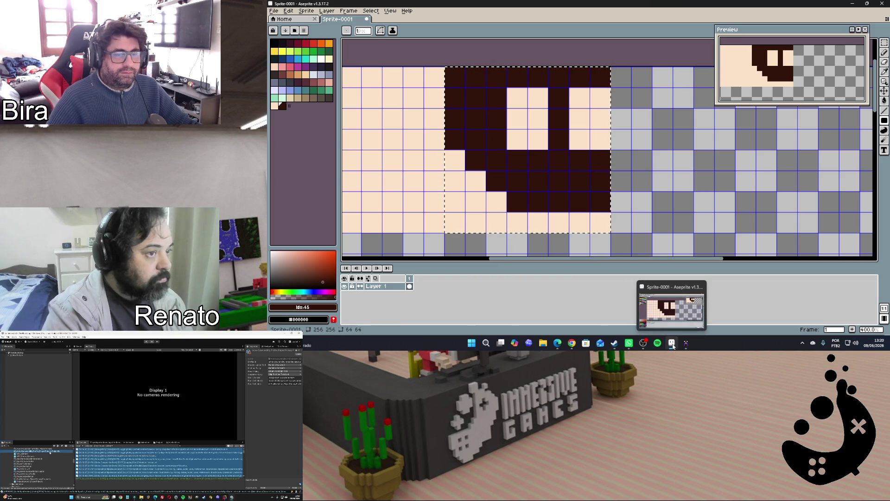
pyautogui.click(672, 345)
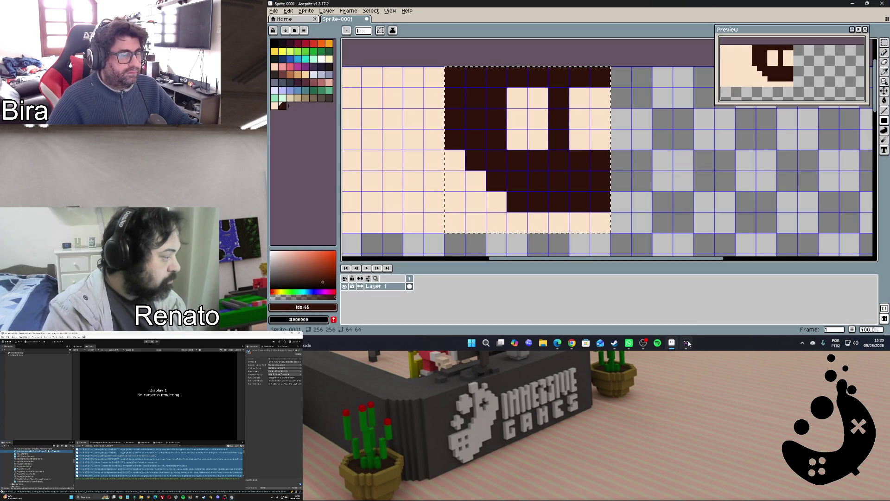
pyautogui.click(687, 344)
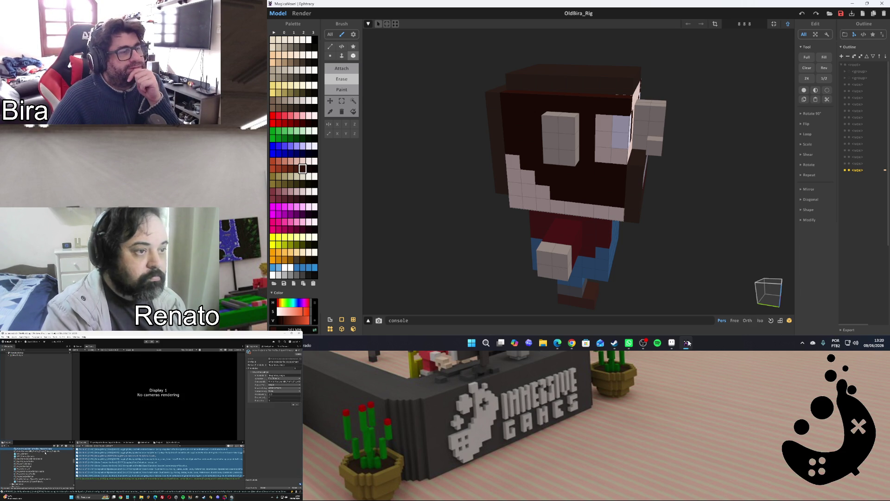
pyautogui.click(687, 344)
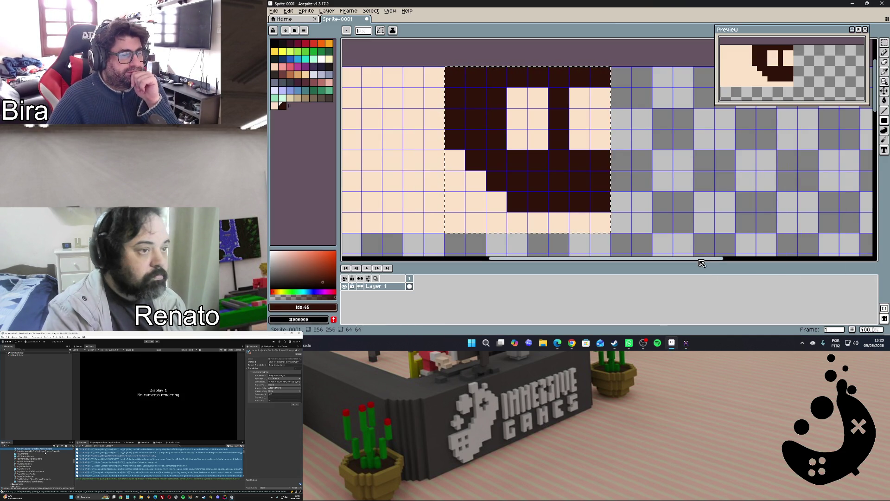
pyautogui.scroll(-1, 680, 165)
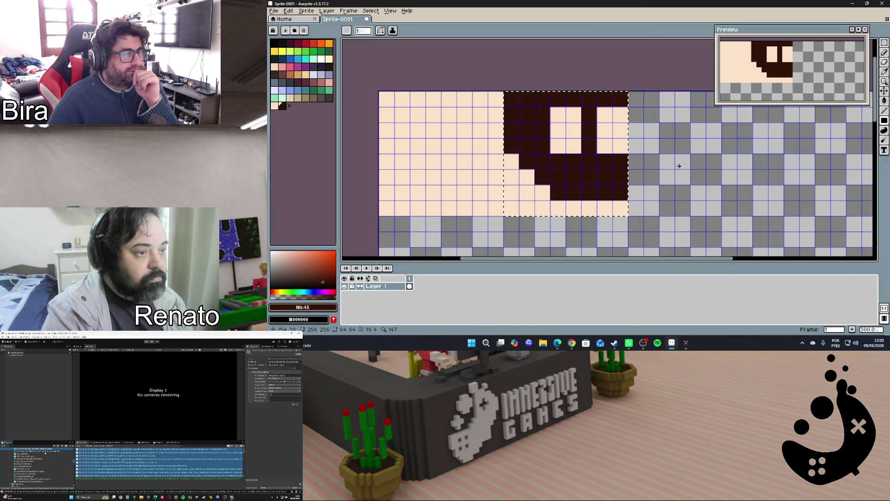
# Duplicate the selected half face, place the copy to its right and flip it horizontally for a symmetric face
pyautogui.press('v')
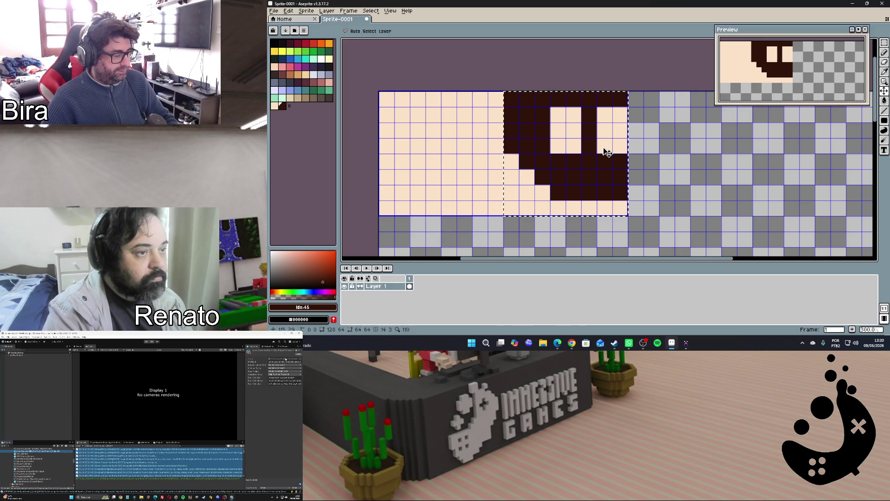
pyautogui.hotkey('ctrl', 'c')
pyautogui.hotkey('ctrl', 'v')
pyautogui.moveTo(582, 172); pyautogui.dragTo(709, 169)
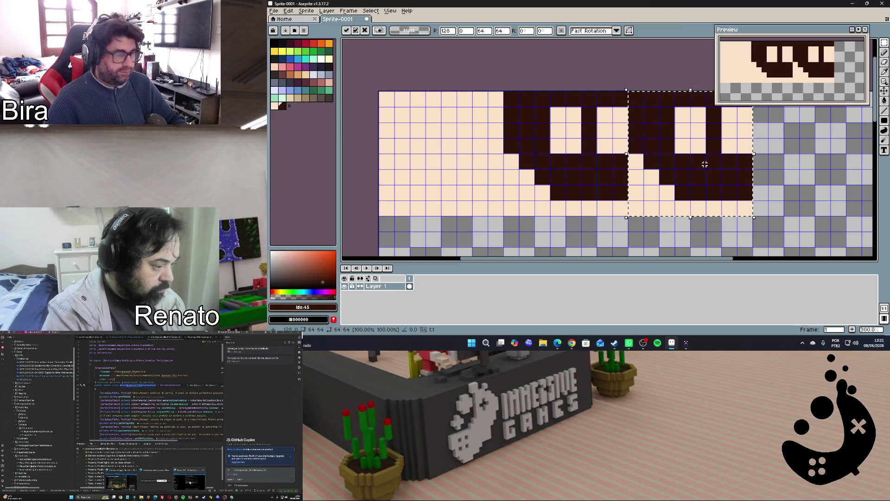
pyautogui.hotkey('shift', 'h')
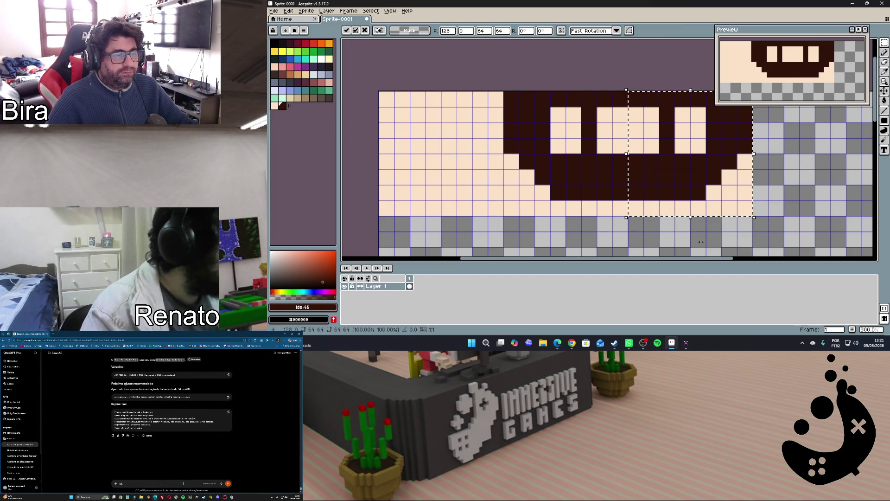
pyautogui.moveTo(699, 258); pyautogui.dragTo(803, 253)
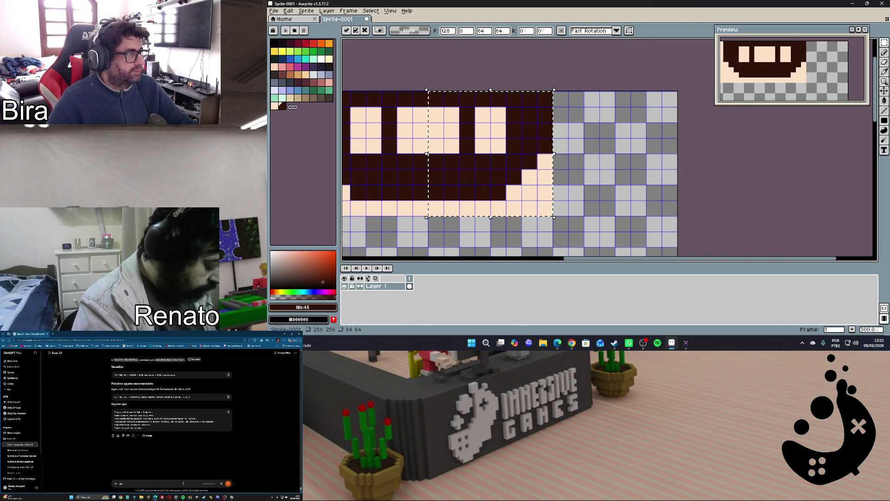
pyautogui.hotkey('ctrl', 'd')
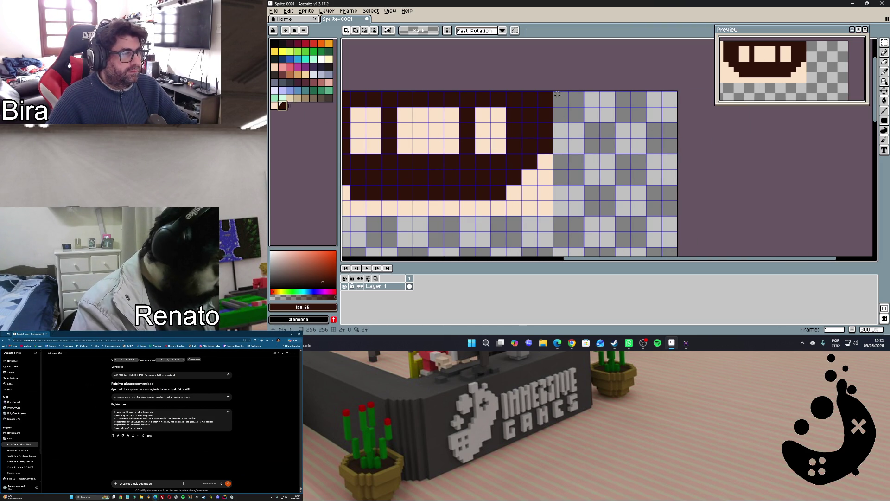
# Fill a dark hair-coloured rectangle to the right of the face
pyautogui.click(885, 131)
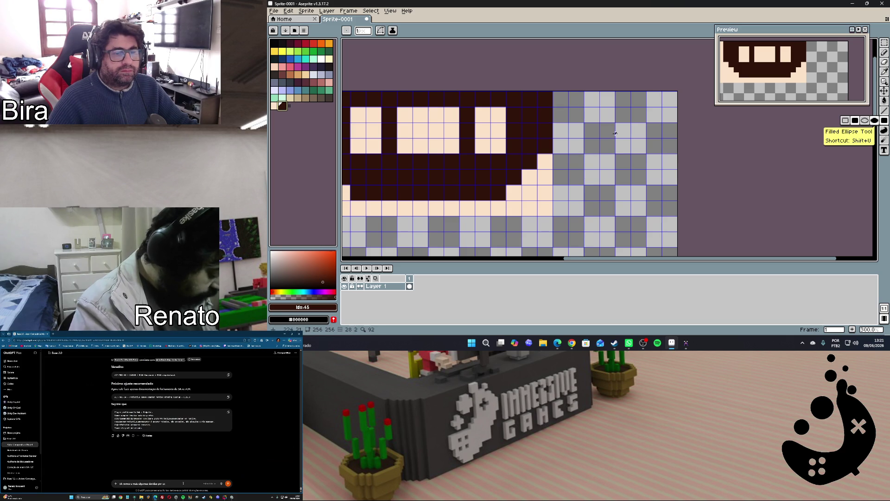
pyautogui.moveTo(552, 92); pyautogui.dragTo(677, 216)
pyautogui.scroll(3, 703, 205)
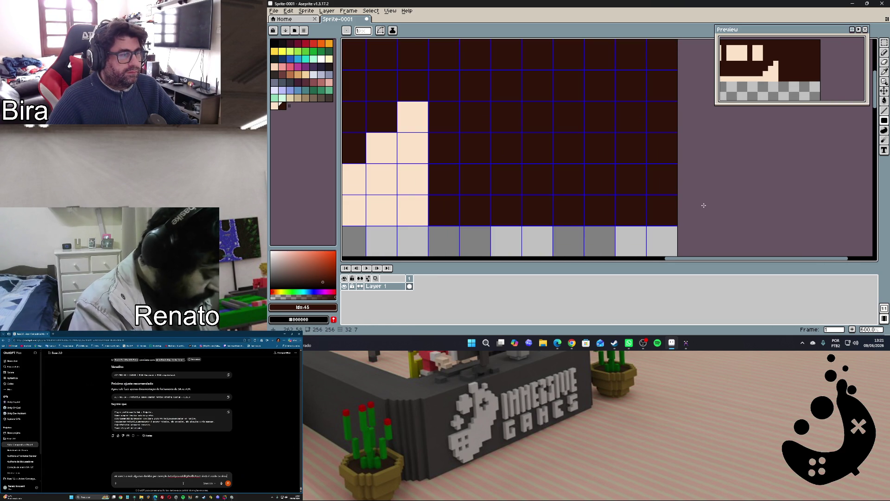
pyautogui.scroll(-3, 703, 205)
pyautogui.scroll(-2, 703, 205)
pyautogui.scroll(4, 704, 206)
pyautogui.scroll(-2, 703, 206)
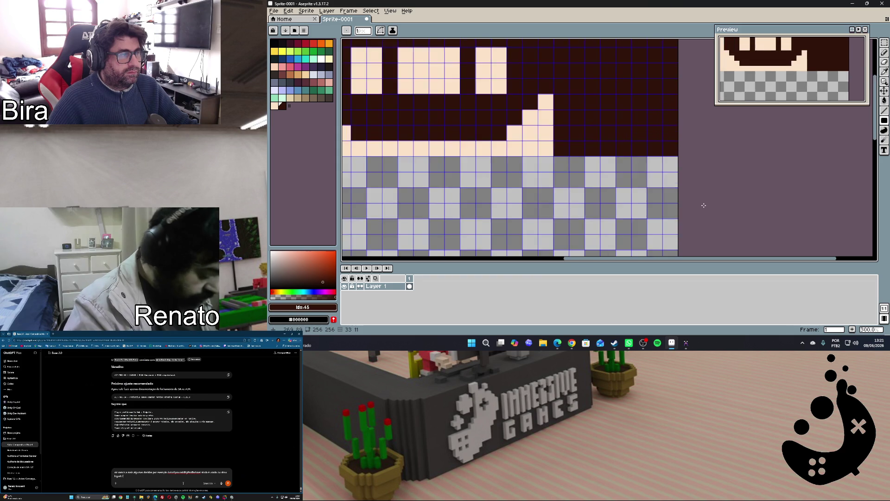
pyautogui.scroll(-1, 703, 205)
pyautogui.moveTo(722, 259)
pyautogui.mouseDown()
pyautogui.moveTo(648, 258)
pyautogui.moveTo(711, 260)
pyautogui.mouseUp()
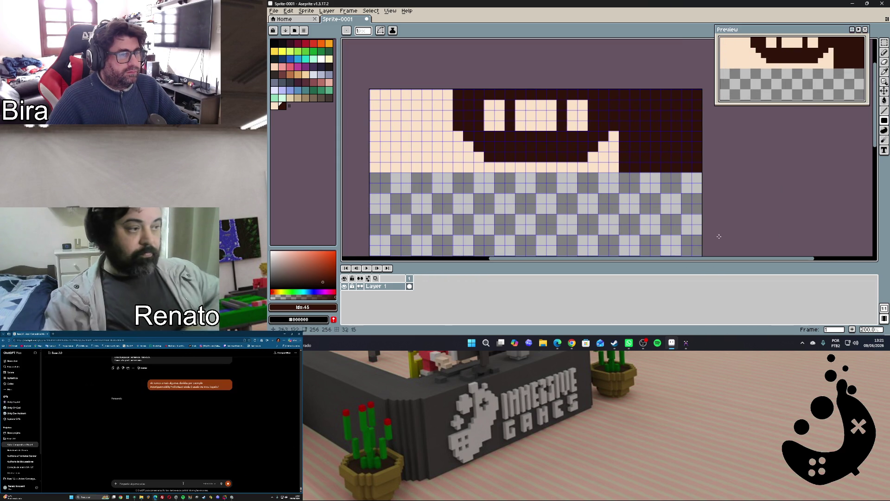
pyautogui.moveTo(876, 129)
pyautogui.mouseDown()
pyautogui.moveTo(876, 154)
pyautogui.moveTo(875, 145)
pyautogui.mouseUp()
pyautogui.moveTo(686, 343)
pyautogui.click(686, 310)
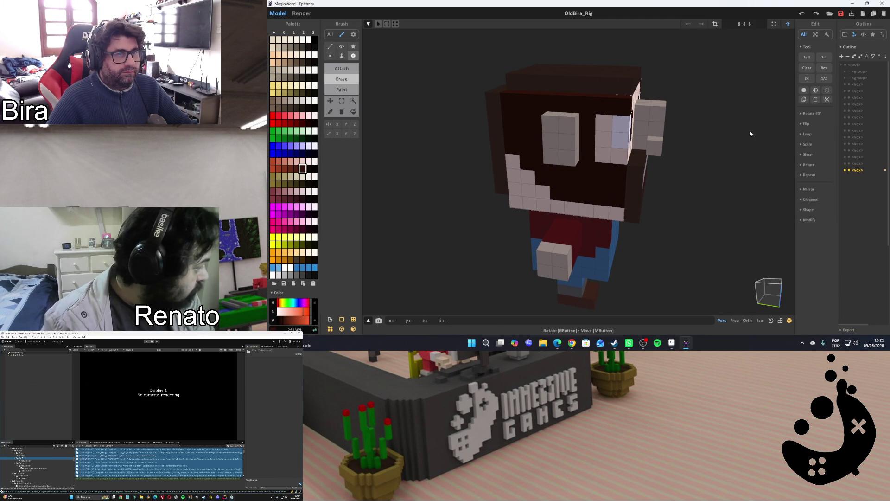
pyautogui.moveTo(739, 156)
pyautogui.mouseDown(button='right')
pyautogui.moveTo(662, 139)
pyautogui.moveTo(677, 131)
pyautogui.moveTo(702, 152)
pyautogui.moveTo(735, 145)
pyautogui.moveTo(697, 150)
pyautogui.moveTo(700, 127)
pyautogui.moveTo(658, 131)
pyautogui.moveTo(717, 139)
pyautogui.moveTo(705, 113)
pyautogui.moveTo(744, 109)
pyautogui.moveTo(700, 93)
pyautogui.moveTo(690, 98)
pyautogui.moveTo(719, 143)
pyautogui.moveTo(747, 143)
pyautogui.moveTo(739, 118)
pyautogui.moveTo(691, 143)
pyautogui.moveTo(740, 141)
pyautogui.moveTo(686, 143)
pyautogui.moveTo(658, 126)
pyautogui.moveTo(700, 95)
pyautogui.moveTo(726, 109)
pyautogui.moveTo(702, 98)
pyautogui.moveTo(691, 105)
pyautogui.moveTo(728, 131)
pyautogui.mouseUp(button='right')
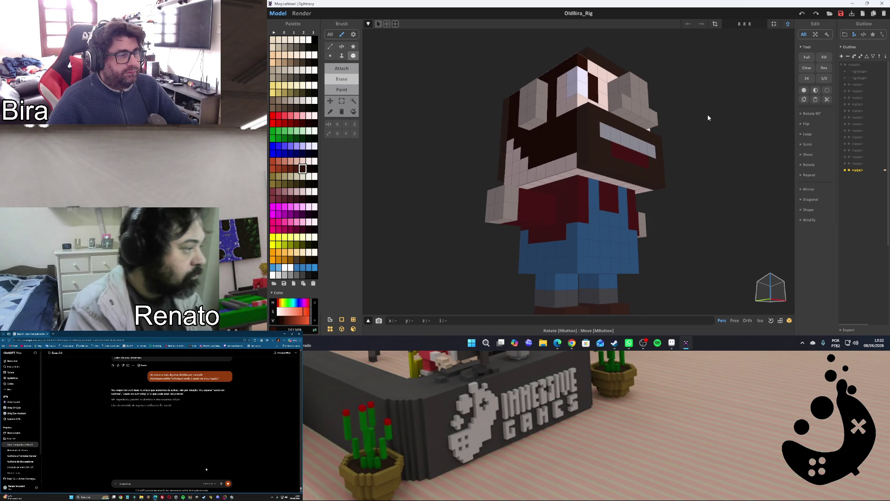
pyautogui.click(788, 24)
pyautogui.click(581, 209)
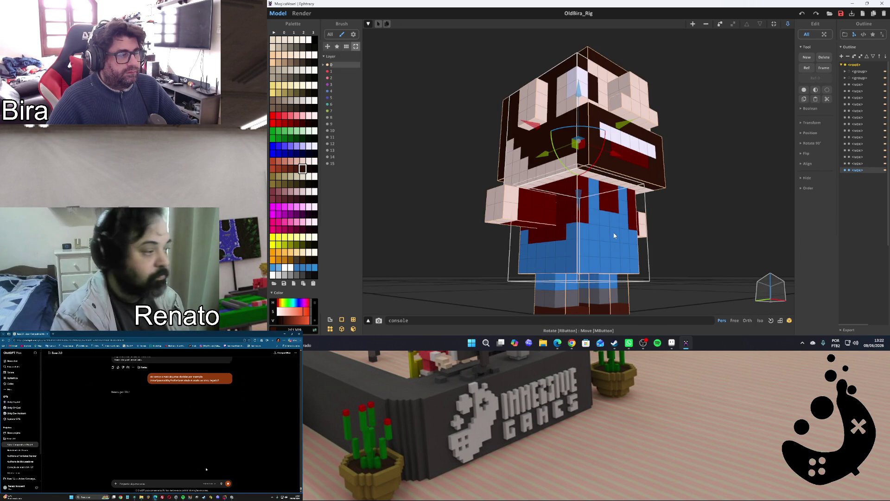
pyautogui.press('Tab')
pyautogui.moveTo(710, 127)
pyautogui.mouseDown(button='right')
pyautogui.moveTo(705, 143)
pyautogui.moveTo(675, 113)
pyautogui.moveTo(696, 125)
pyautogui.moveTo(663, 146)
pyautogui.moveTo(692, 151)
pyautogui.moveTo(684, 292)
pyautogui.mouseUp(button='right')
pyautogui.moveTo(732, 175); pyautogui.dragTo(730, 179, button='right')
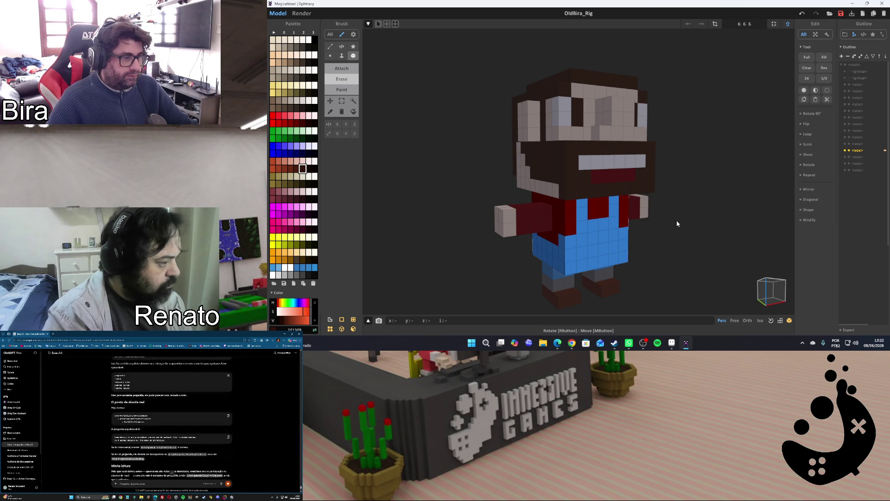
pyautogui.moveTo(676, 240)
pyautogui.mouseDown(button='right')
pyautogui.moveTo(669, 218)
pyautogui.moveTo(673, 259)
pyautogui.moveTo(676, 242)
pyautogui.mouseUp(button='right')
pyautogui.moveTo(671, 203)
pyautogui.mouseDown(button='right')
pyautogui.moveTo(672, 123)
pyautogui.moveTo(672, 183)
pyautogui.moveTo(682, 185)
pyautogui.moveTo(669, 181)
pyautogui.mouseUp(button='right')
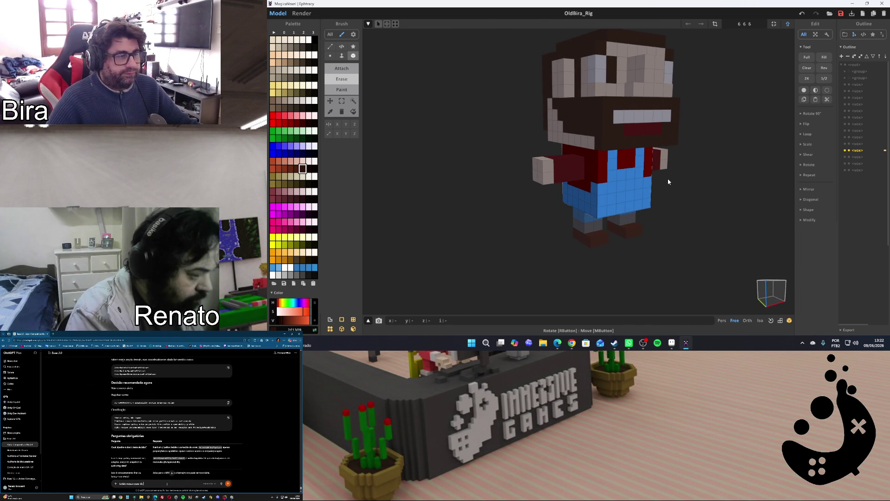
pyautogui.moveTo(661, 188)
pyautogui.mouseDown(button='right')
pyautogui.moveTo(753, 188)
pyautogui.moveTo(594, 197)
pyautogui.moveTo(659, 187)
pyautogui.mouseUp(button='right')
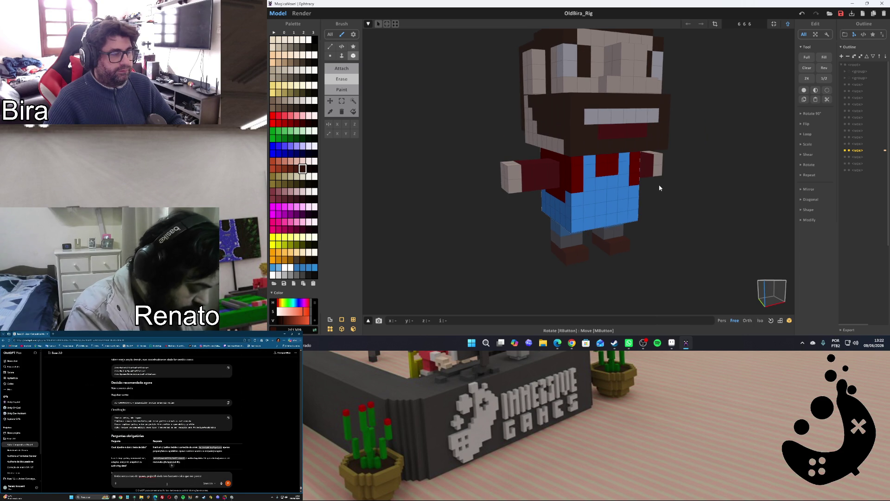
pyautogui.click(672, 342)
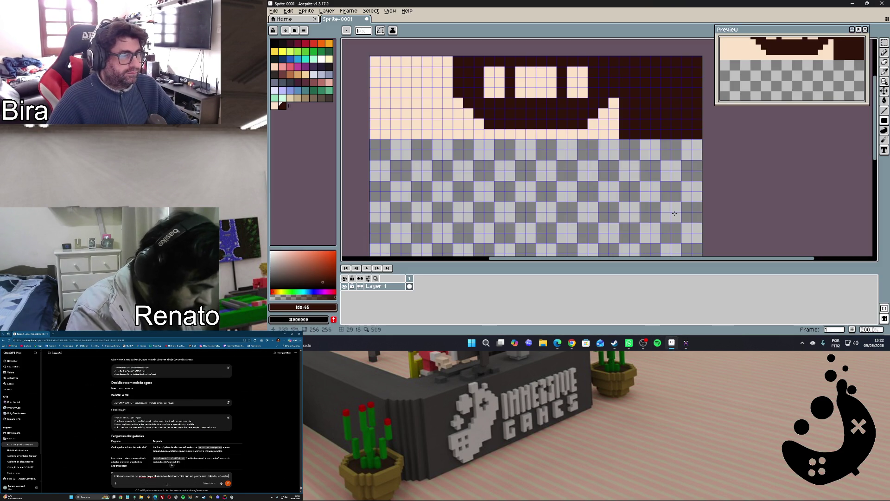
pyautogui.moveTo(877, 139); pyautogui.dragTo(877, 162)
# Marquee a rectangular block of the empty area below the face, then switch to the MagicaVoxel model
pyautogui.click(884, 43)
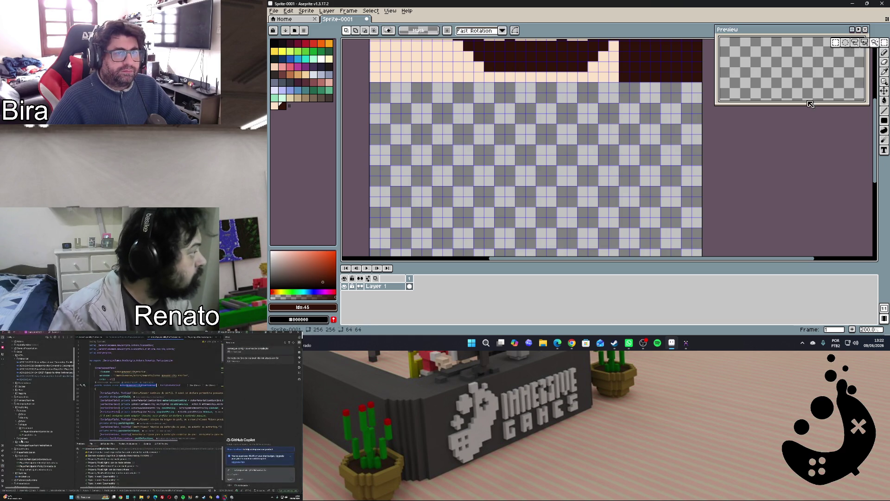
pyautogui.scroll(1, 380, 73)
pyautogui.scroll(1, 380, 73)
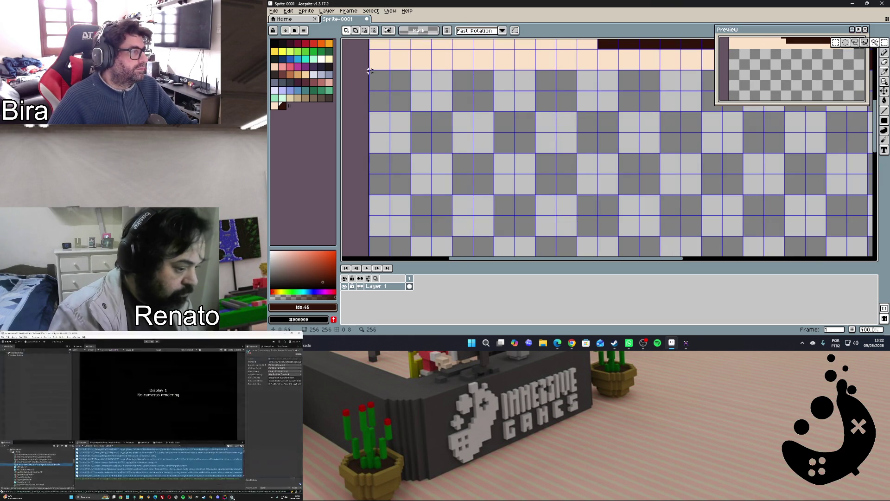
pyautogui.moveTo(373, 72); pyautogui.dragTo(399, 86)
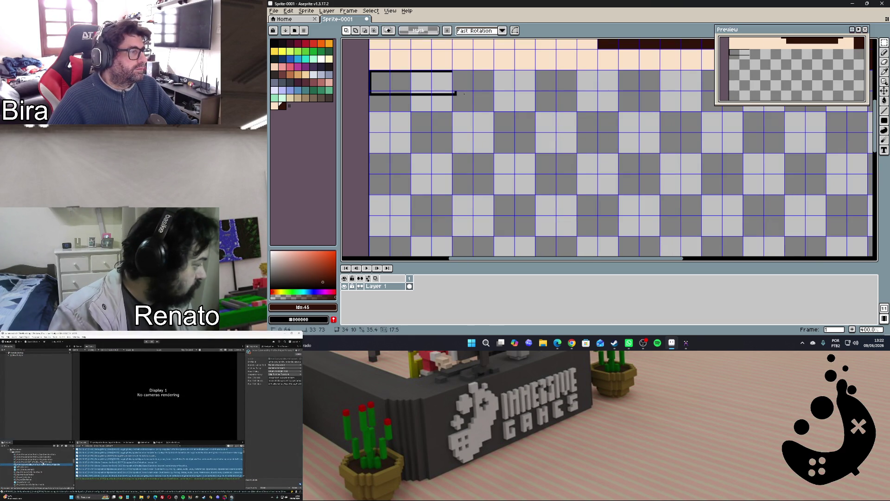
pyautogui.moveTo(470, 95); pyautogui.dragTo(469, 89)
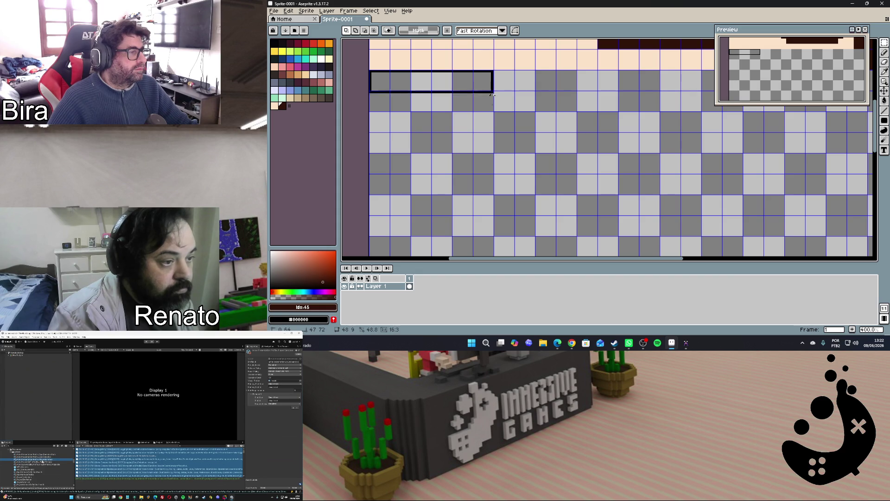
pyautogui.moveTo(492, 90); pyautogui.dragTo(493, 175)
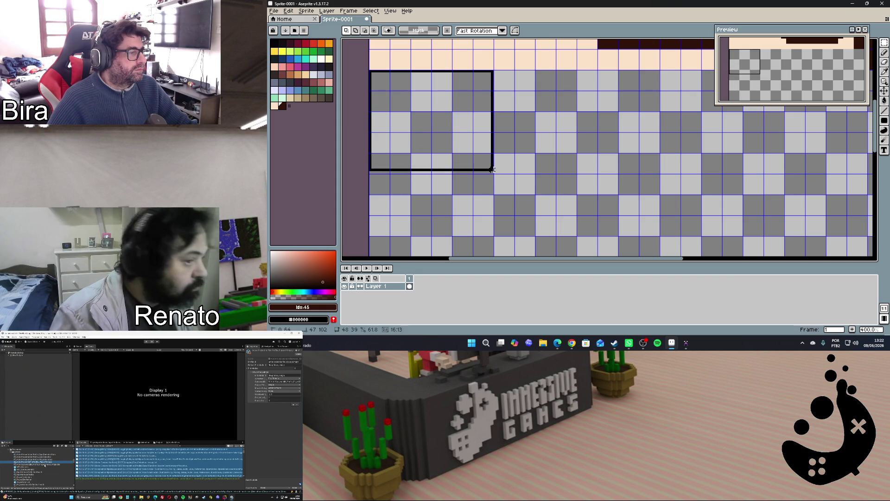
pyautogui.moveTo(493, 175); pyautogui.dragTo(495, 196)
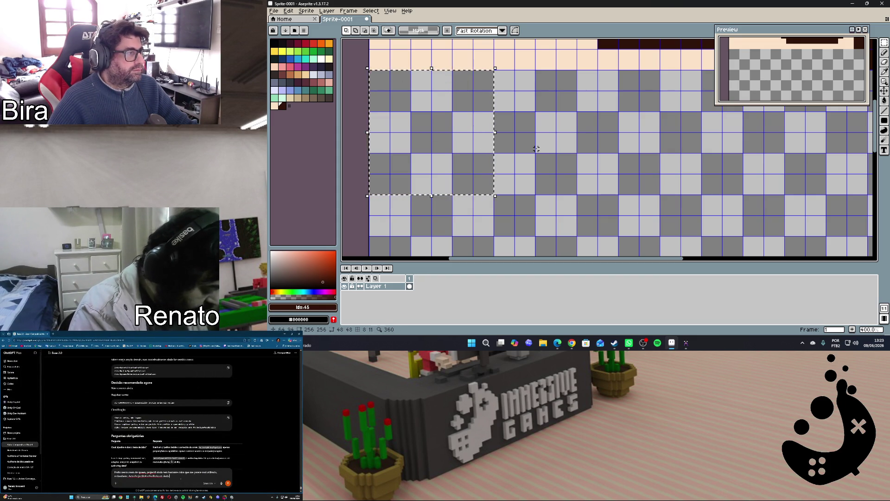
pyautogui.click(686, 345)
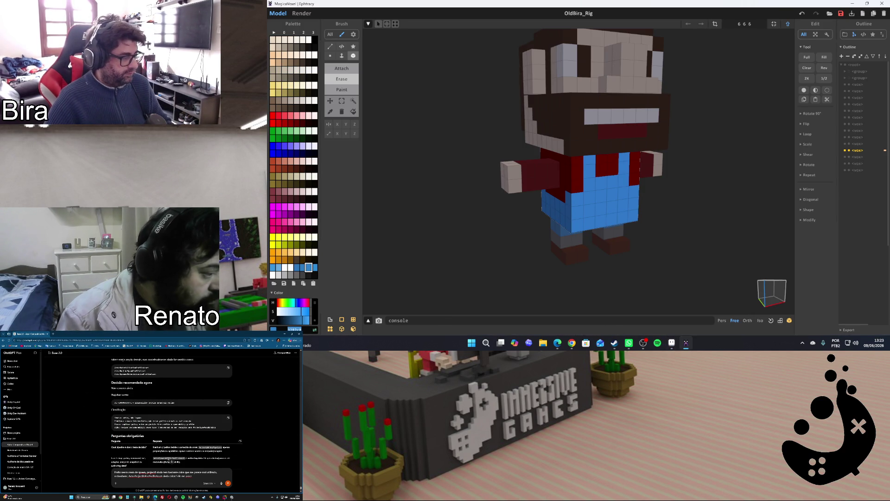
# Set the drawing colour to the palette blue for the overalls
pyautogui.click(671, 343)
pyautogui.click(308, 306)
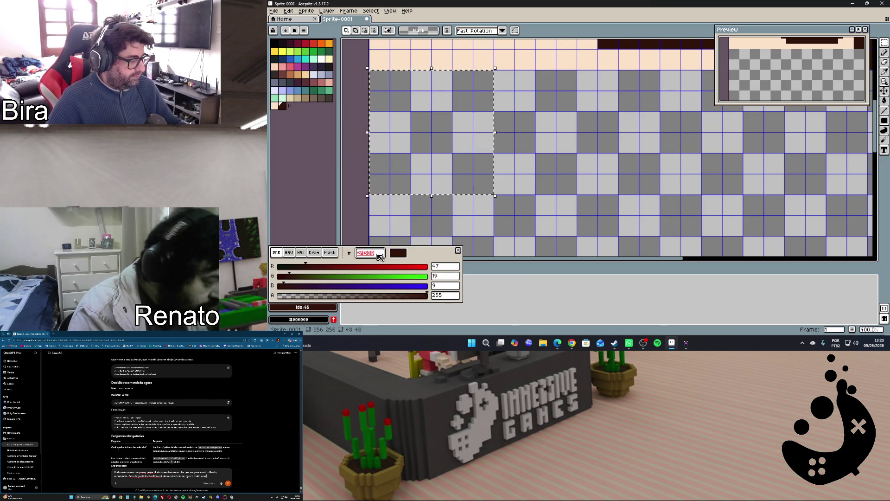
pyautogui.write('3292c8')
pyautogui.press('Return')
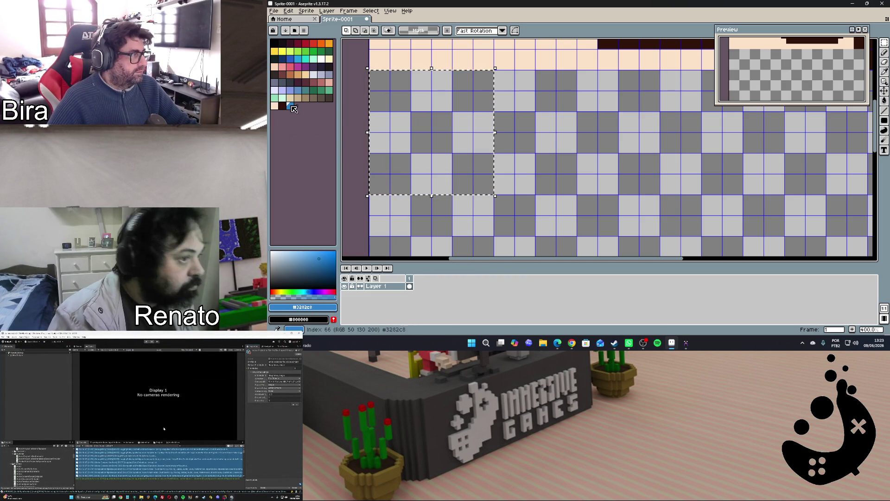
pyautogui.click(291, 106)
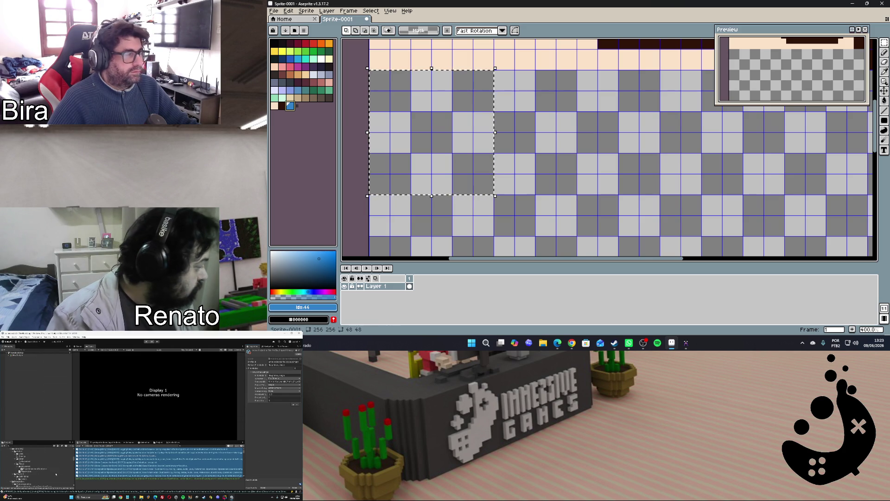
# Fill the selected block under the peach strip solid blue and compare with the voxel character
pyautogui.click(884, 123)
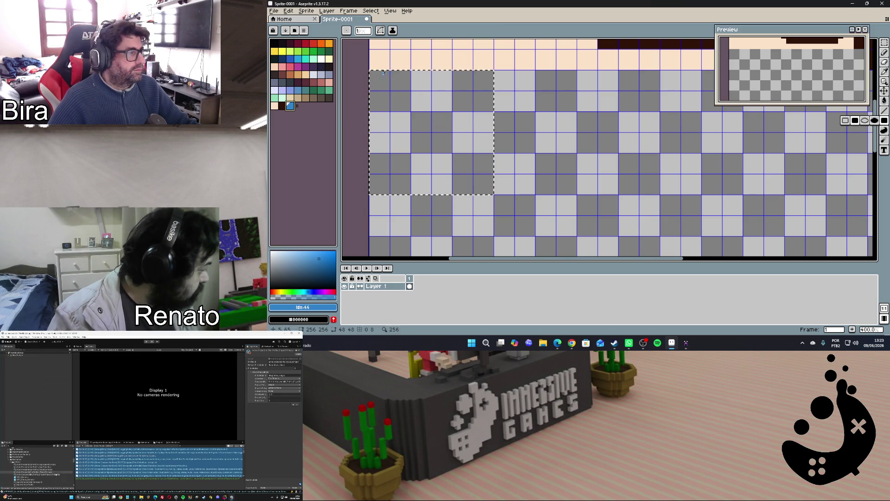
pyautogui.scroll(1, 375, 80)
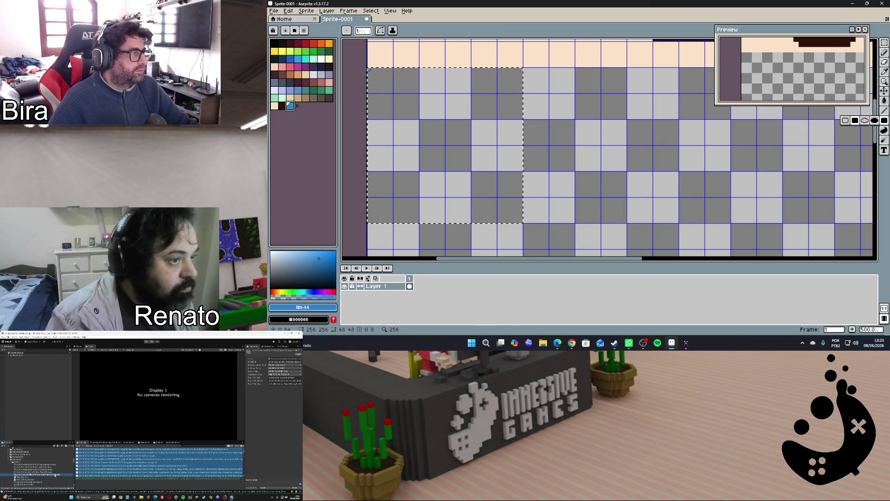
pyautogui.moveTo(369, 69); pyautogui.dragTo(523, 222)
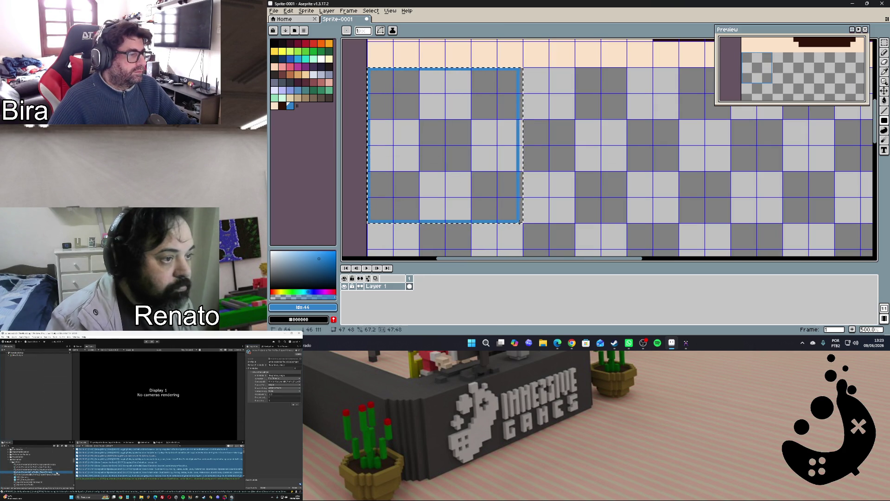
pyautogui.press('f')
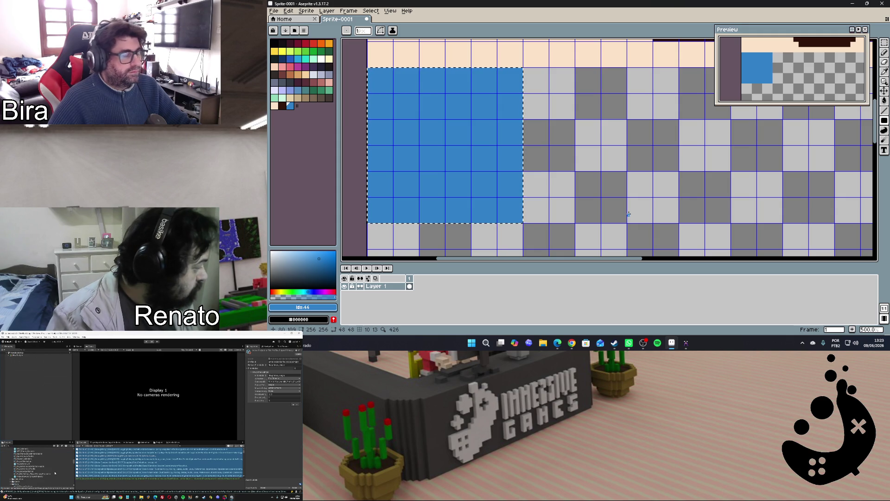
pyautogui.click(686, 344)
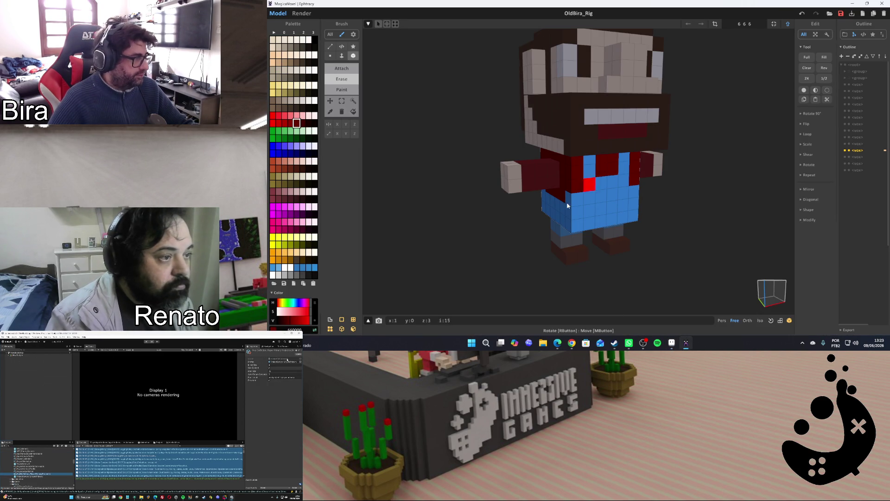
# Set the drawing colour to dark red (hex 660000), checking the MagicaVoxel character
pyautogui.click(295, 330)
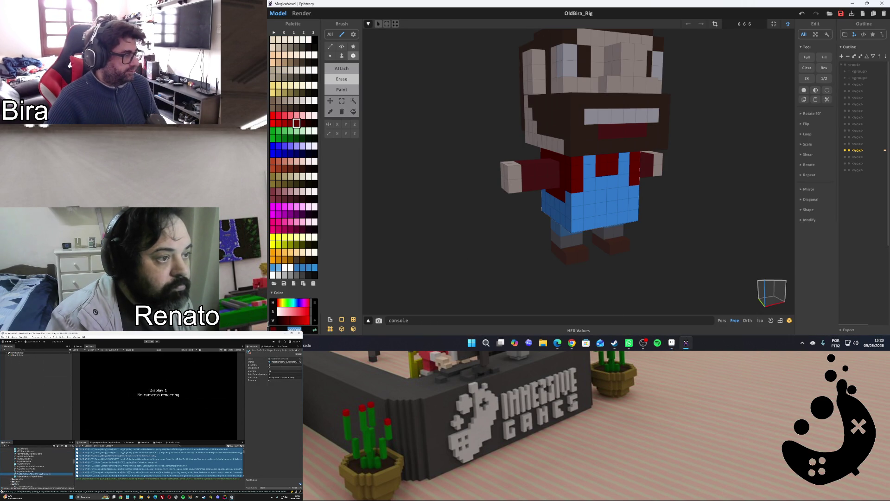
pyautogui.click(671, 342)
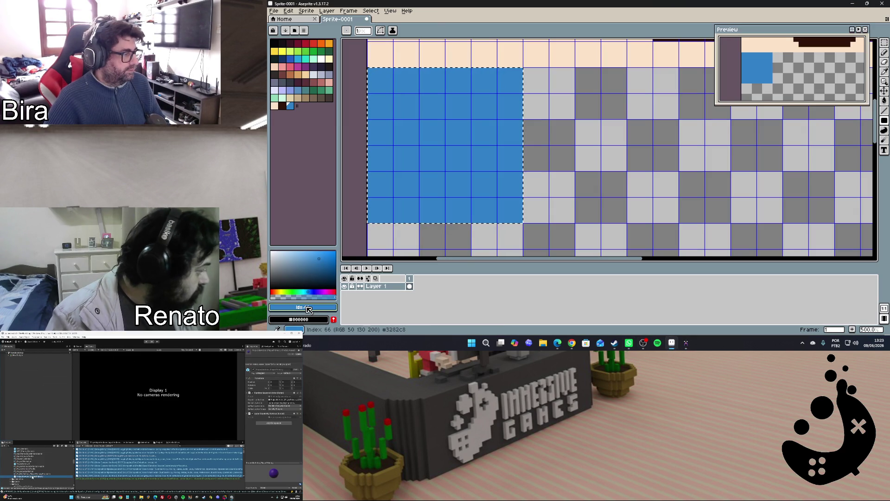
pyautogui.click(325, 307)
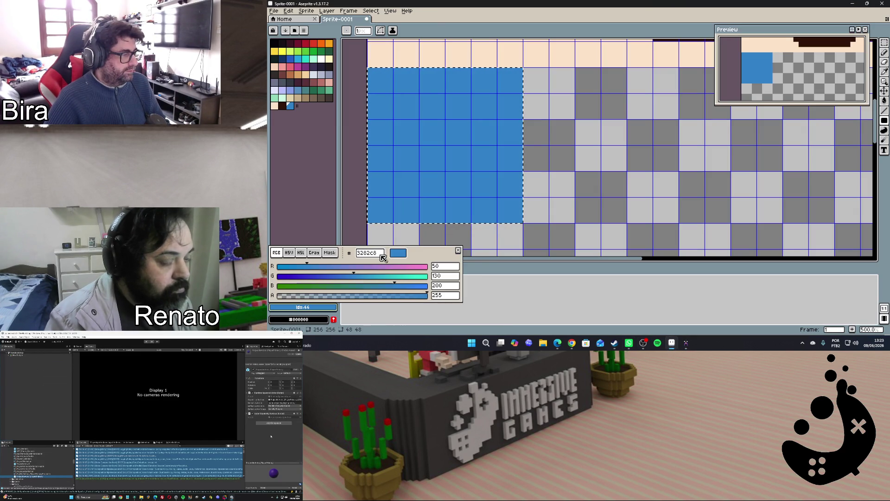
pyautogui.write('660000')
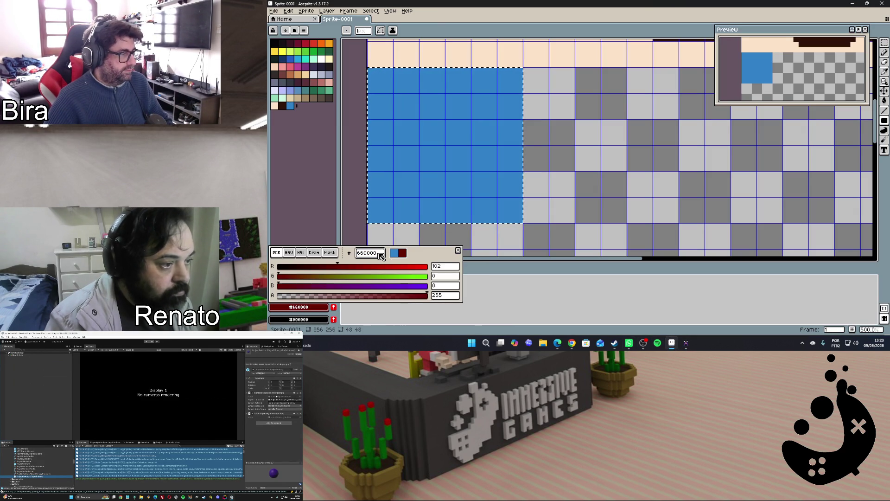
pyautogui.press('Return')
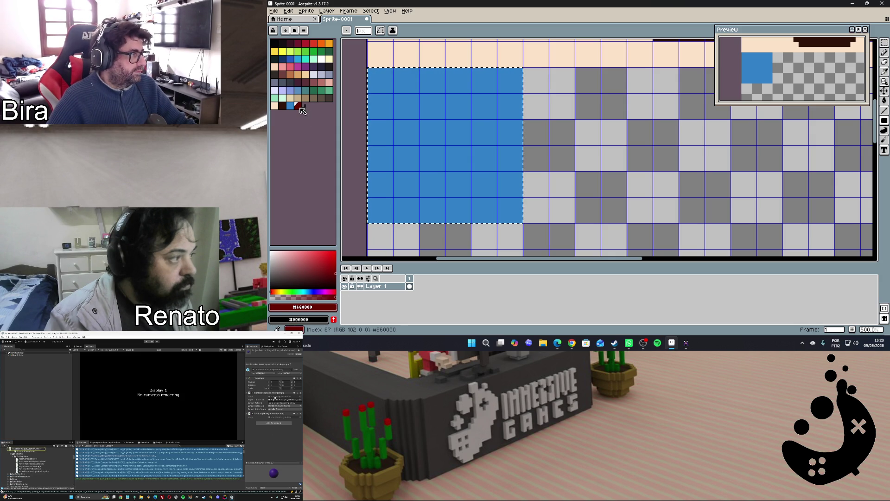
pyautogui.moveTo(885, 120)
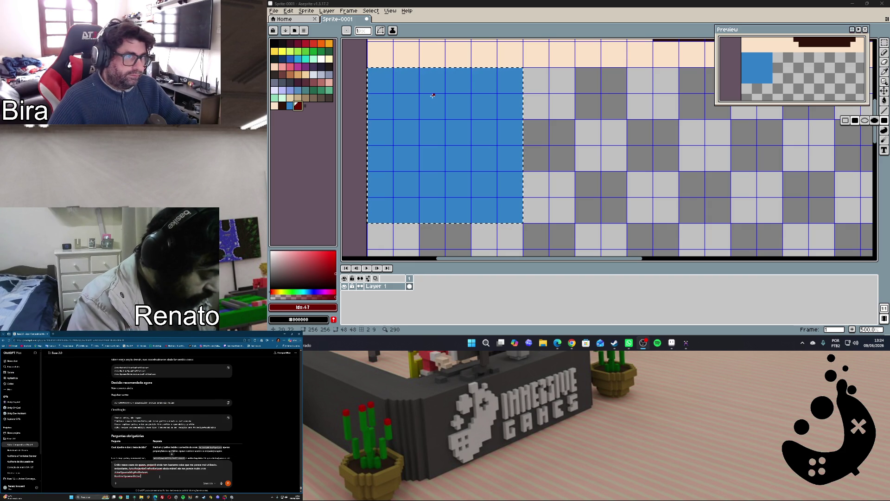
pyautogui.click(686, 344)
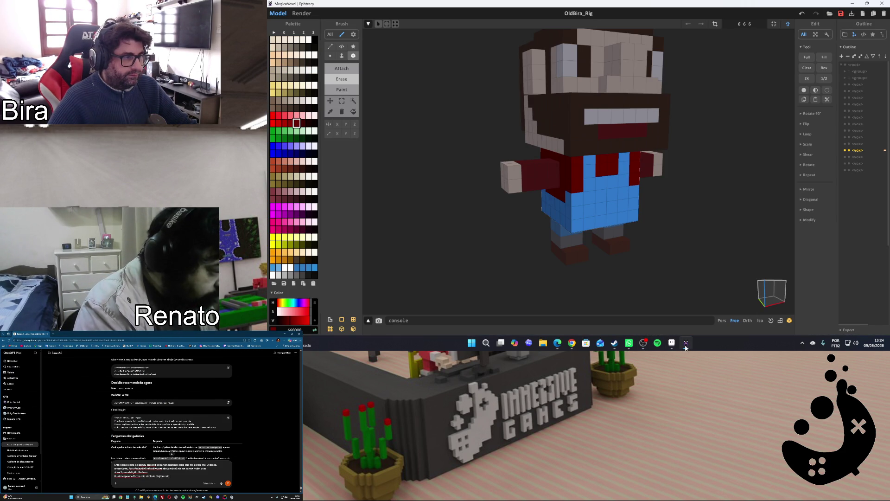
pyautogui.click(685, 344)
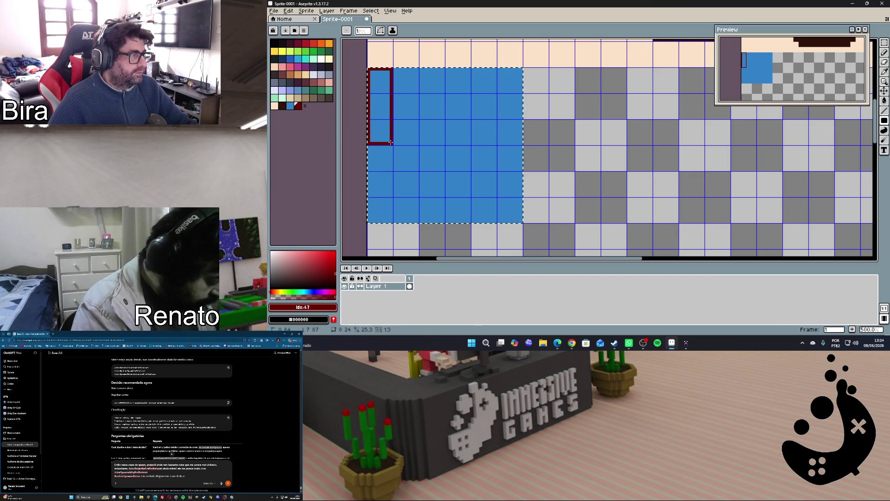
# Paint dark red straps down both edges of the blue block and a dark red patch at its top centre
pyautogui.moveTo(392, 143); pyautogui.dragTo(392, 144)
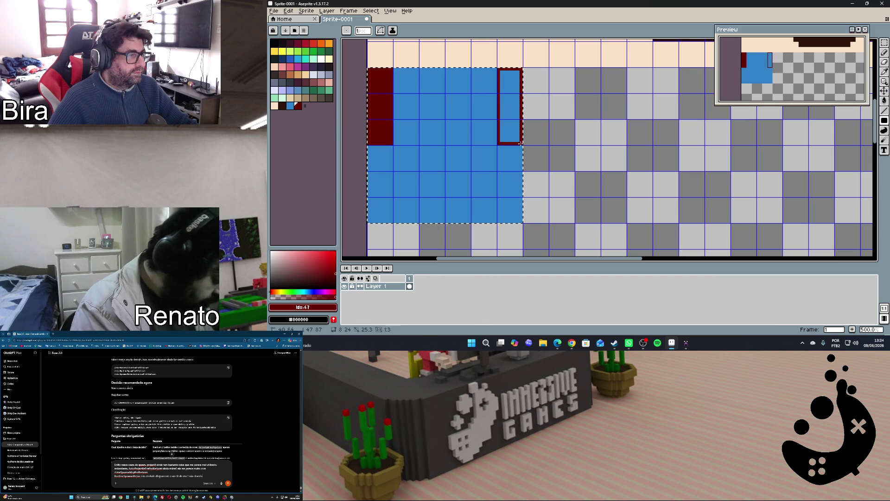
pyautogui.moveTo(521, 143); pyautogui.dragTo(521, 144)
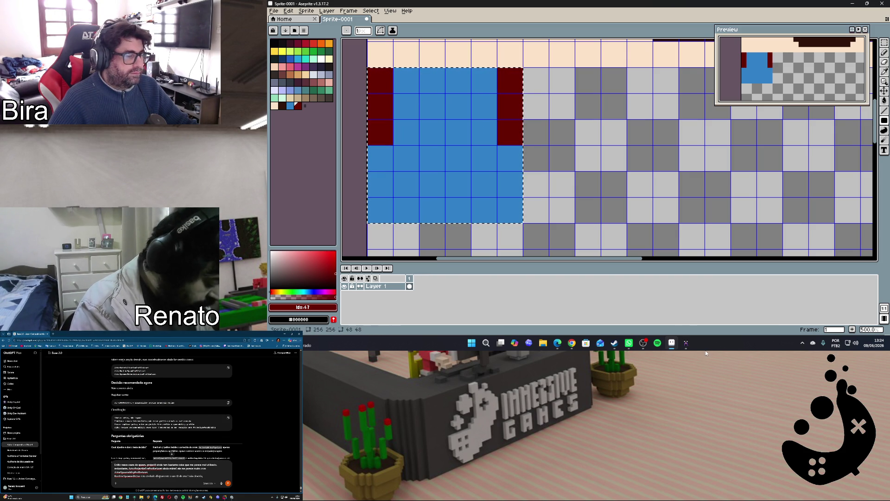
pyautogui.click(686, 343)
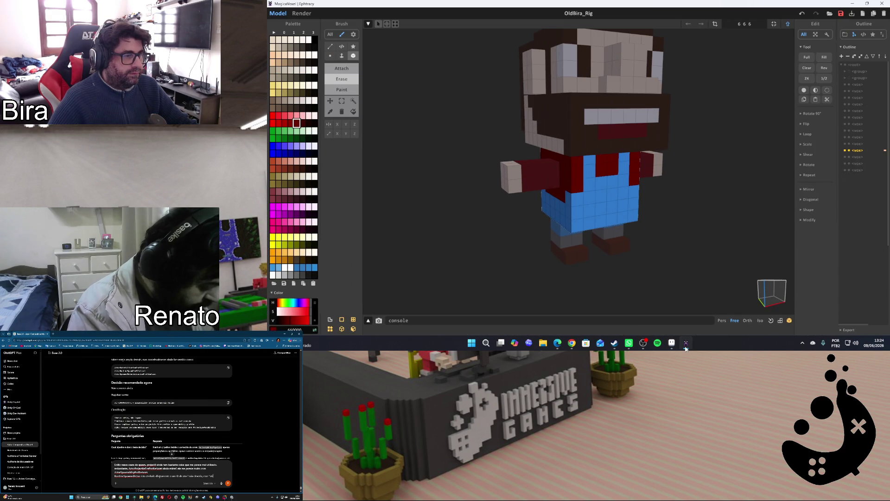
pyautogui.click(685, 345)
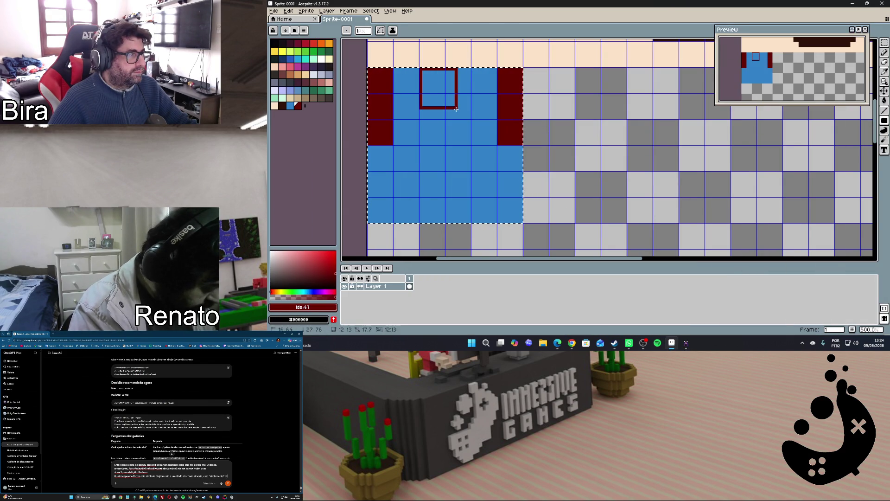
pyautogui.moveTo(469, 115); pyautogui.dragTo(471, 117)
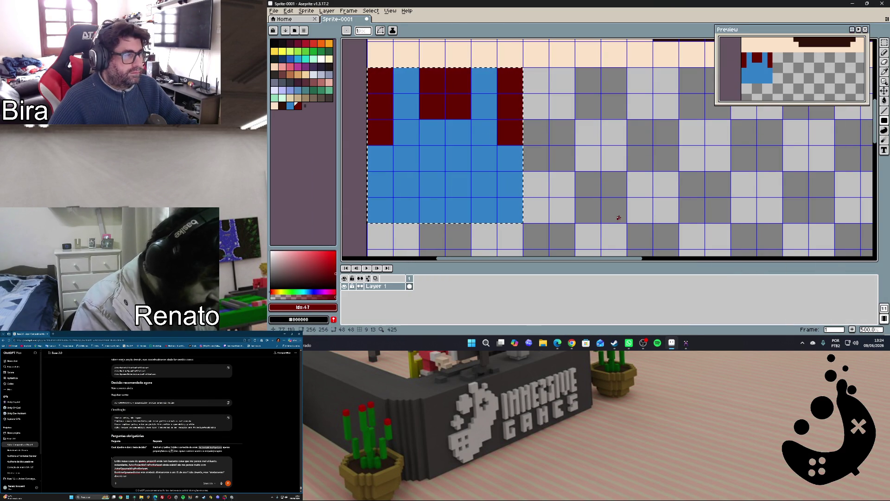
# Flip between MagicaVoxel and Aseprite to compare the straps with the character's shirt
pyautogui.click(672, 344)
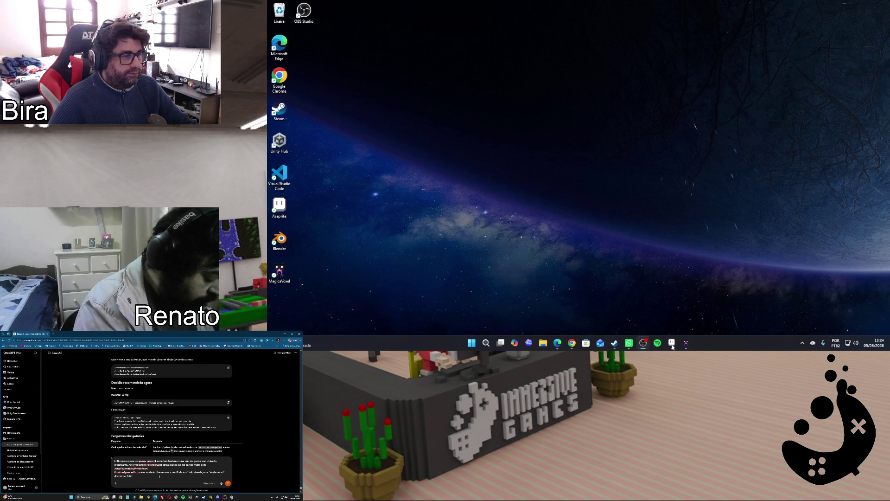
pyautogui.click(686, 344)
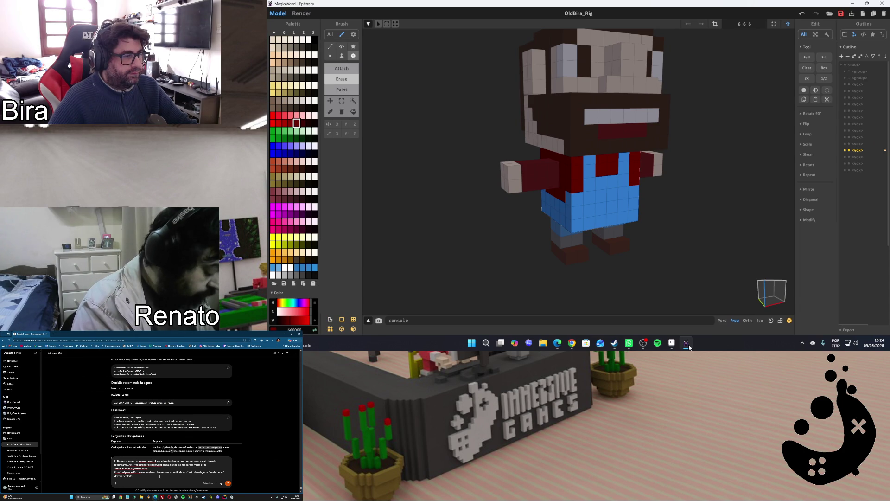
pyautogui.click(687, 343)
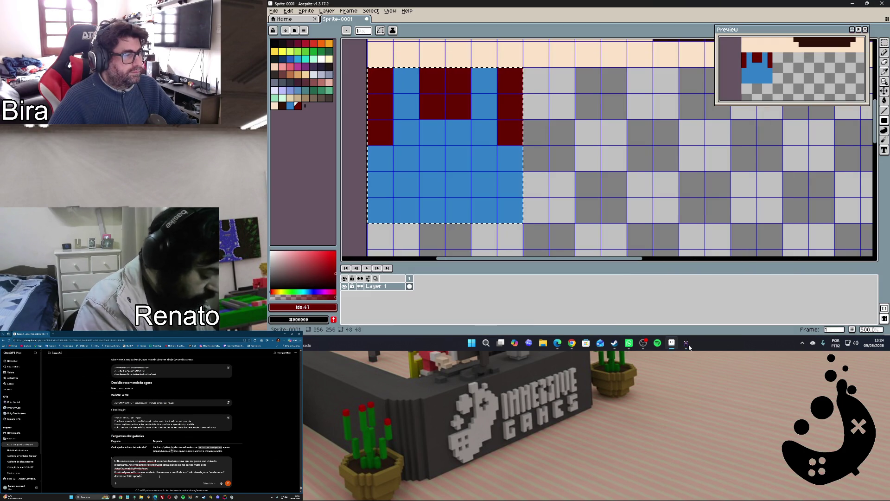
pyautogui.click(687, 344)
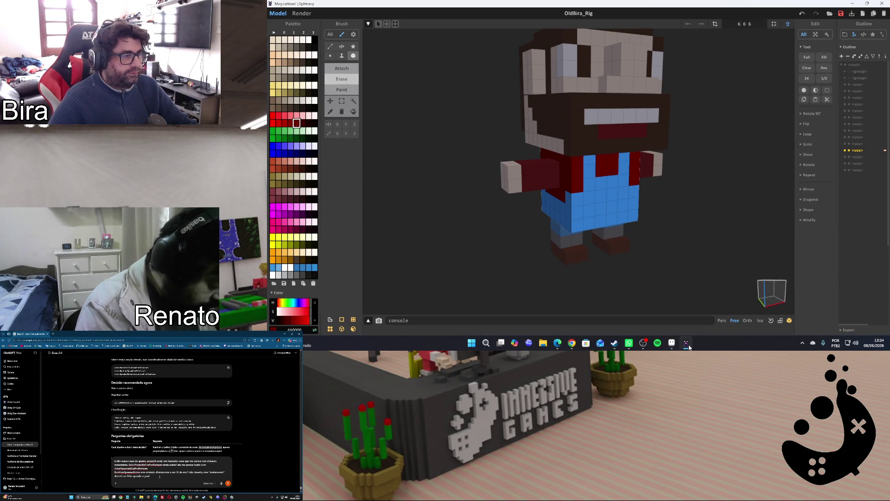
pyautogui.click(688, 344)
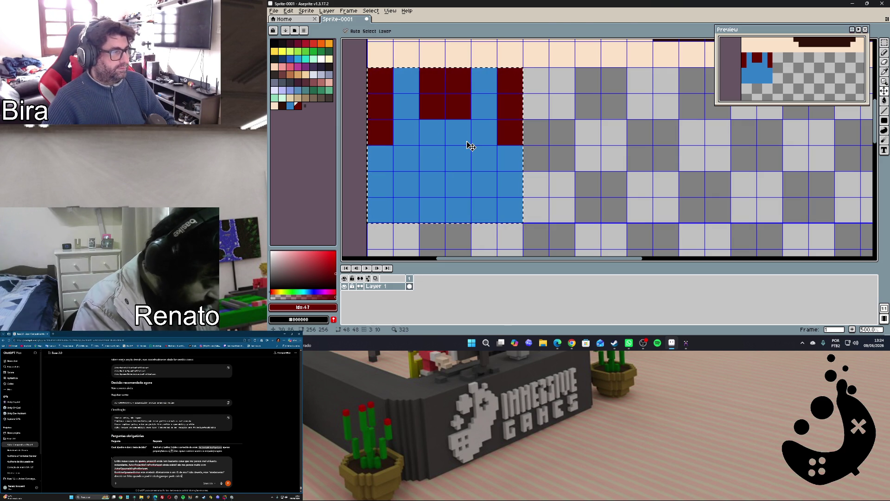
# Place a copy of the blue-and-red overalls block to its right
pyautogui.click(470, 146)
pyautogui.keyDown('ctrl'); pyautogui.moveTo(470, 146); pyautogui.dragTo(615, 164); pyautogui.keyUp('ctrl')
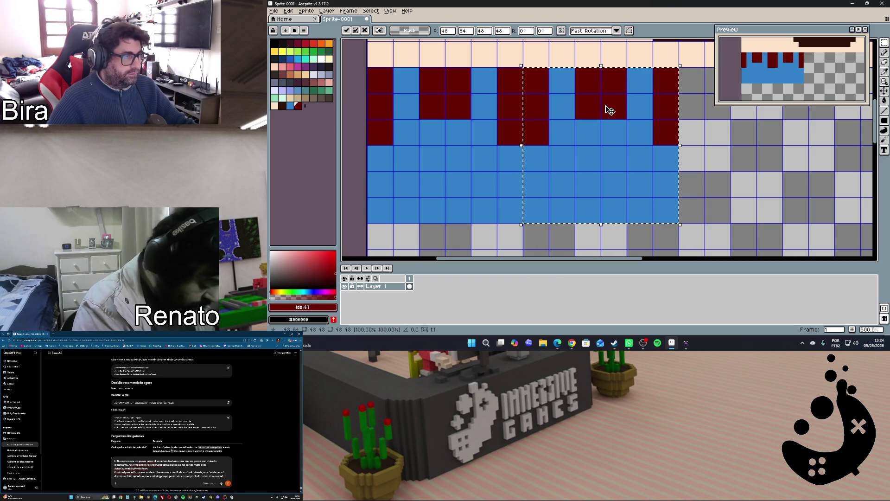
pyautogui.press('u')
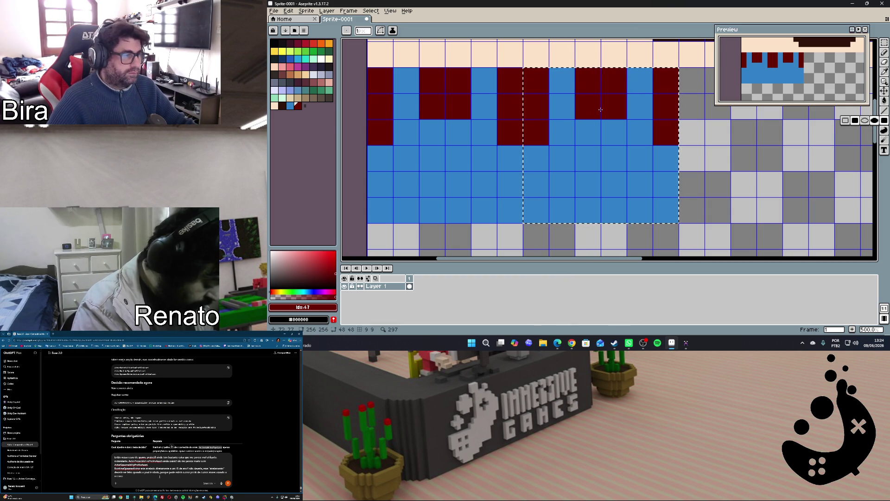
# Paint the copy's upper rows solid dark red with the eyedropped strap colour, then check MagicaVoxel
pyautogui.keyDown('alt'); pyautogui.click(604, 102); pyautogui.keyUp('alt')
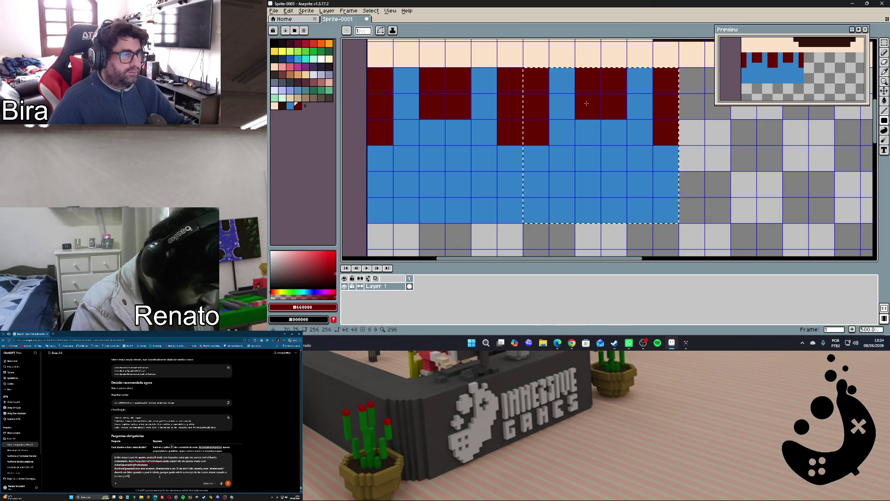
pyautogui.moveTo(550, 89); pyautogui.dragTo(654, 144)
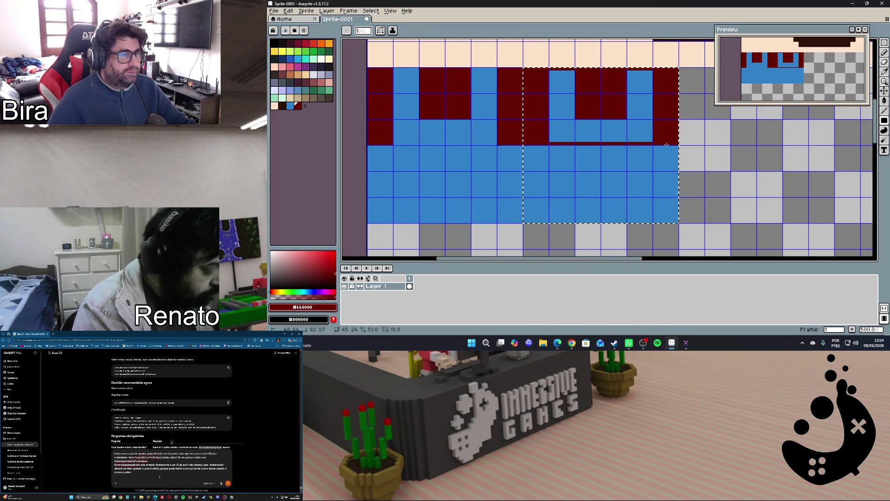
pyautogui.click(676, 142)
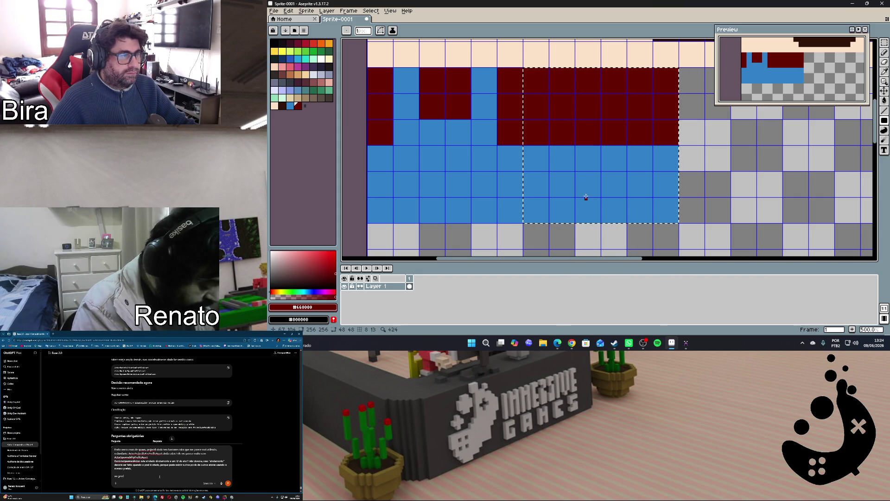
pyautogui.moveTo(549, 147); pyautogui.dragTo(651, 170)
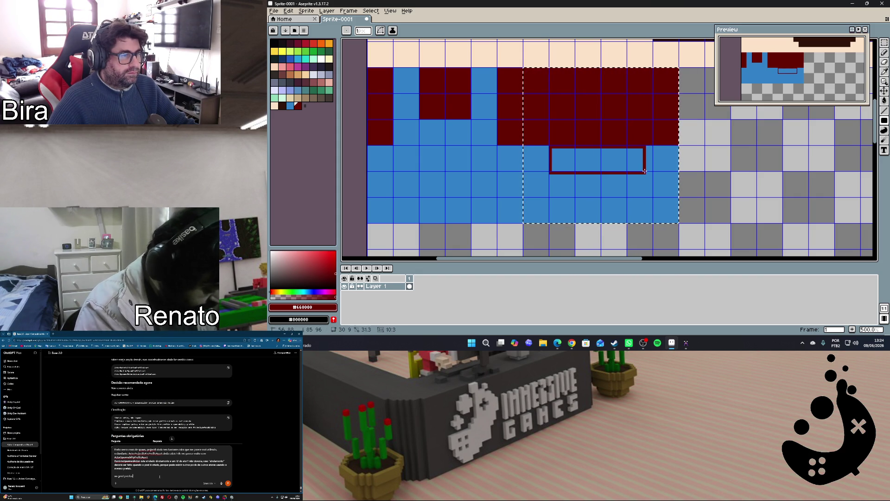
pyautogui.click(686, 344)
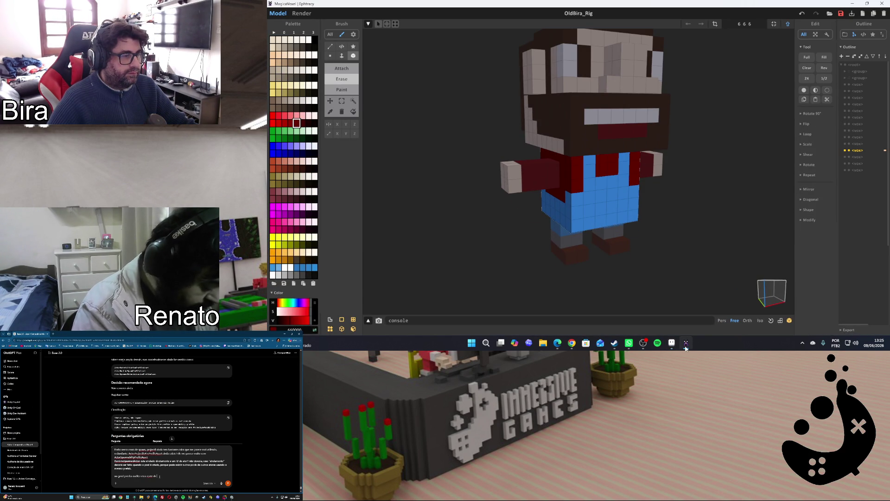
# Toggle the character's head visibility in the Outline panel and reframe the view on the whole head
pyautogui.click(686, 345)
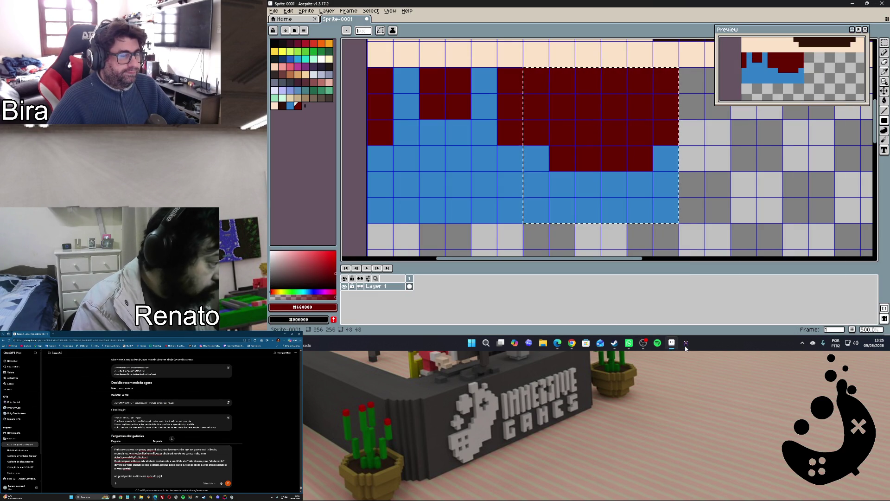
pyautogui.click(685, 345)
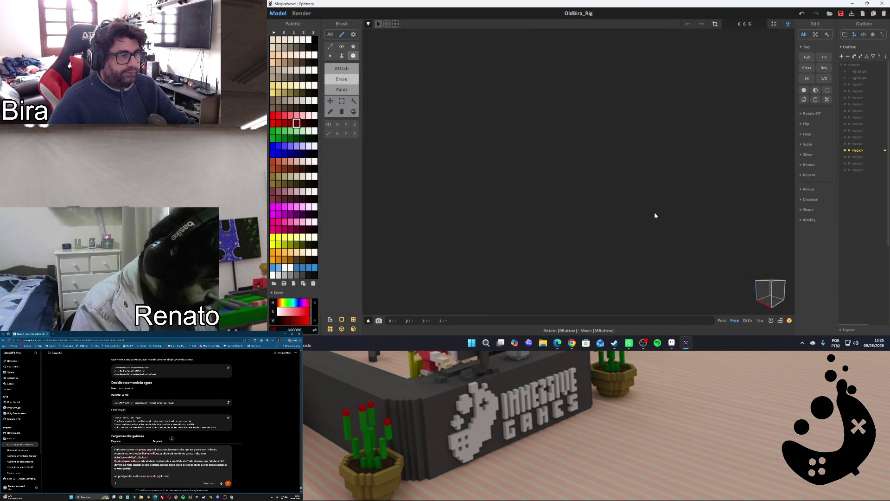
pyautogui.scroll(2, 727, 212)
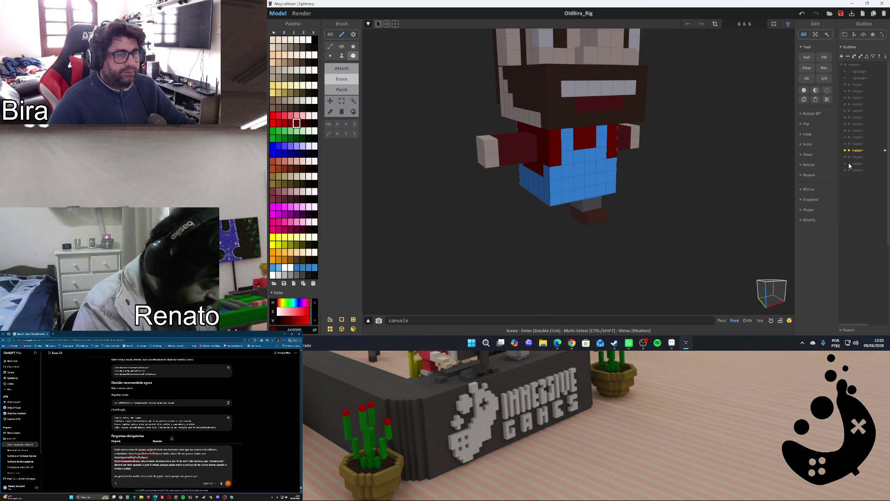
pyautogui.click(849, 171)
pyautogui.click(850, 171)
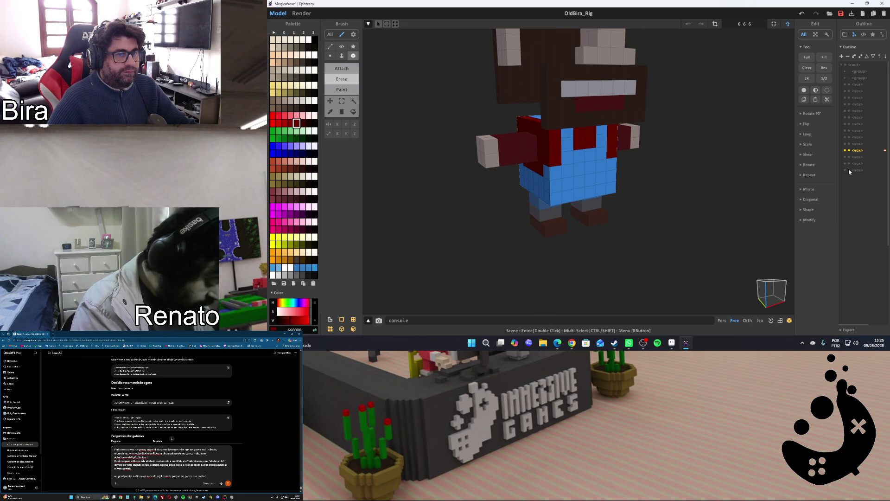
pyautogui.click(849, 171)
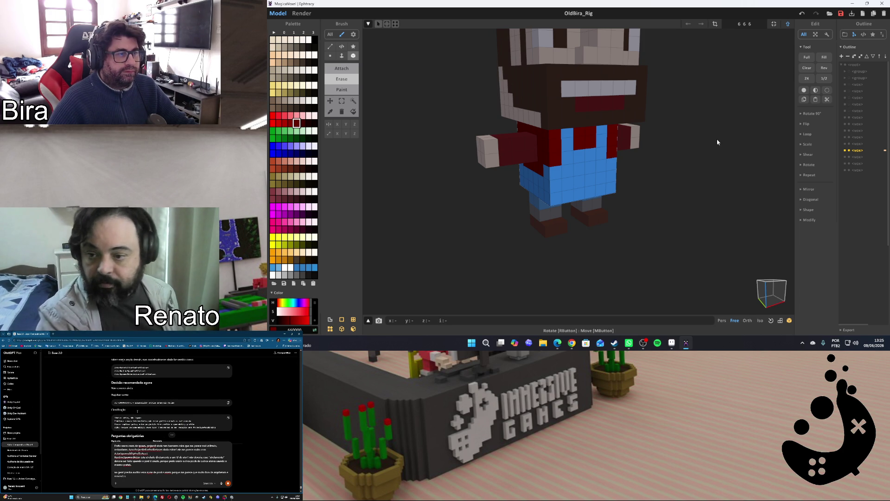
pyautogui.moveTo(723, 77); pyautogui.dragTo(718, 131, button='middle')
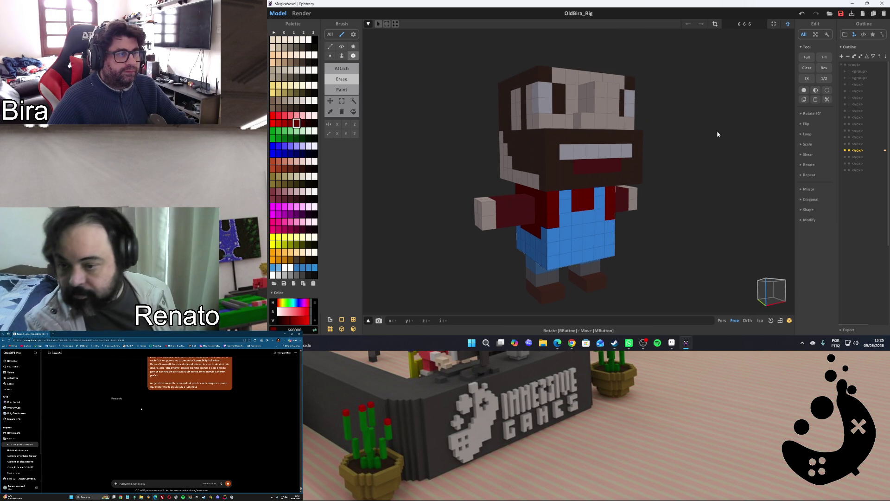
# Hide the beard, arm and head objects and orbit to inspect the torso's shirt and overalls, then return to Aseprite
pyautogui.click(848, 134)
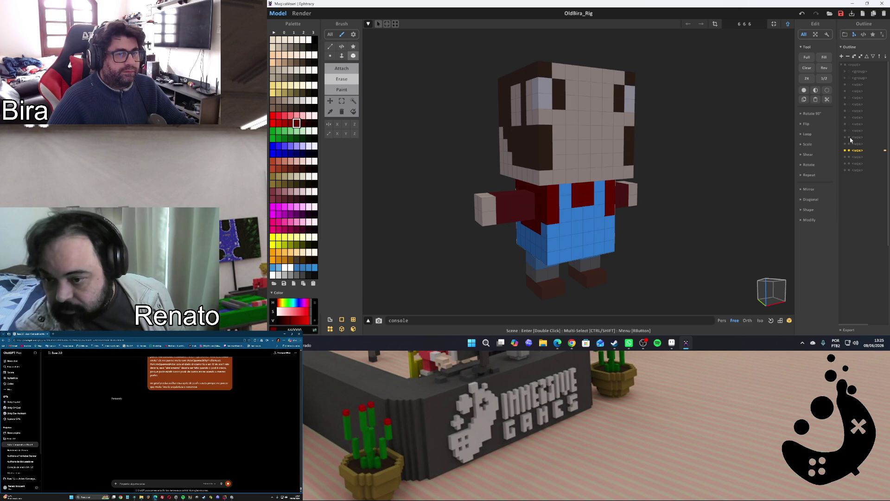
pyautogui.click(849, 140)
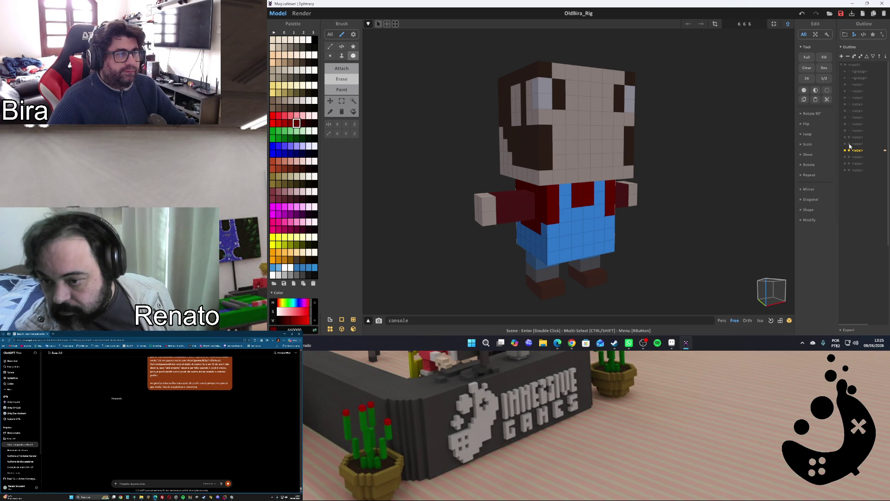
pyautogui.click(849, 145)
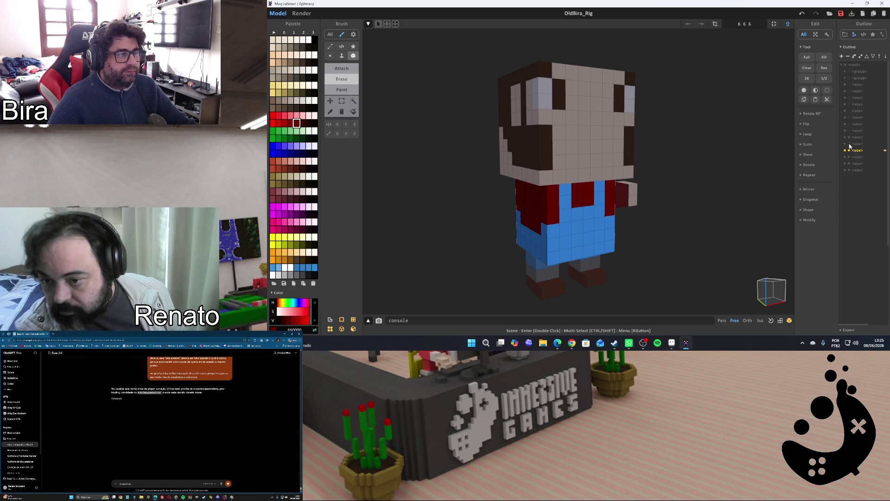
pyautogui.click(849, 172)
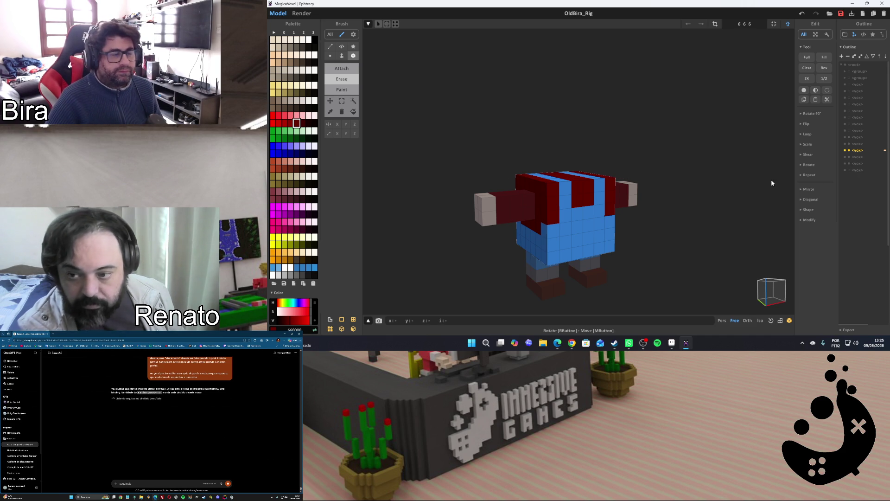
pyautogui.moveTo(691, 174); pyautogui.dragTo(675, 168, button='middle')
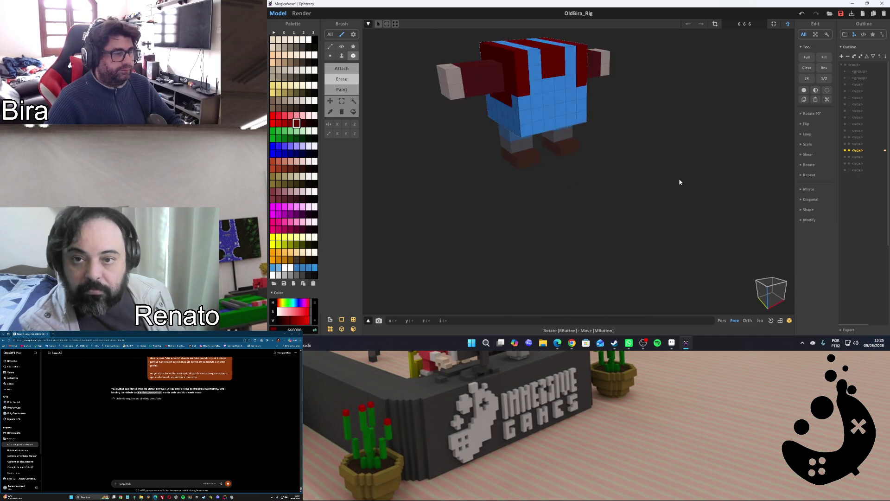
pyautogui.moveTo(675, 167)
pyautogui.mouseDown(button='right')
pyautogui.moveTo(672, 108)
pyautogui.moveTo(646, 117)
pyautogui.moveTo(671, 239)
pyautogui.moveTo(678, 207)
pyautogui.moveTo(688, 239)
pyautogui.moveTo(658, 188)
pyautogui.moveTo(680, 189)
pyautogui.moveTo(674, 182)
pyautogui.mouseUp(button='right')
pyautogui.scroll(-5, 657, 188)
pyautogui.scroll(2, 673, 182)
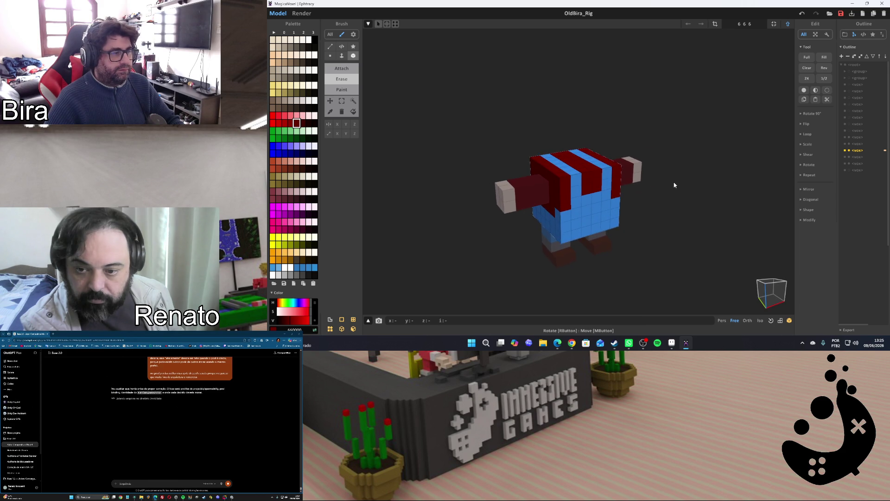
pyautogui.scroll(2, 673, 182)
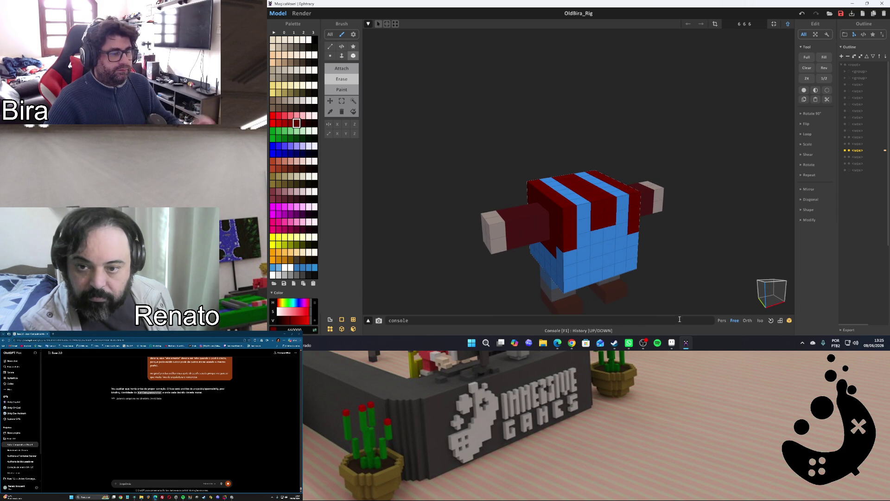
pyautogui.click(671, 343)
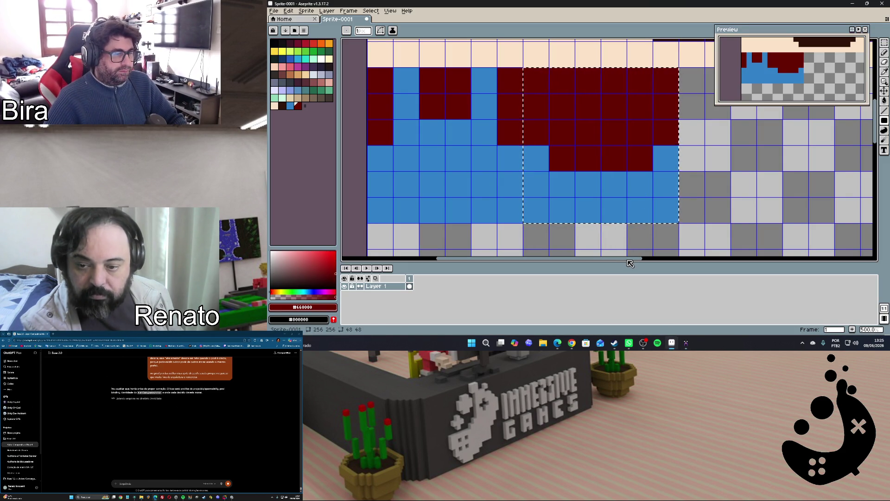
pyautogui.moveTo(629, 263); pyautogui.dragTo(696, 263)
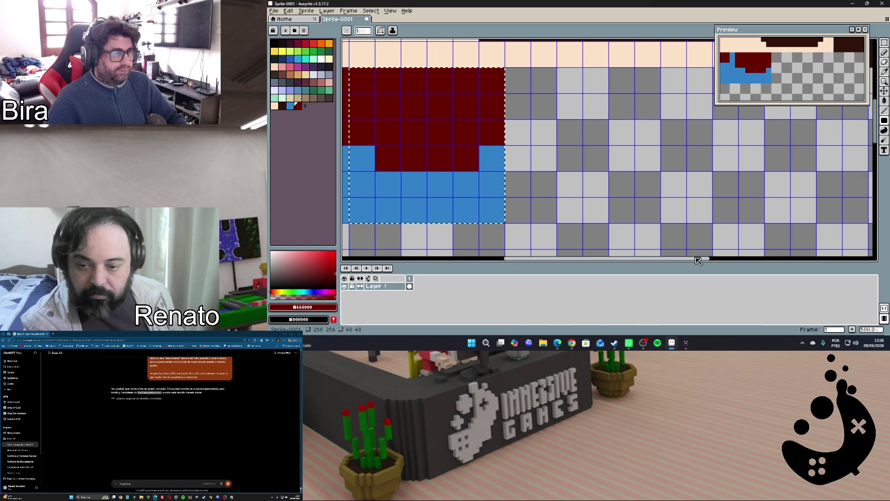
# Copy the strap block to the right and shift the copy further right along the sheet
pyautogui.click(454, 140)
pyautogui.moveTo(435, 150)
pyautogui.keyDown('ctrl'); pyautogui.mouseDown()
pyautogui.moveTo(610, 150)
pyautogui.moveTo(591, 150)
pyautogui.mouseUp(); pyautogui.keyUp('ctrl')
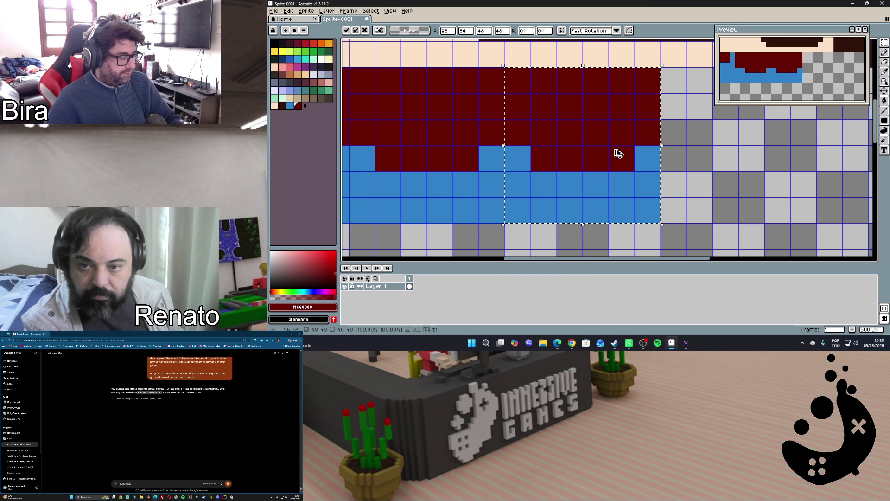
pyautogui.moveTo(582, 183); pyautogui.dragTo(735, 183)
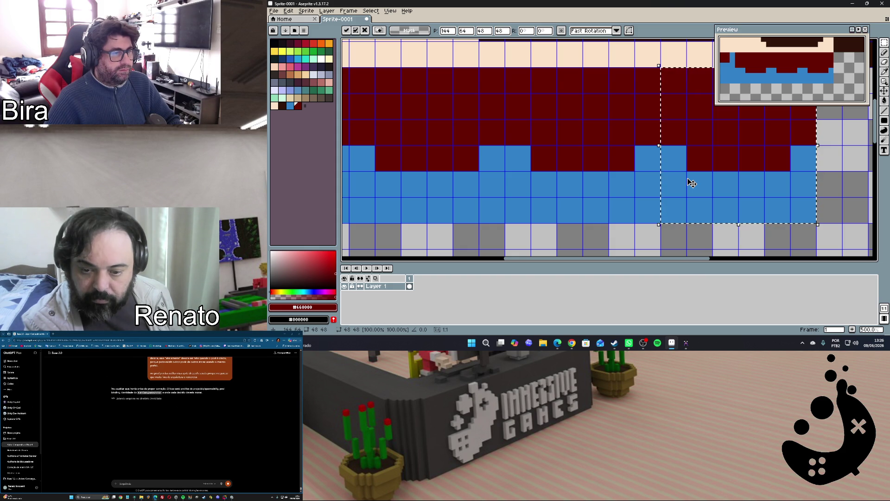
pyautogui.moveTo(660, 260); pyautogui.dragTo(737, 258)
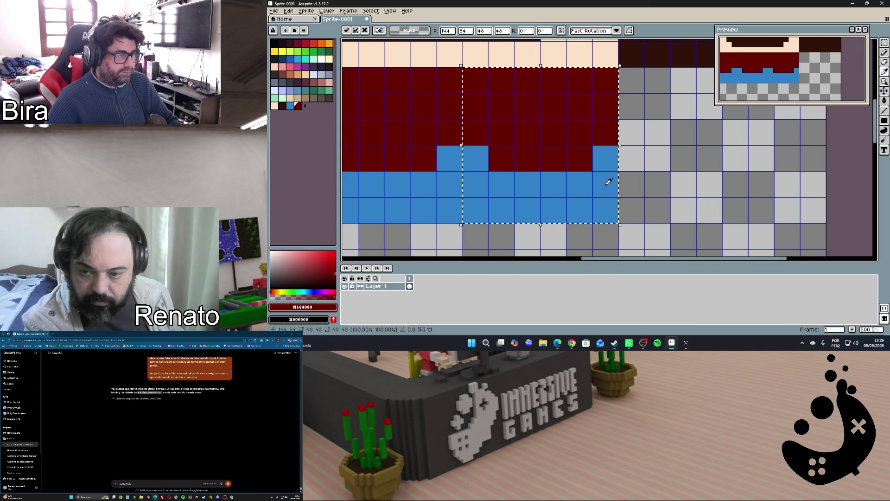
pyautogui.press('g')
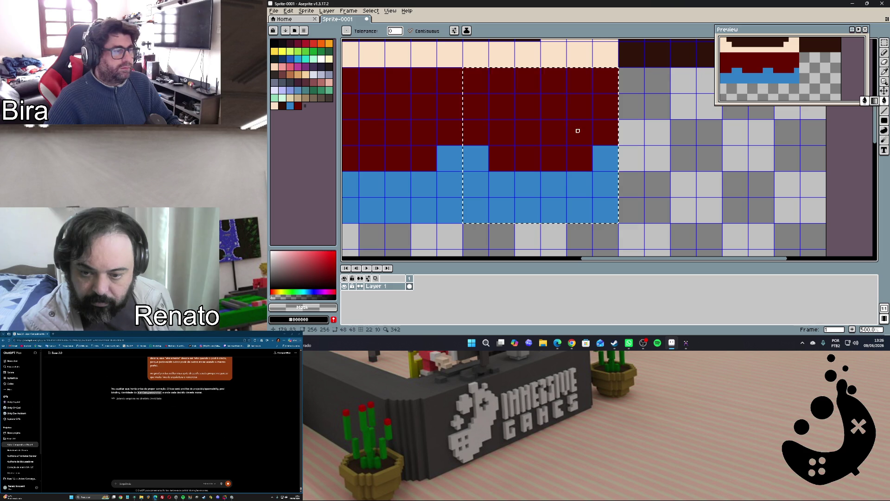
# Clear the dark red inside the selection and flood it with the sprite's blue
pyautogui.click(577, 131)
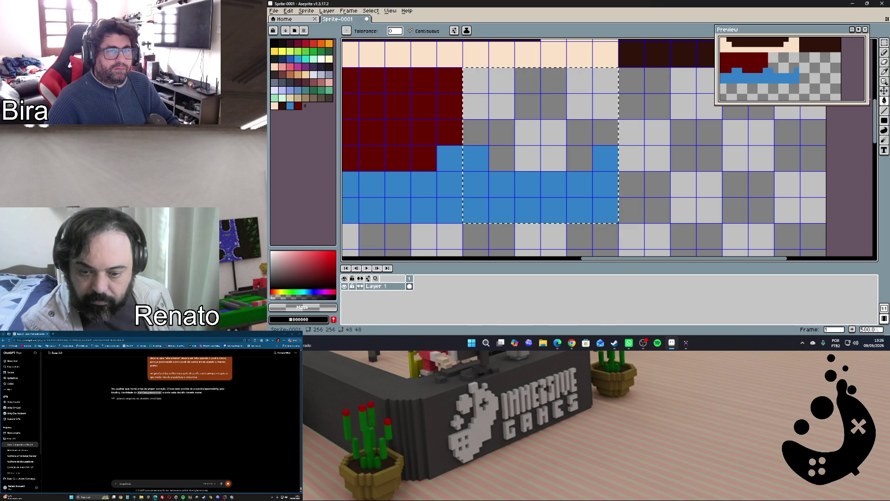
pyautogui.click(884, 101)
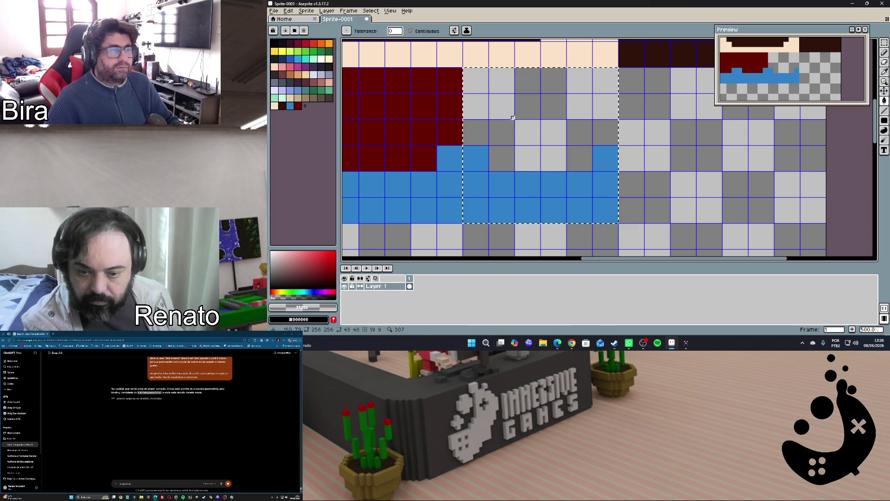
pyautogui.keyDown('alt'); pyautogui.click(575, 186); pyautogui.keyUp('alt')
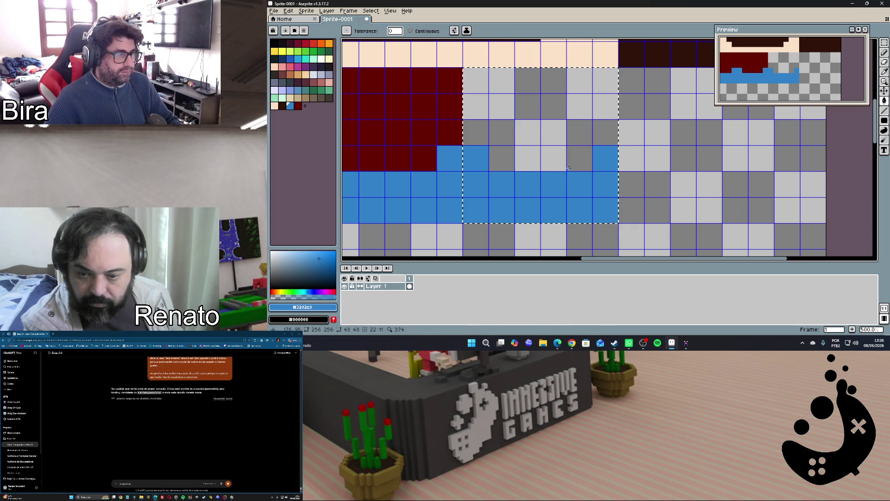
pyautogui.click(557, 135)
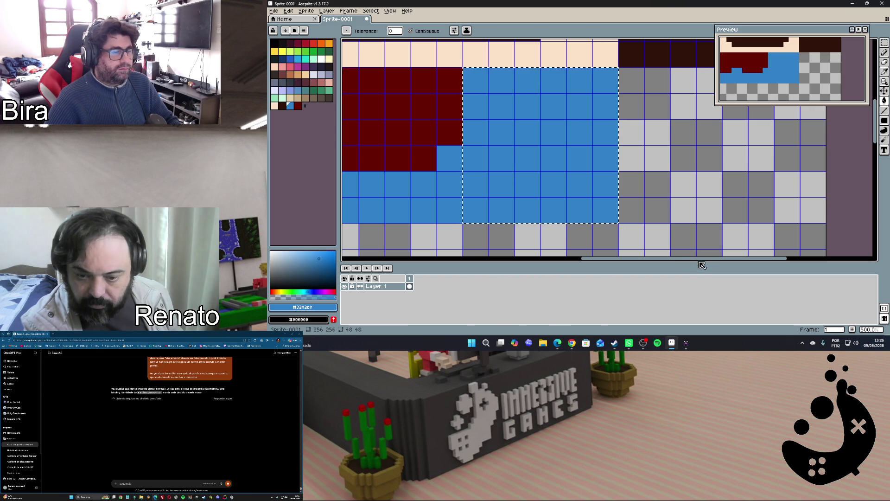
pyautogui.moveTo(691, 92); pyautogui.dragTo(850, 92, button='middle')
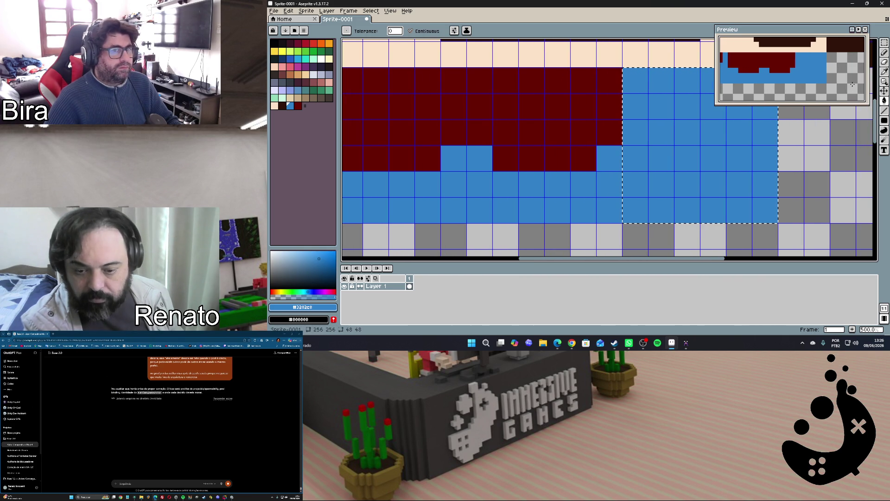
# Select a rectangle in the blue area and fill it with the eyedropped dark red
pyautogui.click(884, 44)
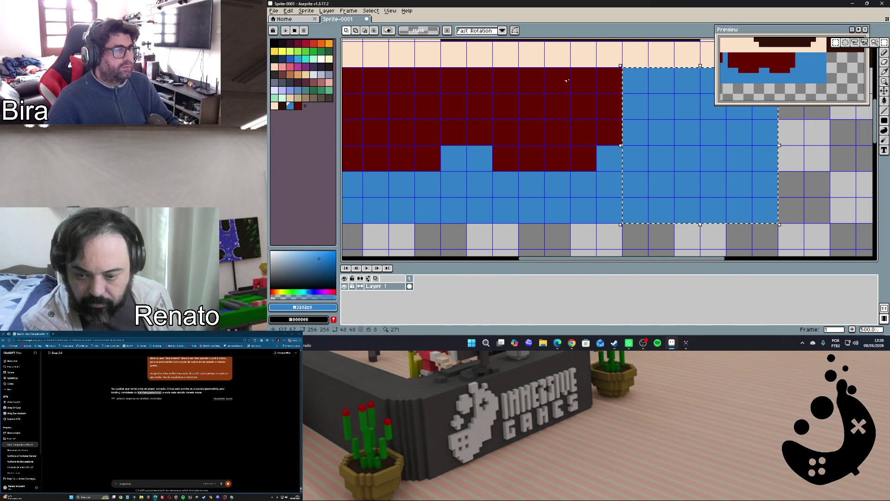
pyautogui.moveTo(620, 67); pyautogui.dragTo(467, 222)
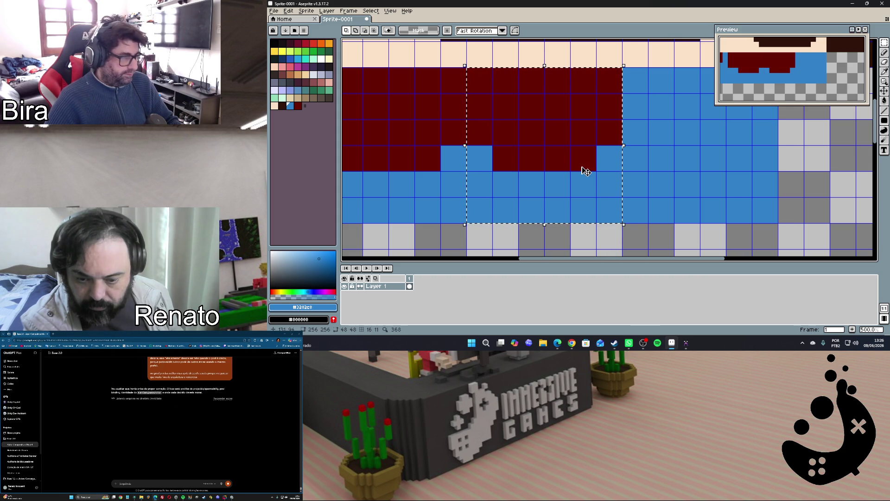
pyautogui.keyDown('alt'); pyautogui.click(581, 135); pyautogui.keyUp('alt')
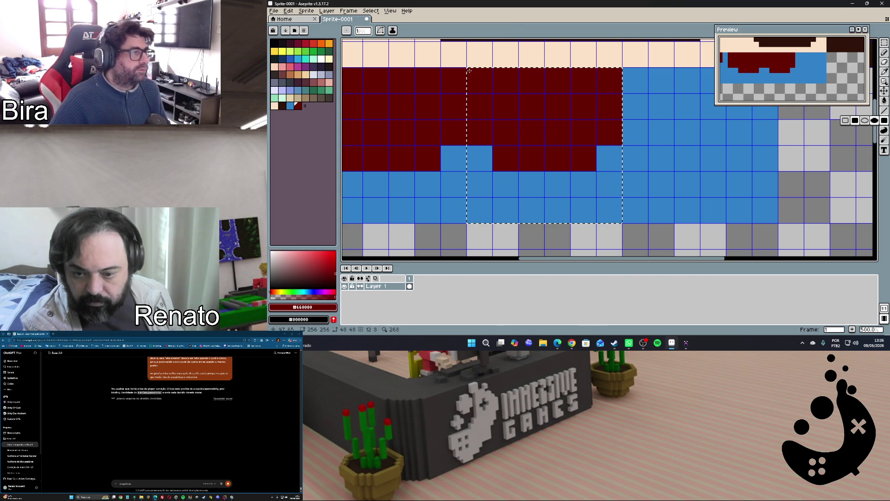
pyautogui.moveTo(470, 147); pyautogui.dragTo(480, 149)
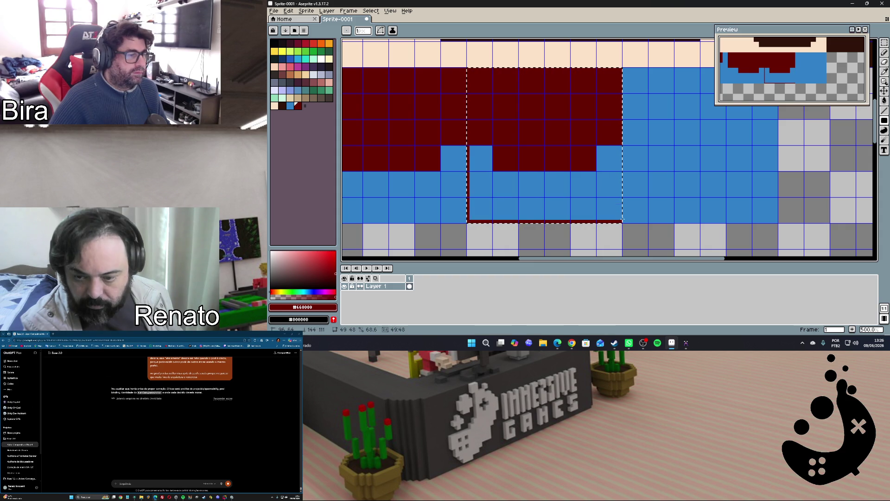
pyautogui.press('f')
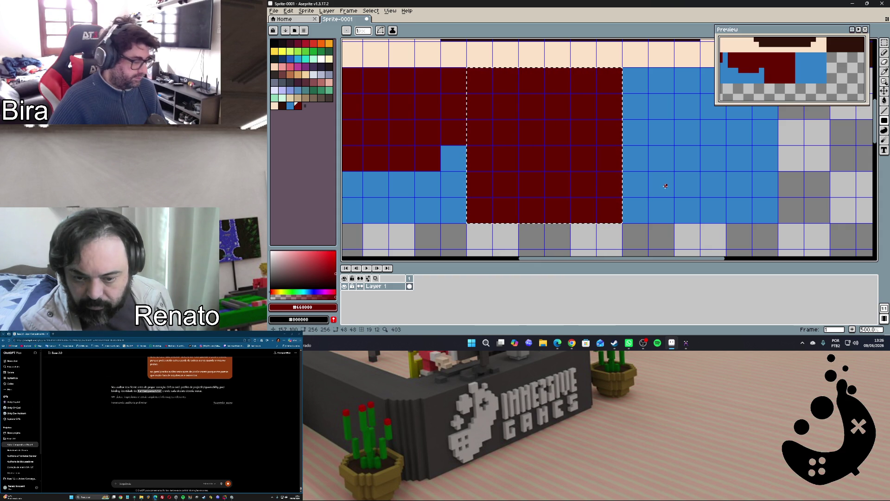
# Draw two vertical blue bands through the dark red block for the straps
pyautogui.keyDown('alt'); pyautogui.click(669, 177); pyautogui.keyUp('alt')
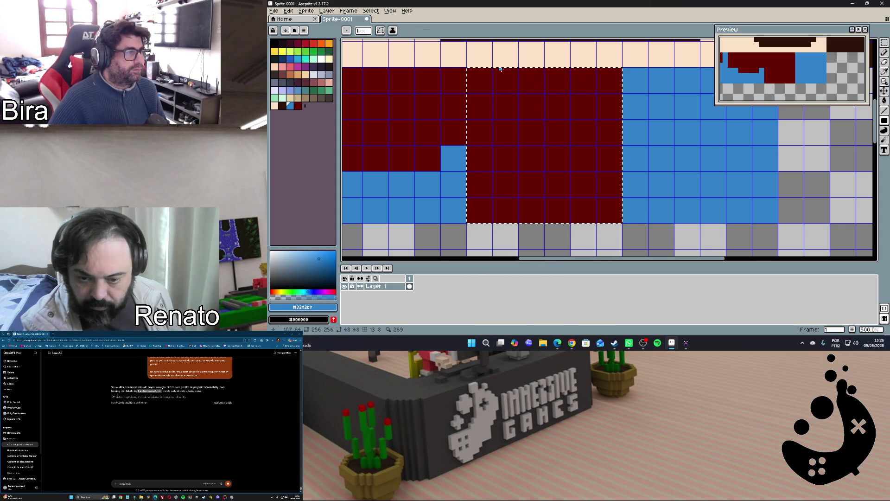
pyautogui.moveTo(494, 68); pyautogui.dragTo(517, 223)
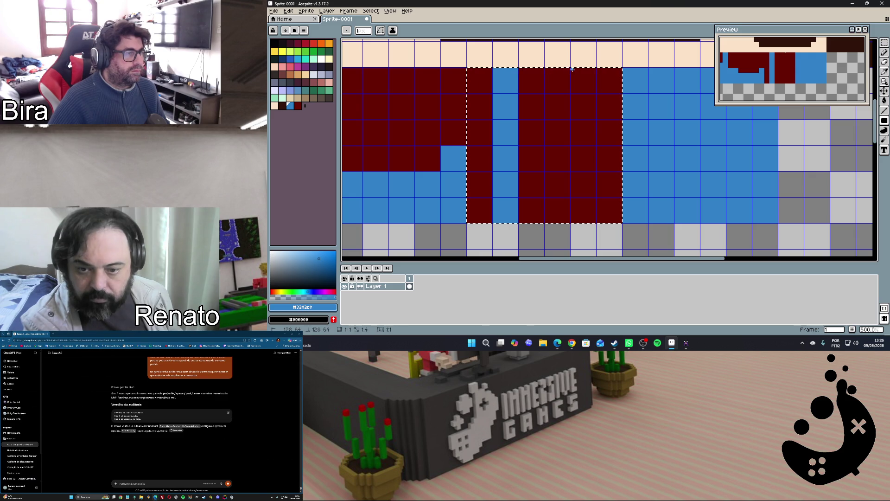
pyautogui.moveTo(572, 67); pyautogui.dragTo(597, 223)
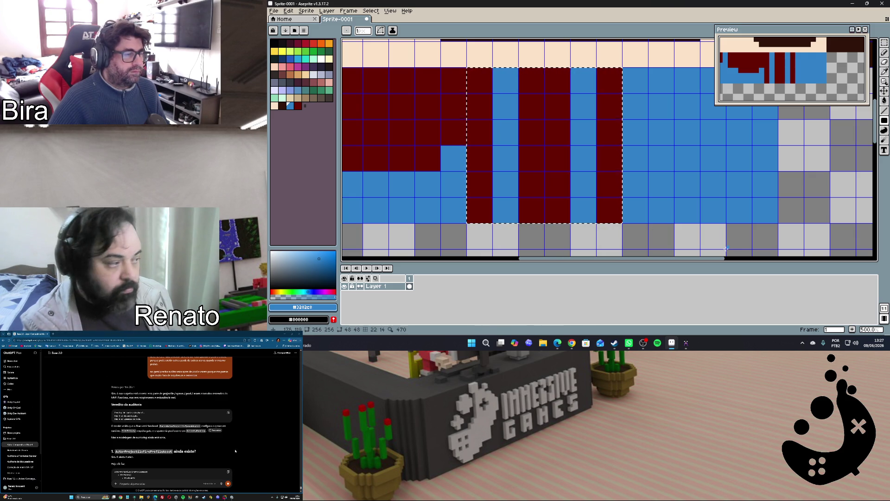
pyautogui.moveTo(721, 259)
pyautogui.mouseDown()
pyautogui.moveTo(685, 259)
pyautogui.moveTo(699, 261)
pyautogui.mouseUp()
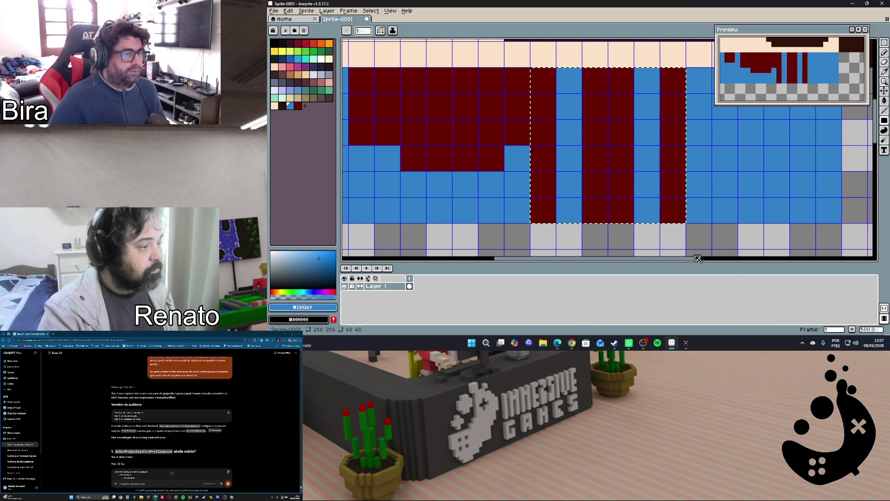
# Bring the voxel character forward to inspect the blue-striped red shoulders above the overalls
pyautogui.moveTo(685, 343)
pyautogui.click(686, 345)
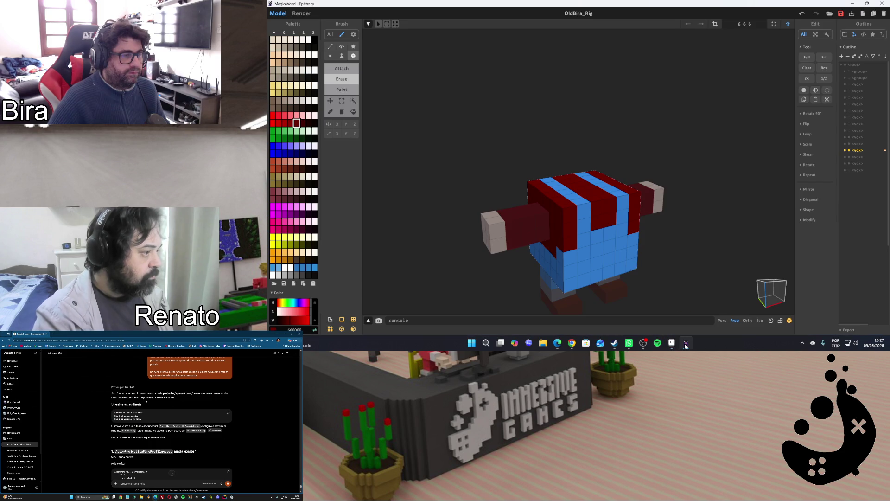
pyautogui.click(685, 345)
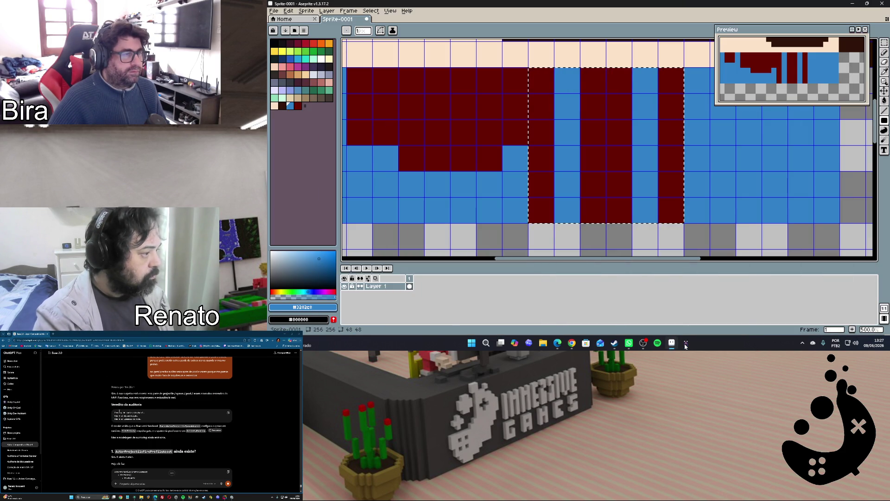
pyautogui.click(685, 345)
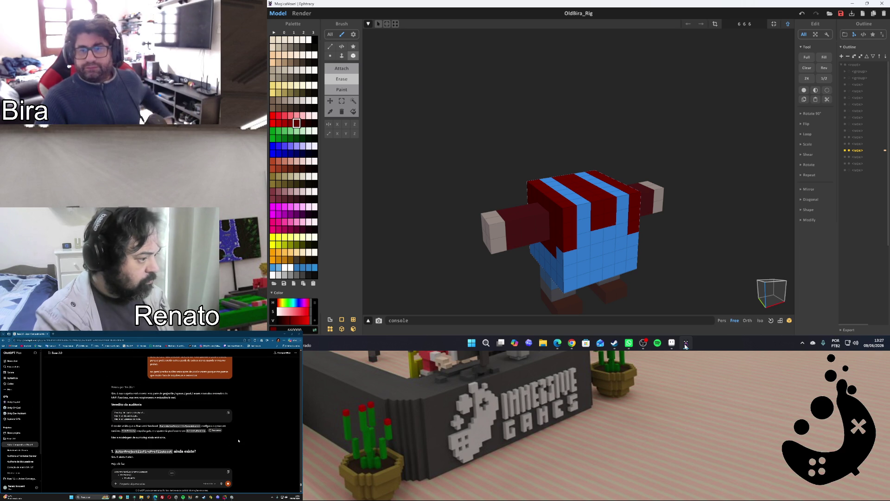
pyautogui.scroll(-3, 234, 441)
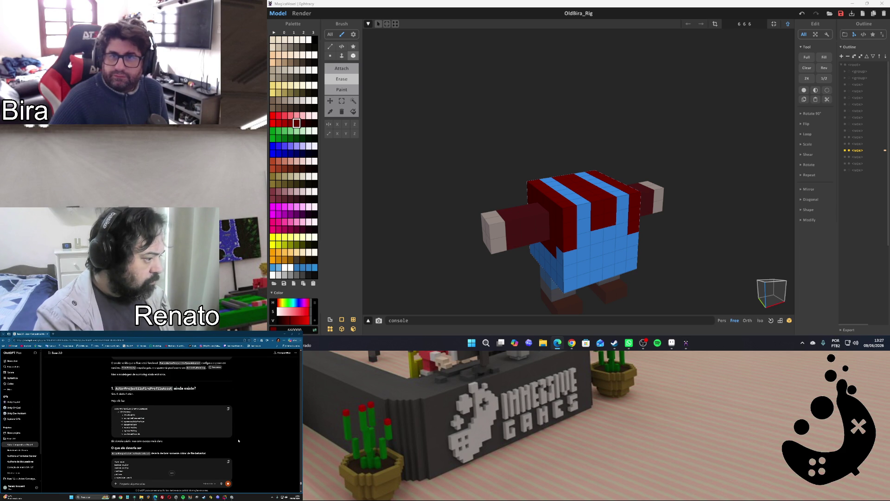
pyautogui.scroll(-3, 238, 440)
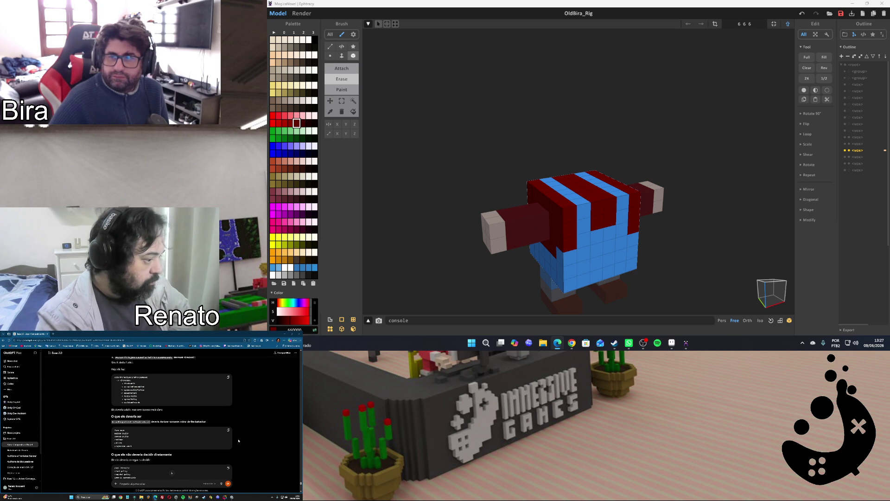
pyautogui.scroll(-2, 238, 440)
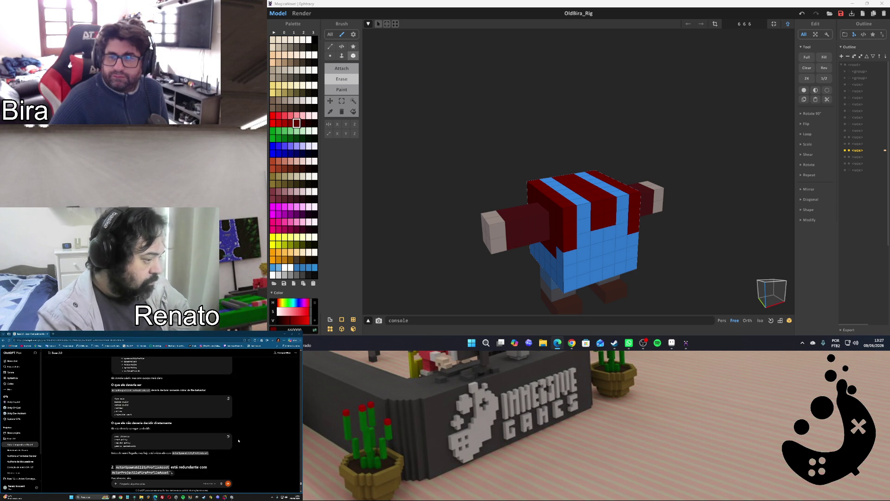
pyautogui.scroll(-2, 239, 440)
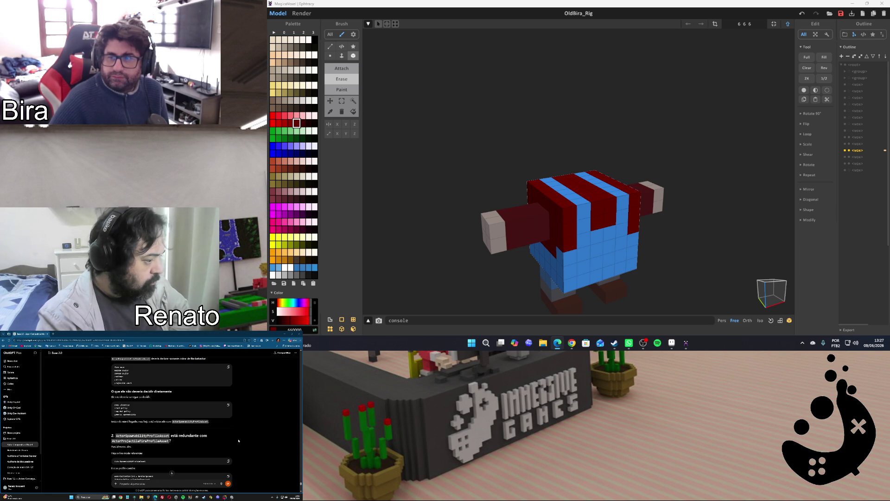
pyautogui.scroll(-2, 239, 441)
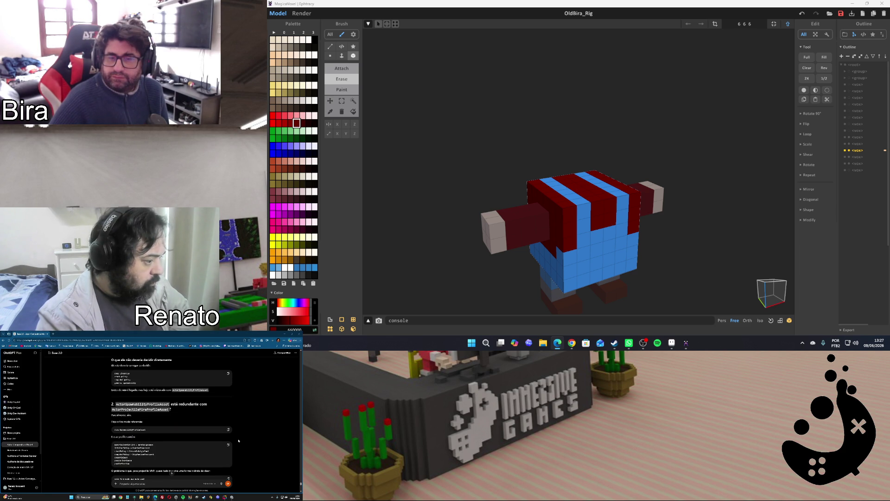
pyautogui.scroll(-1, 239, 440)
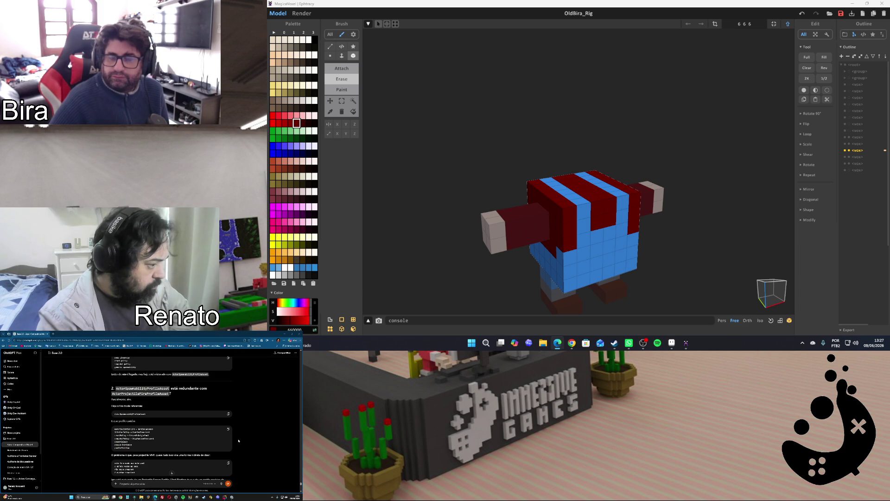
pyautogui.scroll(-1, 239, 440)
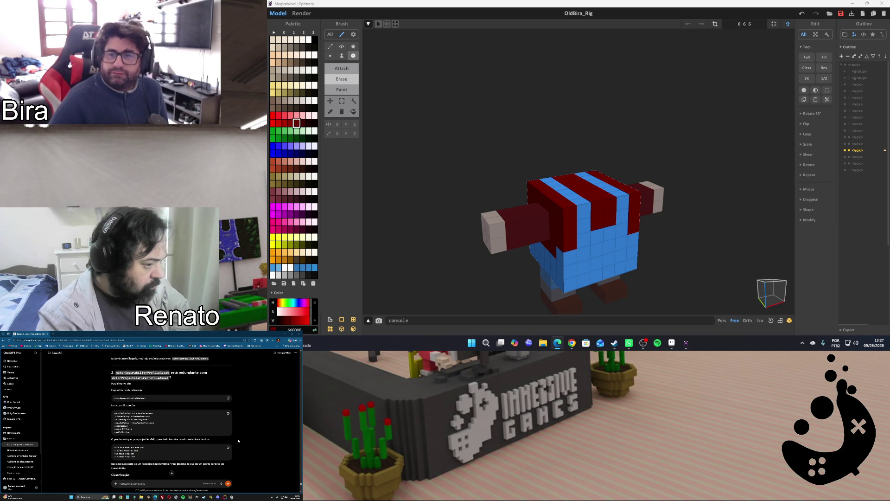
pyautogui.scroll(-2, 239, 440)
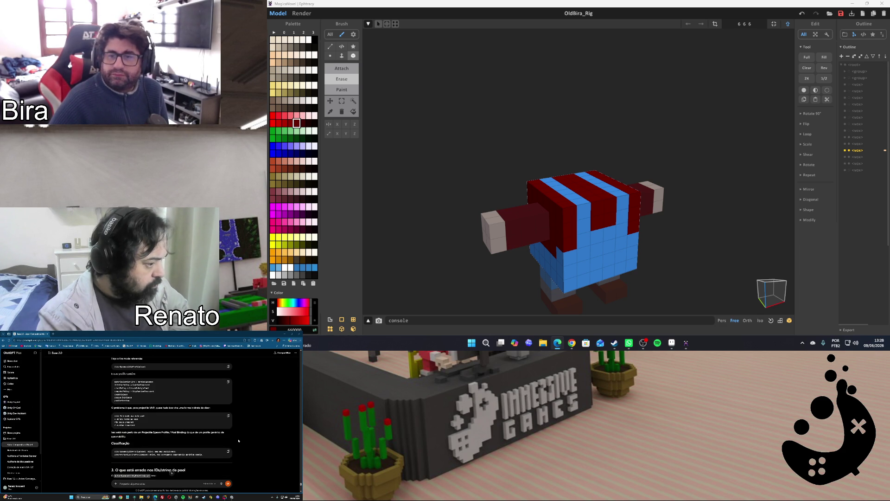
pyautogui.scroll(-1, 238, 440)
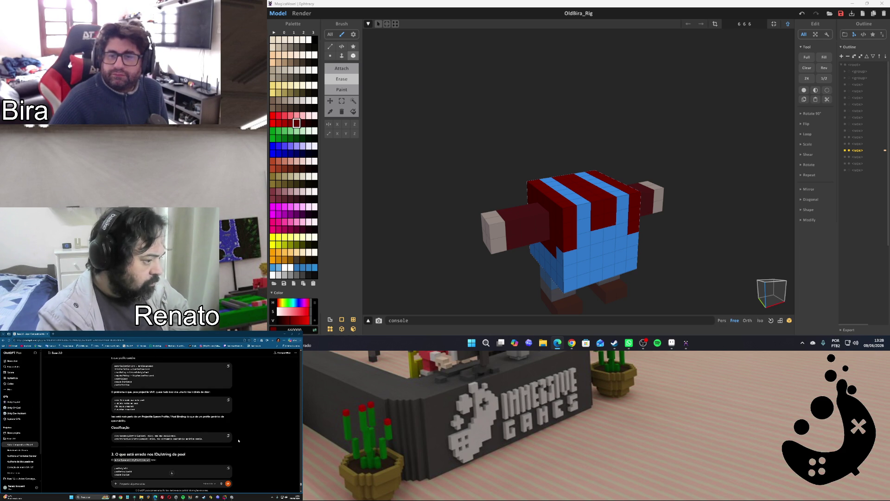
pyautogui.scroll(-2, 238, 441)
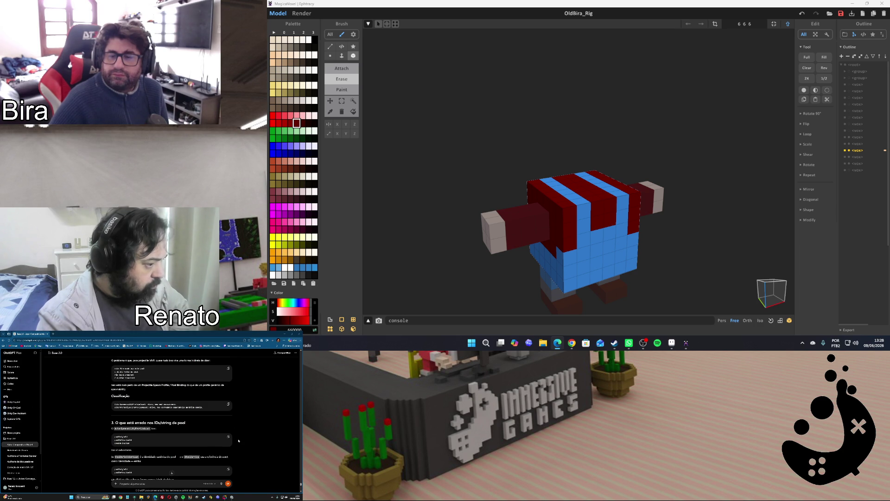
pyautogui.scroll(-1, 239, 440)
pyautogui.scroll(-1, 238, 441)
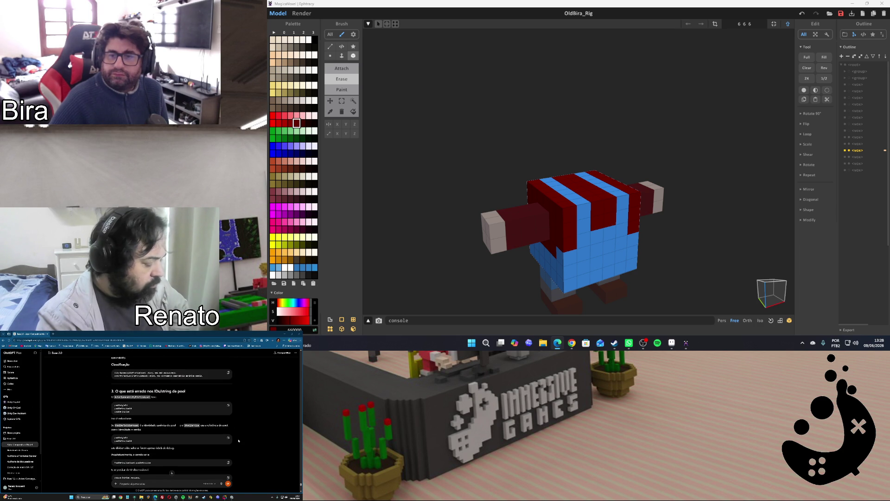
pyautogui.scroll(-1, 239, 441)
pyautogui.scroll(-1, 239, 440)
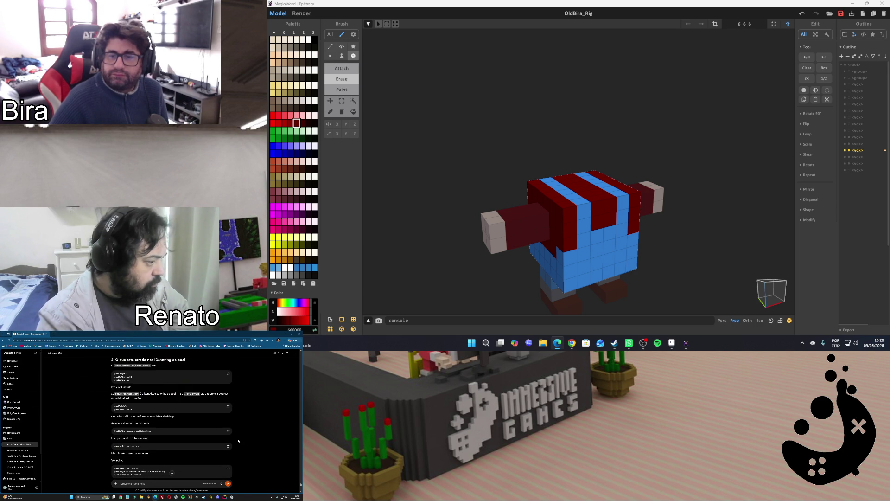
pyautogui.scroll(-1, 238, 440)
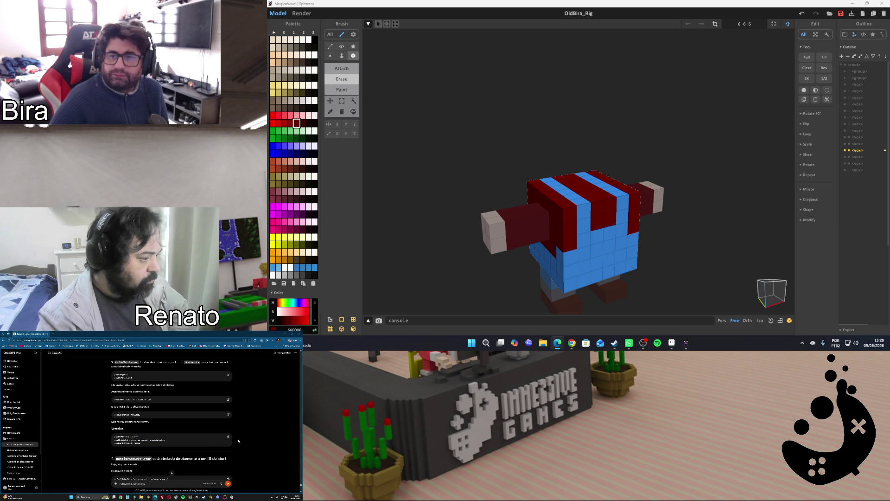
pyautogui.scroll(-1, 238, 440)
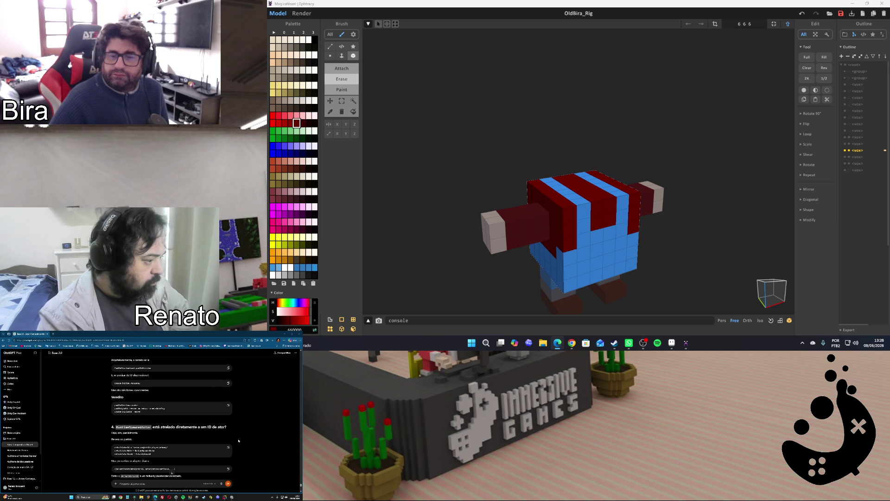
pyautogui.scroll(-1, 239, 441)
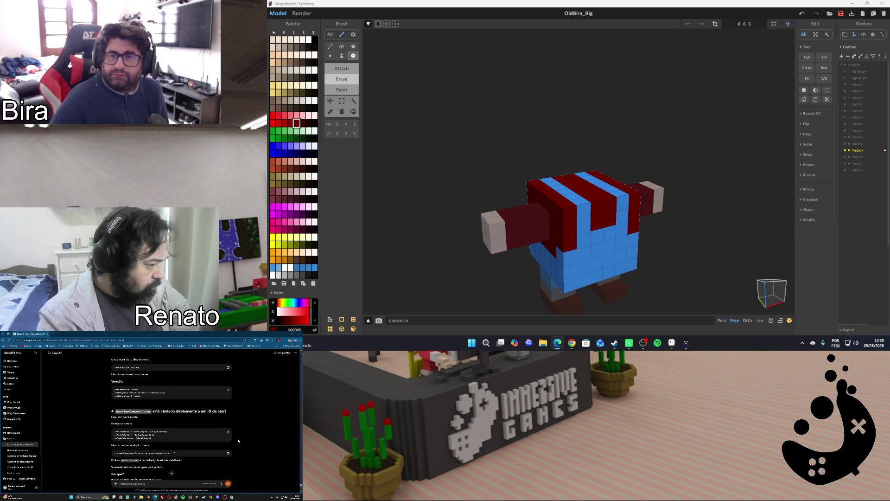
pyautogui.scroll(-1, 239, 441)
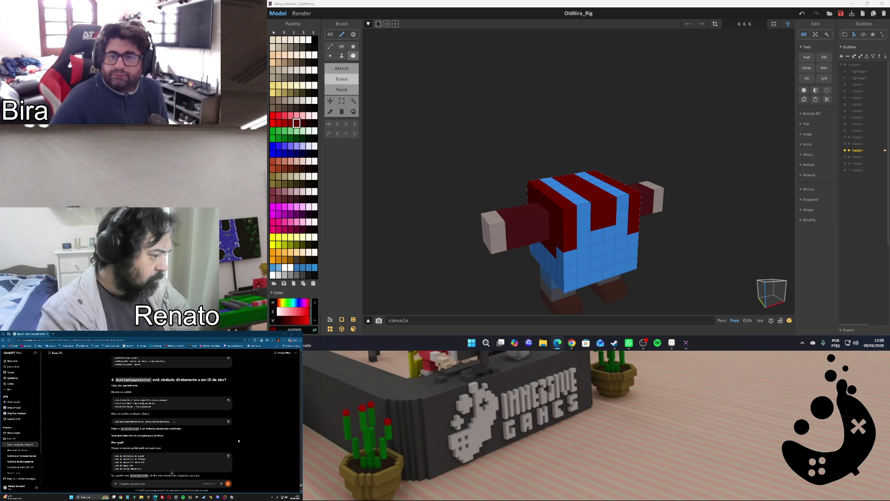
pyautogui.scroll(-1, 239, 441)
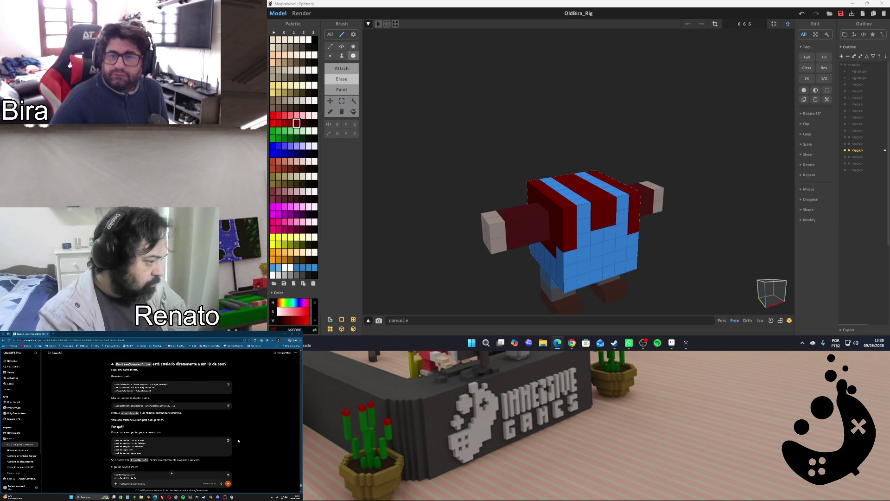
pyautogui.scroll(-1, 238, 441)
pyautogui.scroll(-1, 239, 440)
pyautogui.scroll(-1, 238, 440)
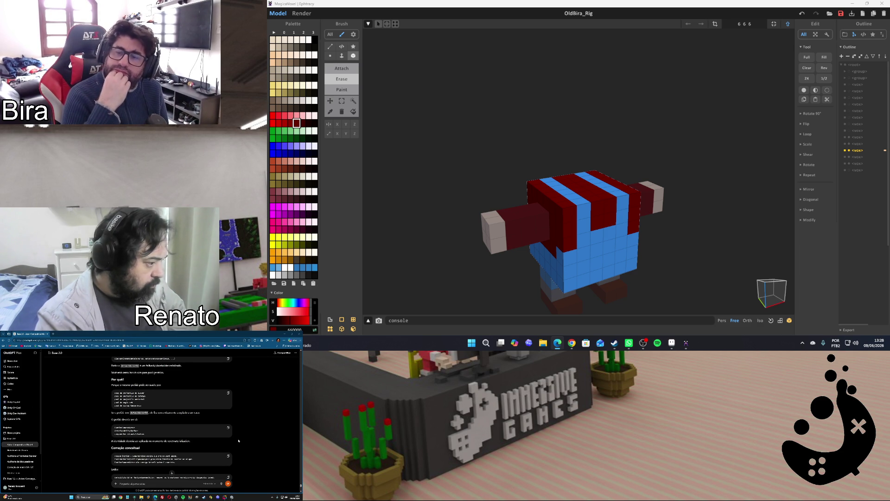
pyautogui.scroll(-2, 238, 440)
pyautogui.scroll(-1, 239, 440)
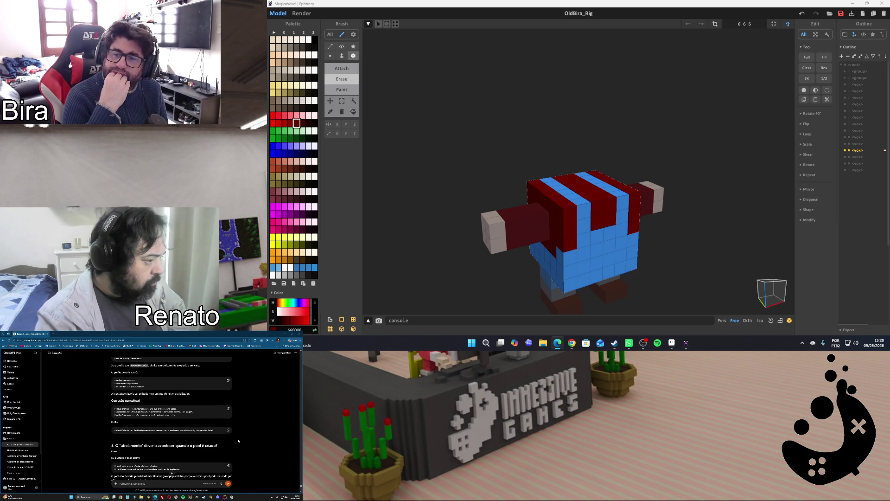
pyautogui.scroll(-1, 239, 440)
pyautogui.scroll(-1, 239, 440)
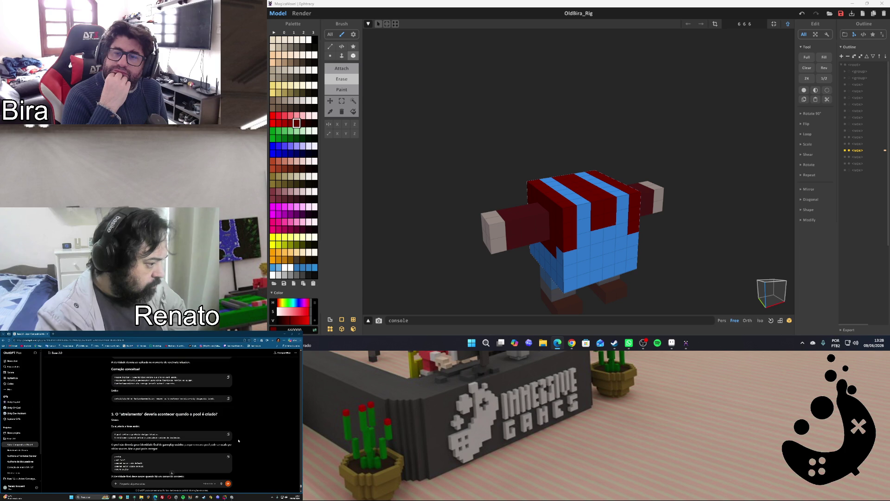
pyautogui.scroll(-1, 238, 440)
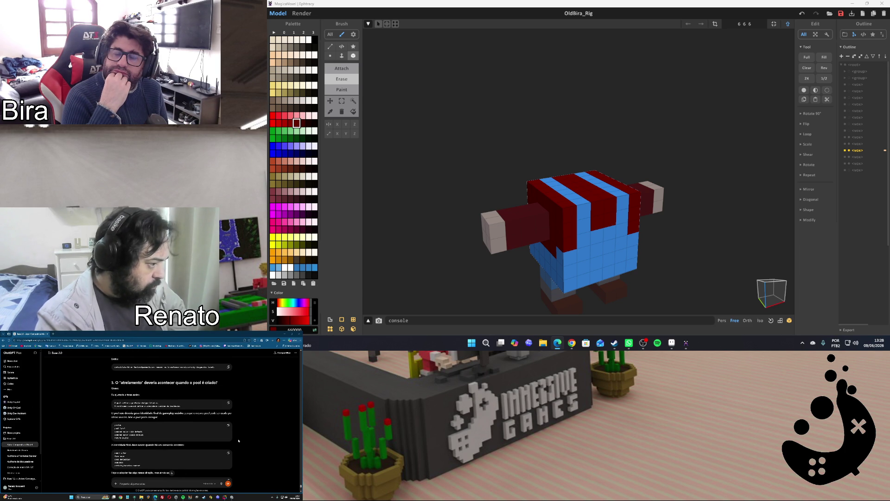
pyautogui.scroll(-1, 239, 440)
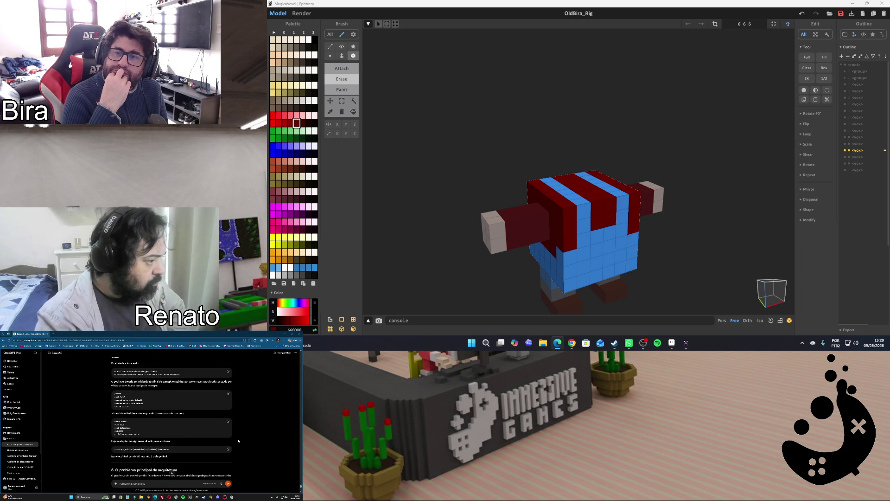
pyautogui.scroll(-1, 238, 440)
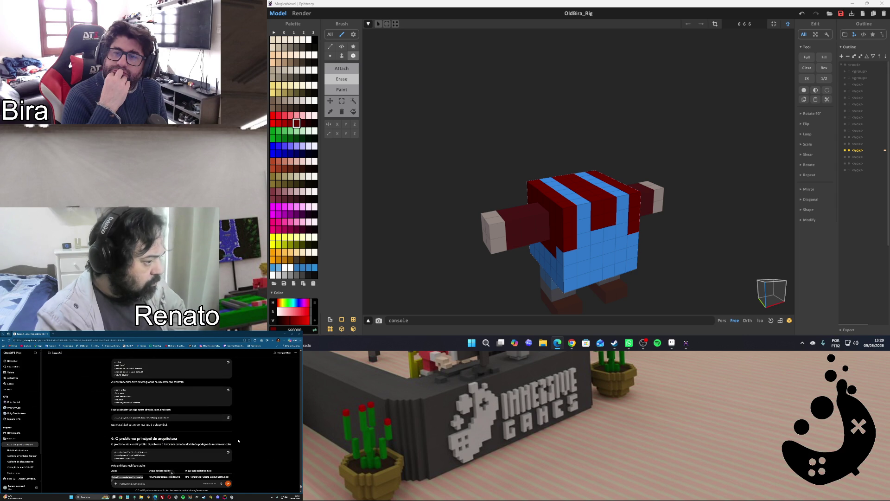
pyautogui.scroll(-1, 238, 440)
pyautogui.scroll(-1, 239, 440)
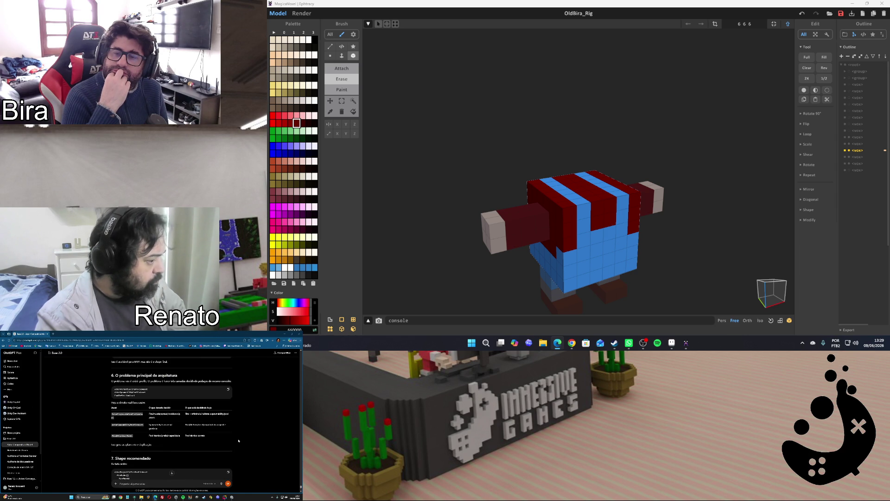
pyautogui.scroll(-1, 239, 440)
pyautogui.scroll(-2, 238, 440)
pyautogui.scroll(-1, 239, 440)
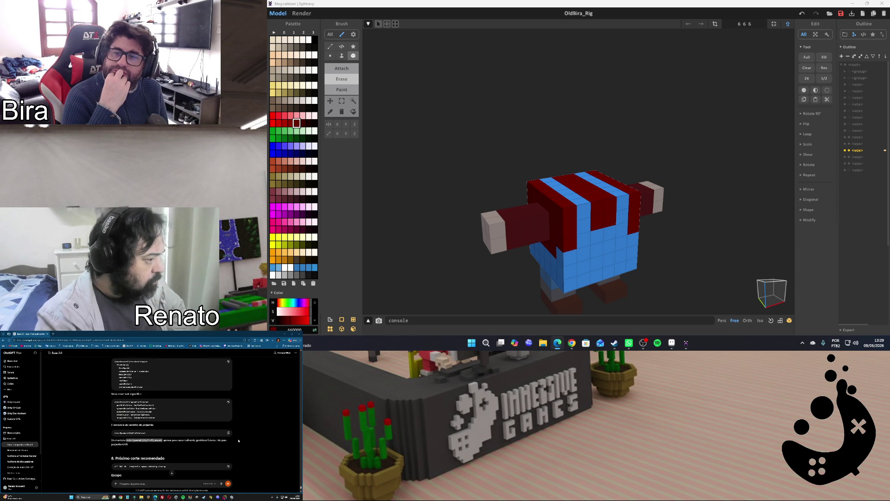
pyautogui.scroll(-2, 238, 441)
pyautogui.scroll(-2, 239, 441)
pyautogui.scroll(-2, 239, 441)
pyautogui.scroll(-2, 239, 441)
pyautogui.scroll(-1, 238, 441)
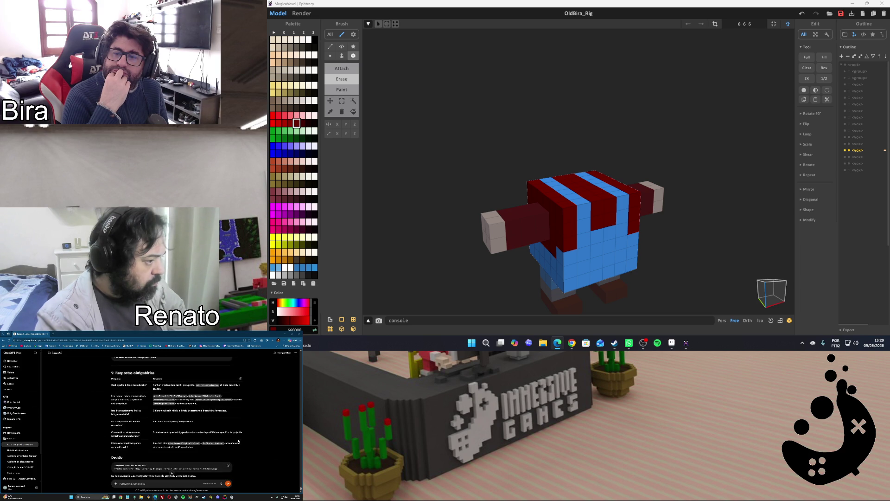
pyautogui.scroll(-1, 238, 440)
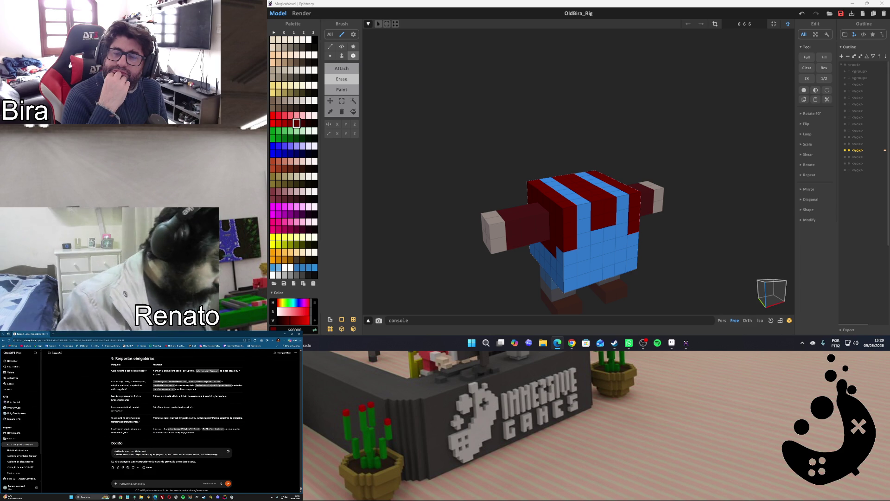
pyautogui.write('entao ok')
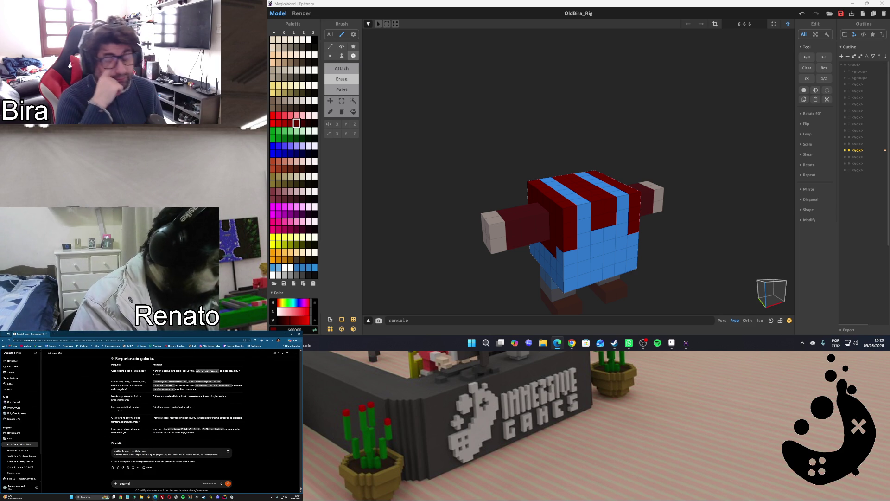
pyautogui.write('ok, faz isso e')
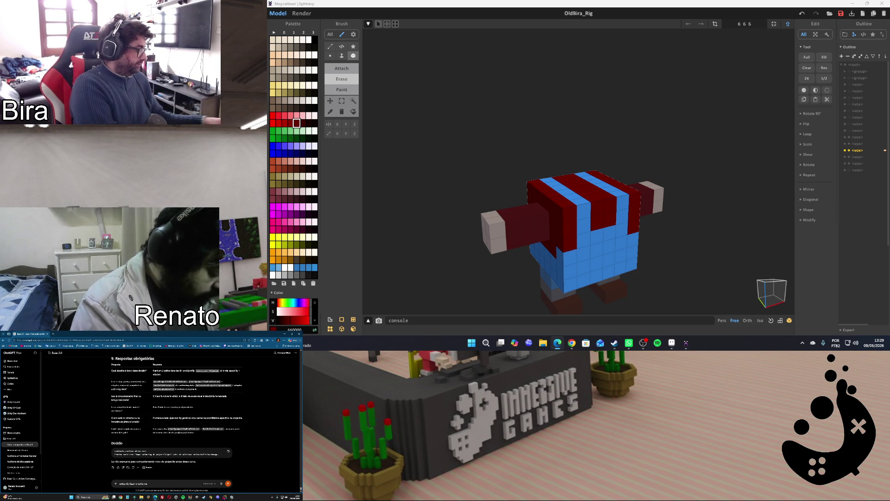
pyautogui.write('m mais')
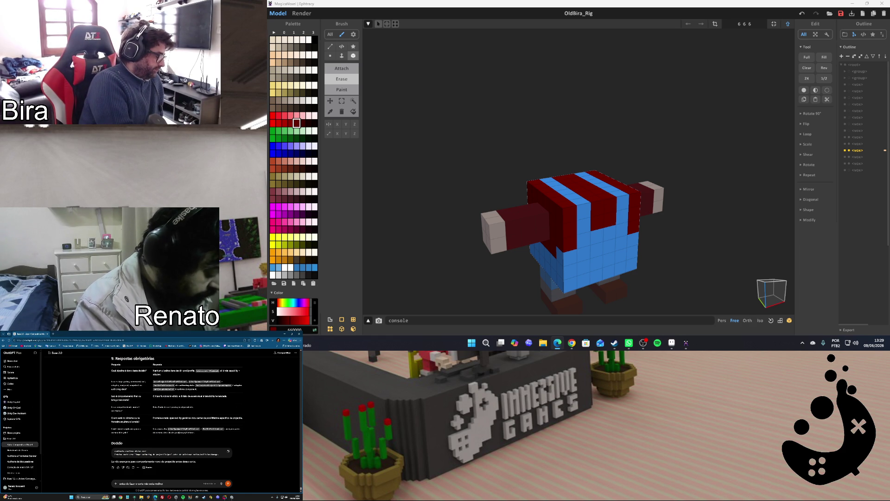
pyautogui.write(' com um')
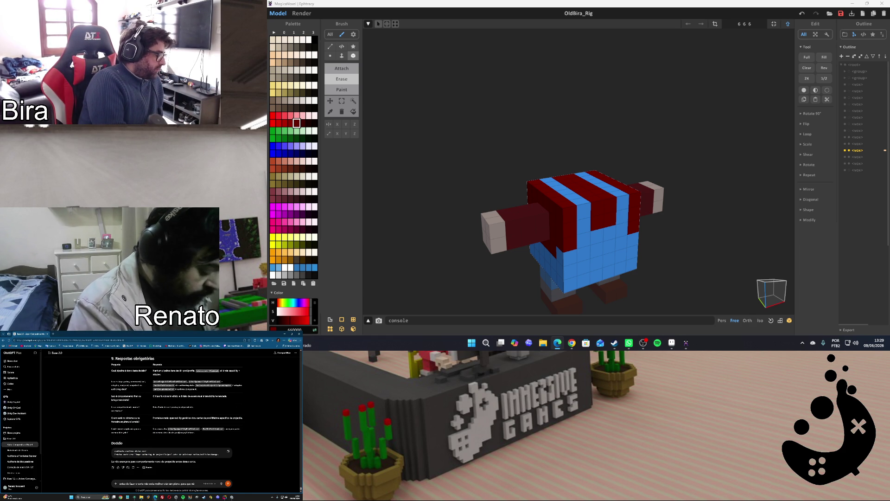
pyautogui.write(' plano')
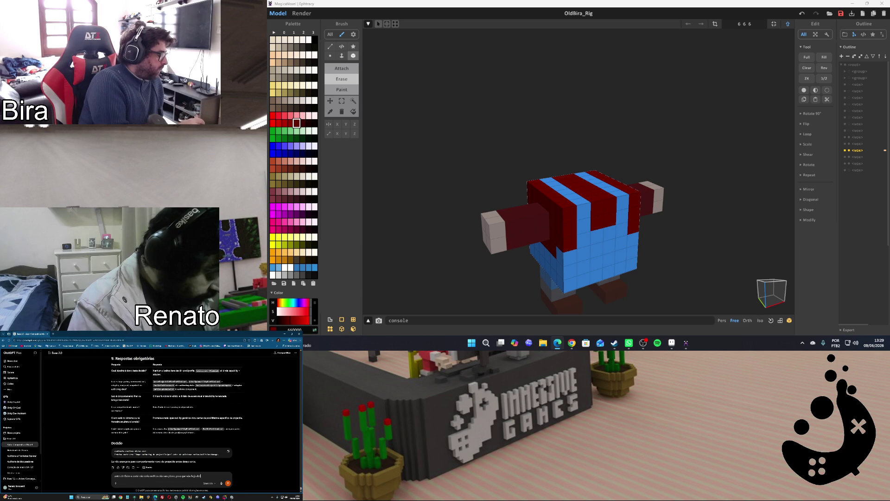
pyautogui.write(' de ')
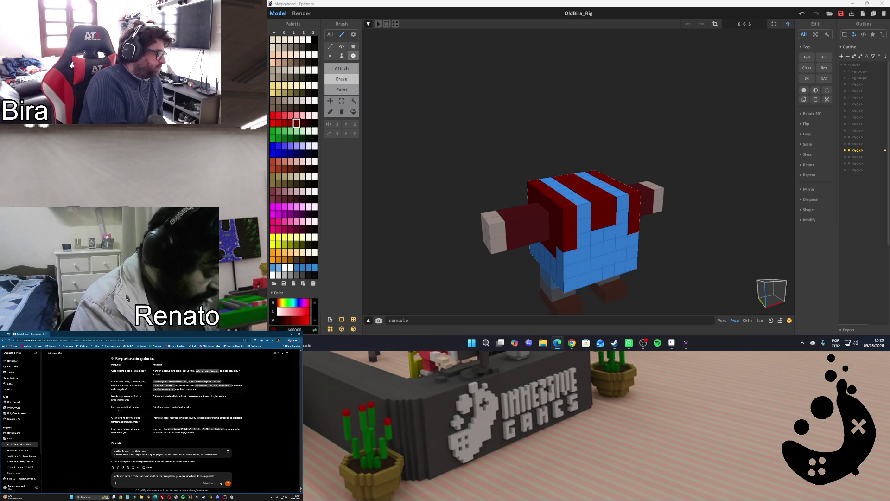
pyautogui.write('diretoões ser usad')
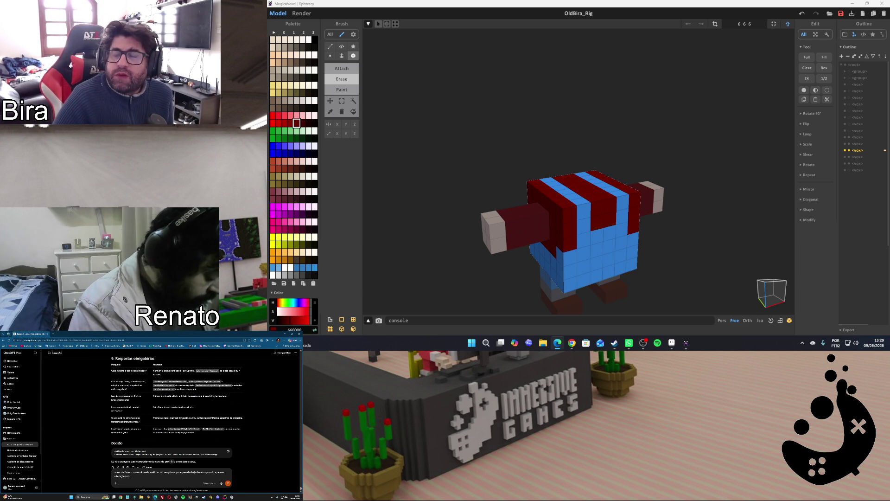
pyautogui.write('as no')
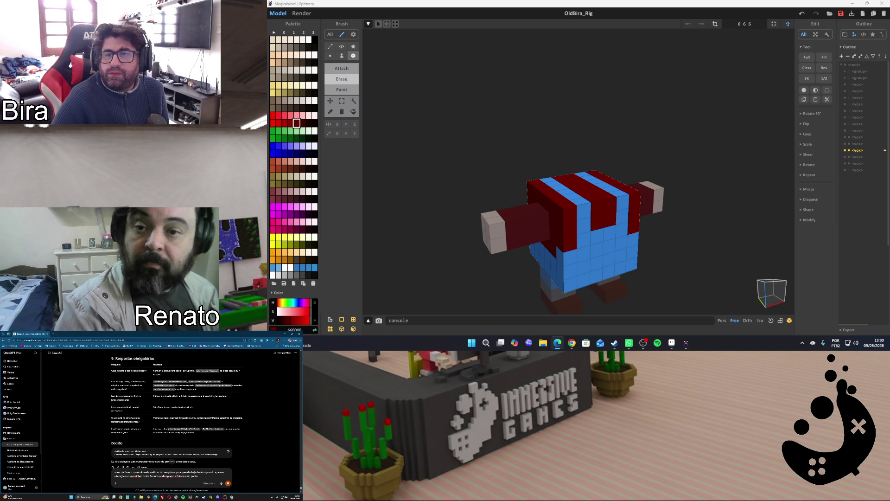
# Send the follow-up asking for a plan of directives, then bring the texture sheet back
pyautogui.press('Return')
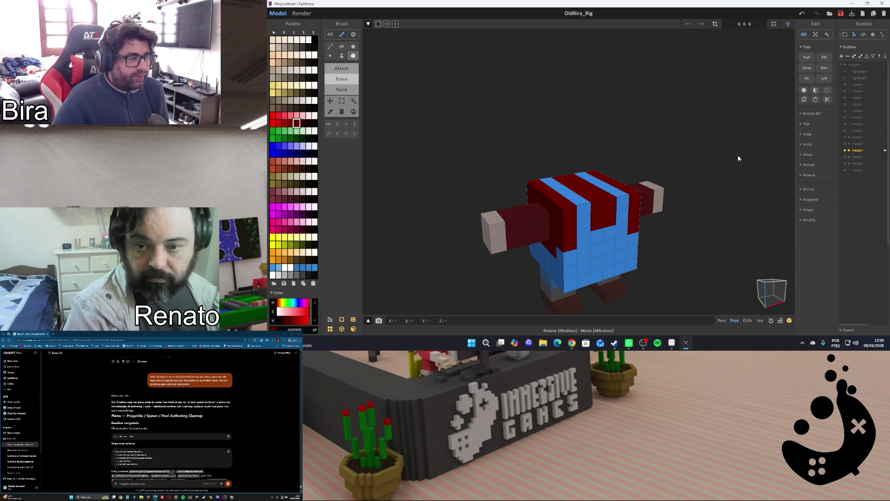
pyautogui.click(672, 342)
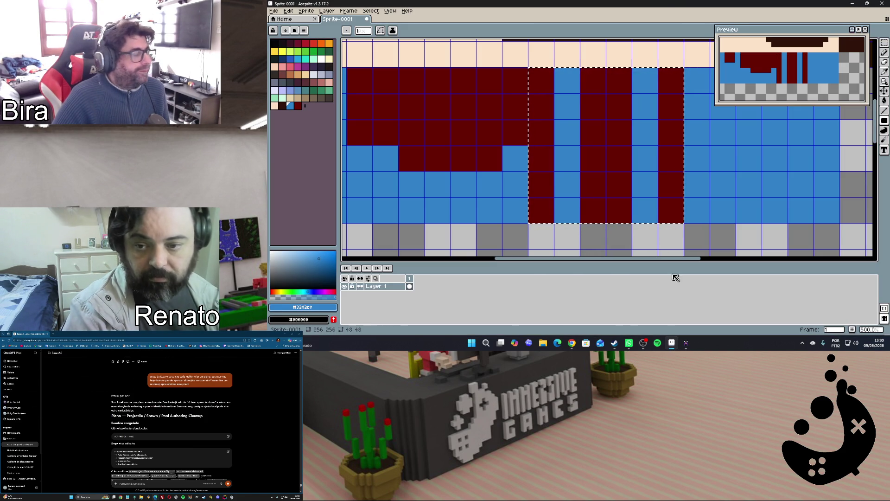
# In World mode, select all the head pieces in the Outline and group them together
pyautogui.click(675, 342)
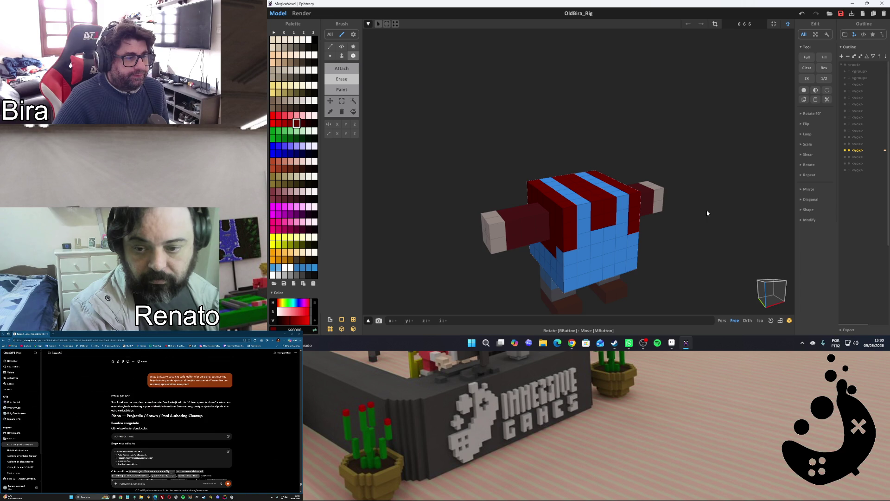
pyautogui.scroll(-3, 708, 213)
pyautogui.moveTo(696, 250); pyautogui.dragTo(761, 199, button='right')
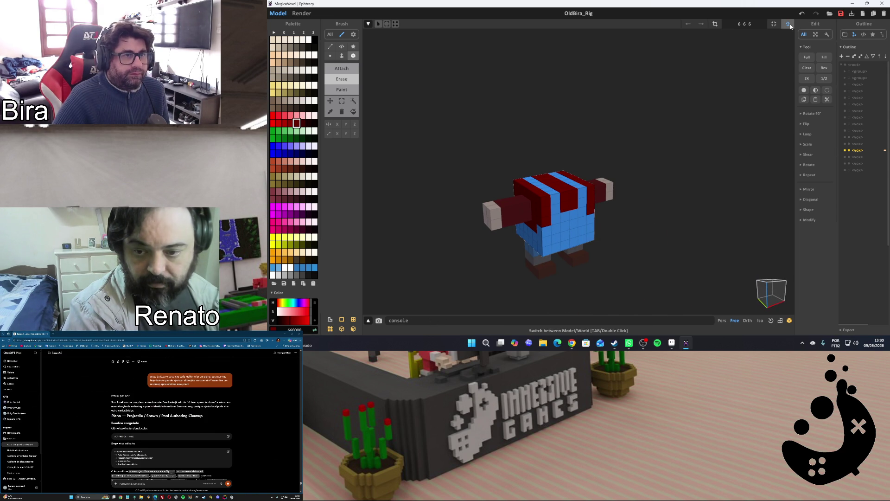
pyautogui.press('Tab')
pyautogui.click(855, 170)
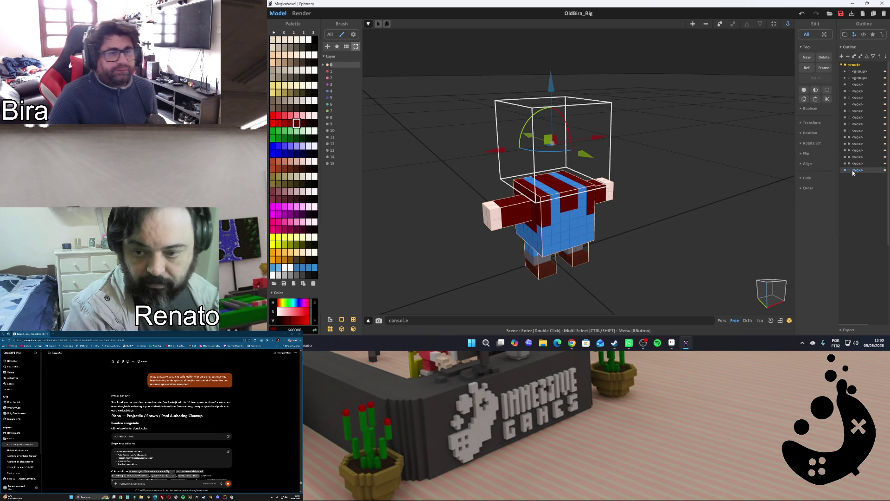
pyautogui.keyDown('shift'); pyautogui.click(856, 132); pyautogui.keyUp('shift')
pyautogui.click(860, 171)
pyautogui.keyDown('ctrl'); pyautogui.click(858, 131); pyautogui.keyUp('ctrl')
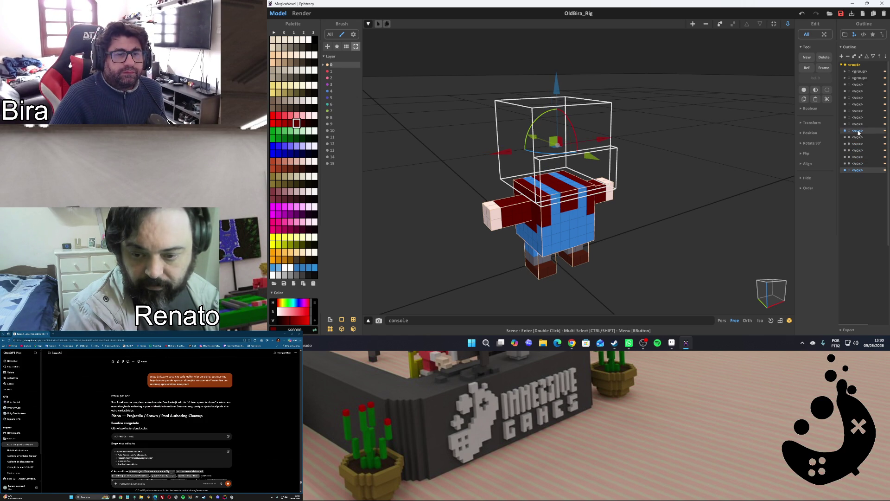
pyautogui.keyDown('ctrl'); pyautogui.click(859, 118); pyautogui.keyUp('ctrl')
pyautogui.keyDown('ctrl'); pyautogui.click(859, 104); pyautogui.keyUp('ctrl')
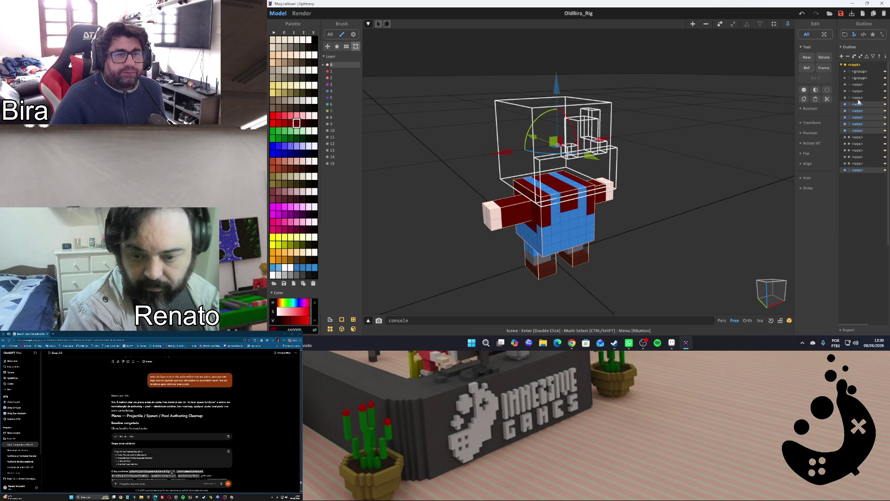
pyautogui.keyDown('ctrl'); pyautogui.click(859, 91); pyautogui.keyUp('ctrl')
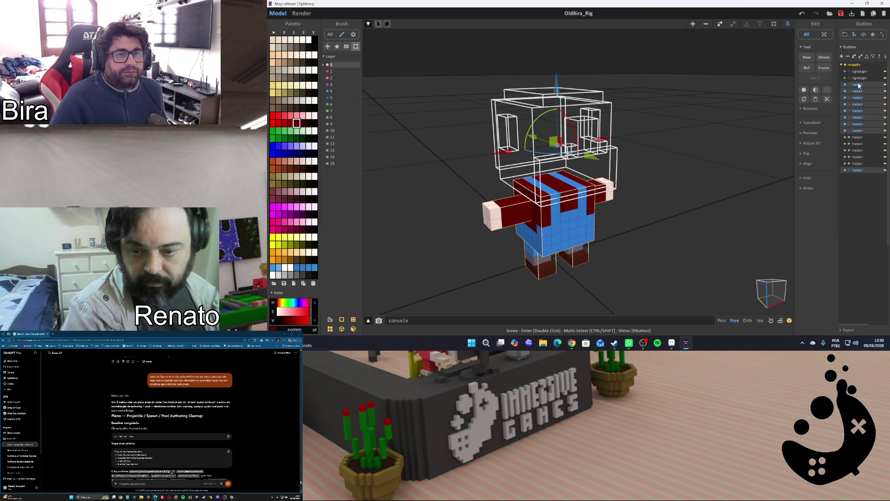
pyautogui.hotkey('ctrl', 'g')
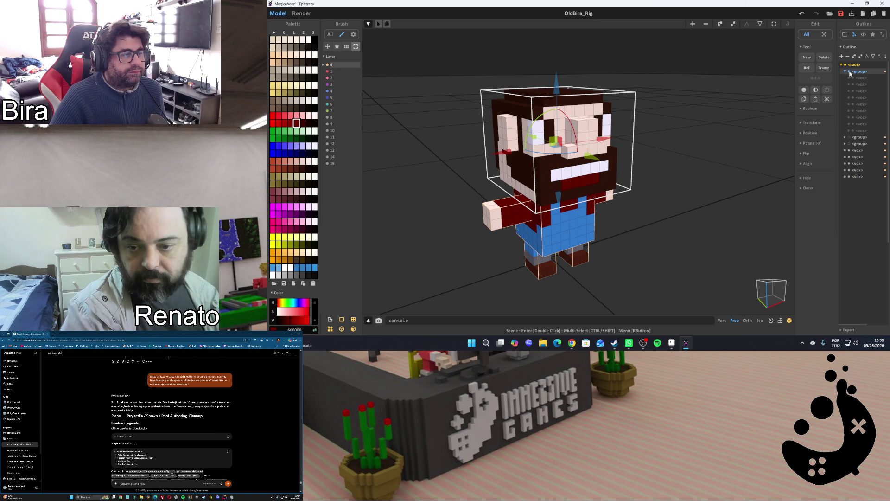
# Hide and collapse the head group, select the body and face it head-on
pyautogui.click(846, 72)
pyautogui.click(844, 72)
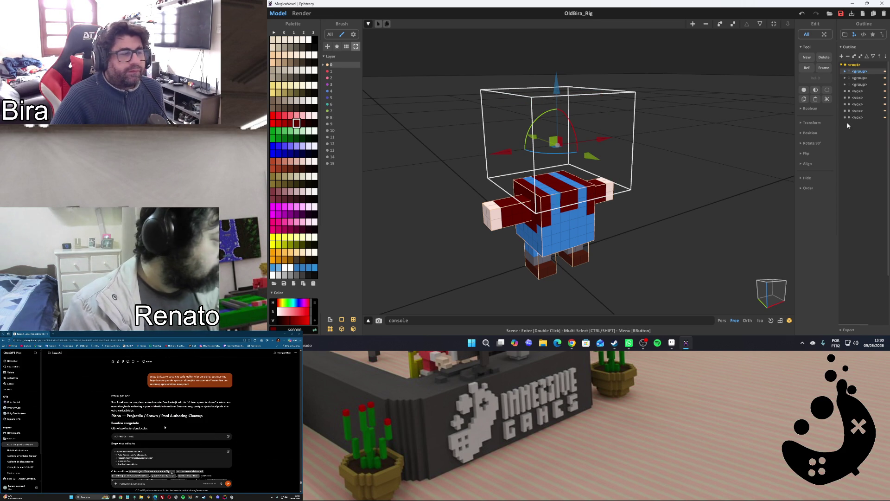
pyautogui.scroll(-3, 164, 427)
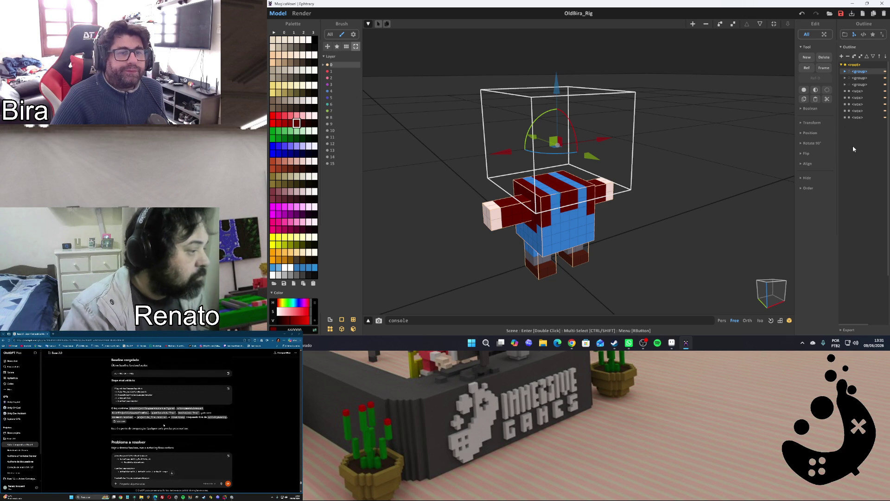
pyautogui.scroll(-3, 204, 424)
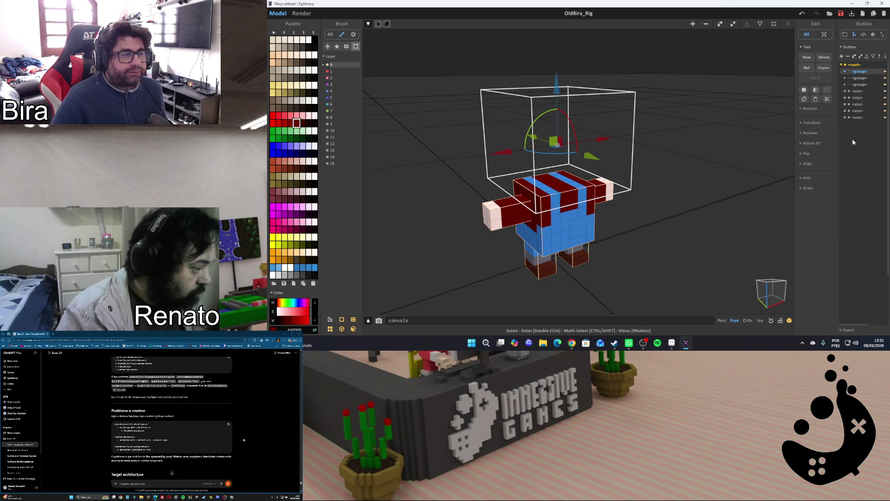
pyautogui.scroll(-3, 244, 440)
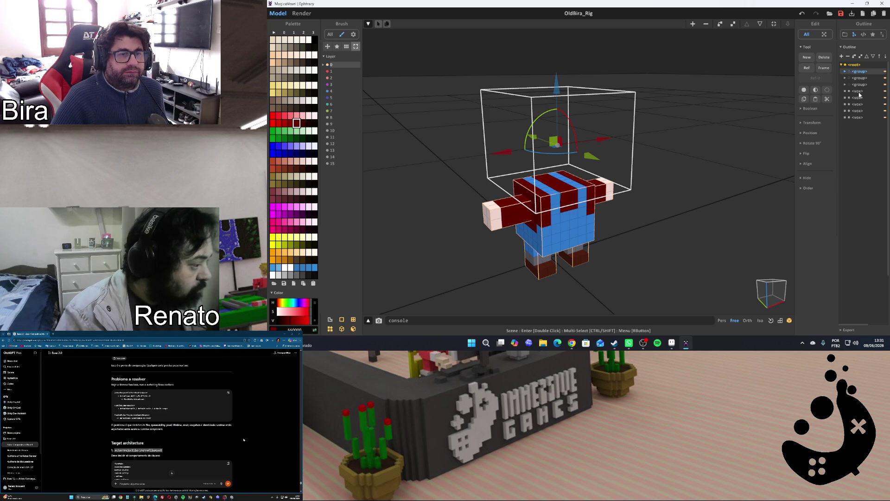
pyautogui.click(858, 91)
pyautogui.scroll(-3, 243, 440)
pyautogui.scroll(-2, 244, 440)
pyautogui.scroll(-2, 244, 439)
pyautogui.scroll(-2, 243, 440)
pyautogui.scroll(-3, 244, 440)
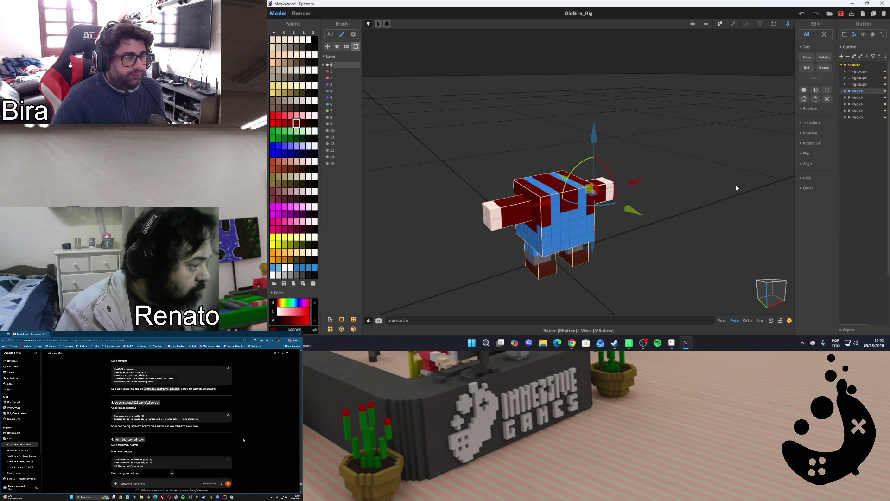
pyautogui.scroll(-3, 243, 439)
pyautogui.scroll(-3, 243, 439)
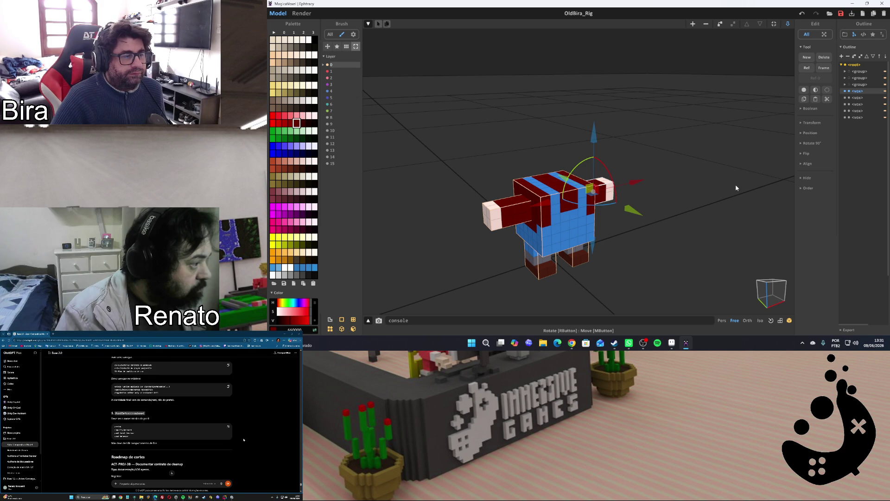
pyautogui.scroll(-2, 243, 440)
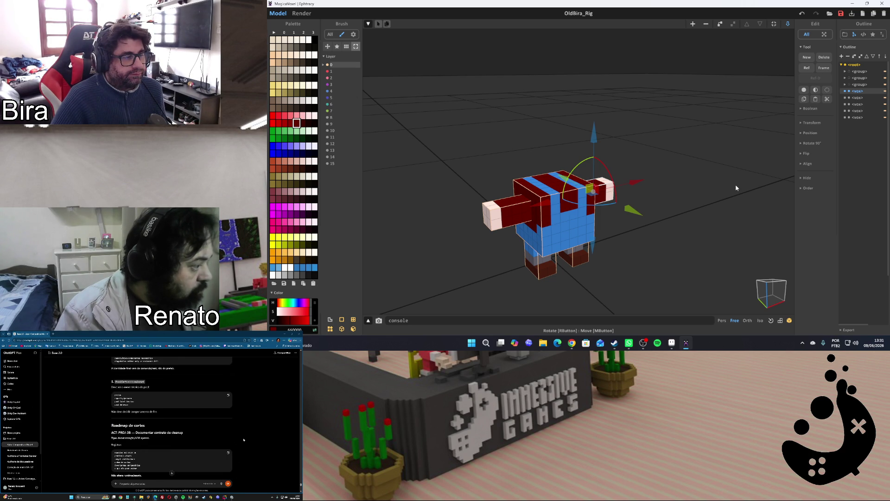
pyautogui.scroll(-3, 243, 440)
pyautogui.scroll(-3, 243, 440)
pyautogui.scroll(-3, 243, 440)
pyautogui.scroll(-3, 243, 440)
pyautogui.scroll(-3, 244, 440)
pyautogui.scroll(-3, 243, 439)
pyautogui.scroll(-3, 244, 440)
pyautogui.scroll(-3, 243, 440)
pyautogui.scroll(-2, 244, 440)
pyautogui.scroll(-2, 243, 440)
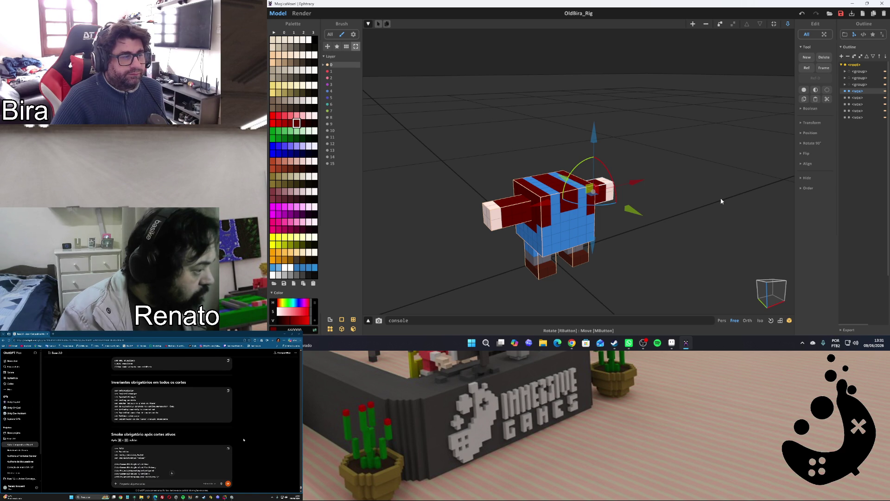
pyautogui.scroll(3, 721, 201)
pyautogui.scroll(-3, 722, 201)
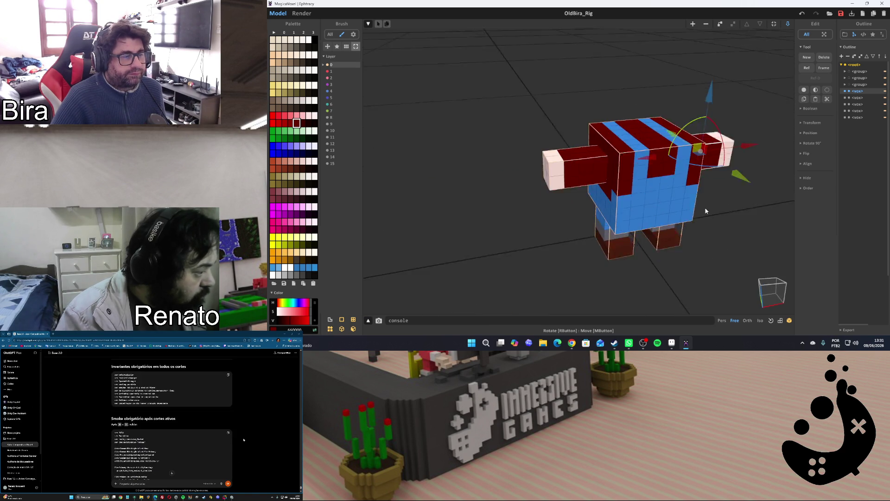
pyautogui.scroll(2, 721, 202)
pyautogui.scroll(-2, 243, 440)
pyautogui.scroll(2, 721, 218)
pyautogui.moveTo(721, 218)
pyautogui.mouseDown(button='right')
pyautogui.moveTo(686, 183)
pyautogui.moveTo(656, 190)
pyautogui.moveTo(682, 188)
pyautogui.mouseUp(button='right')
pyautogui.scroll(-2, 666, 180)
pyautogui.scroll(-3, 244, 440)
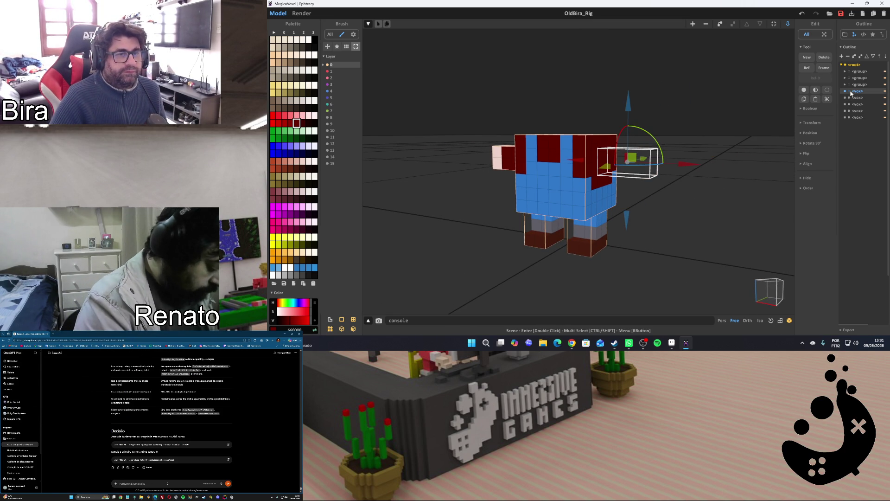
# Hide the torso so only arms and legs show, and enter the right arm for editing
pyautogui.click(844, 105)
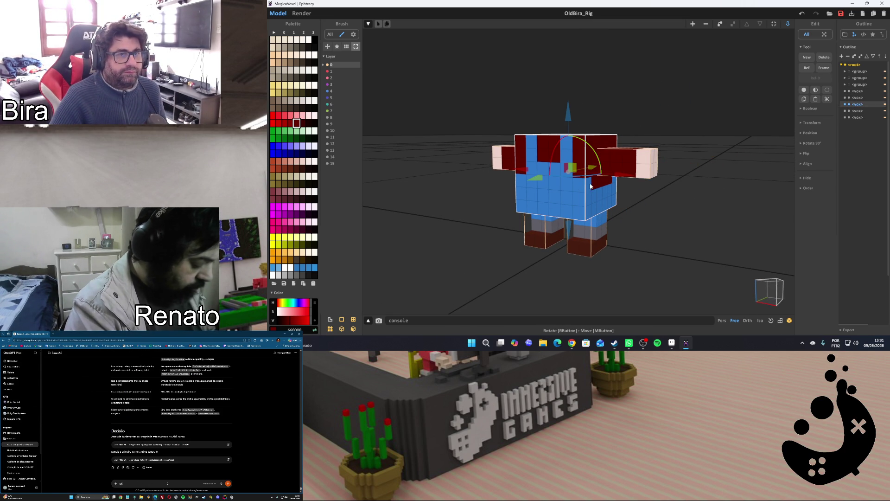
pyautogui.click(848, 105)
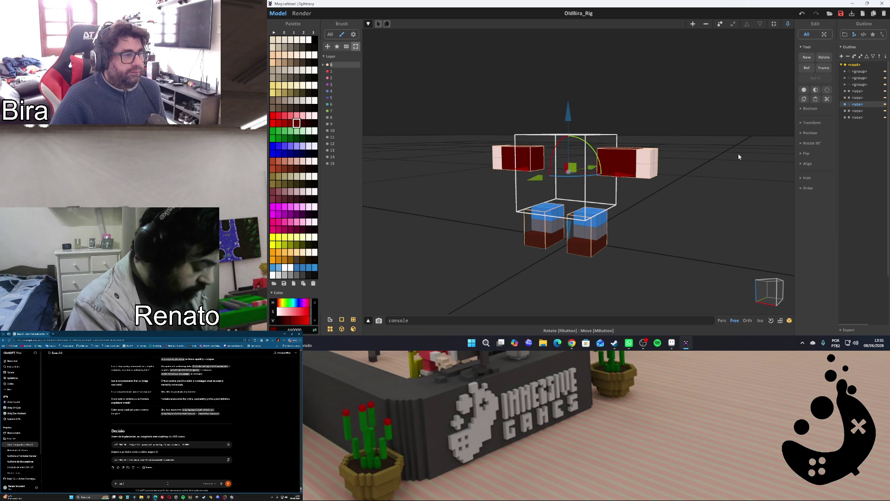
pyautogui.doubleClick(625, 161)
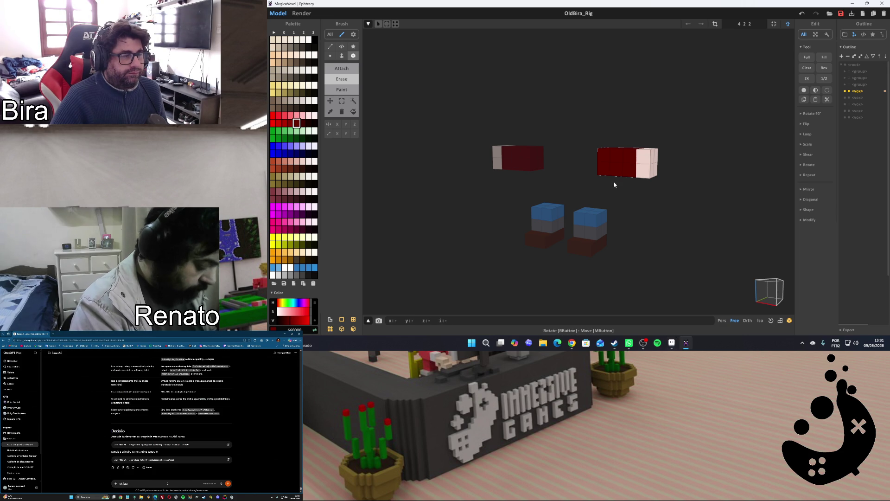
pyautogui.moveTo(671, 343)
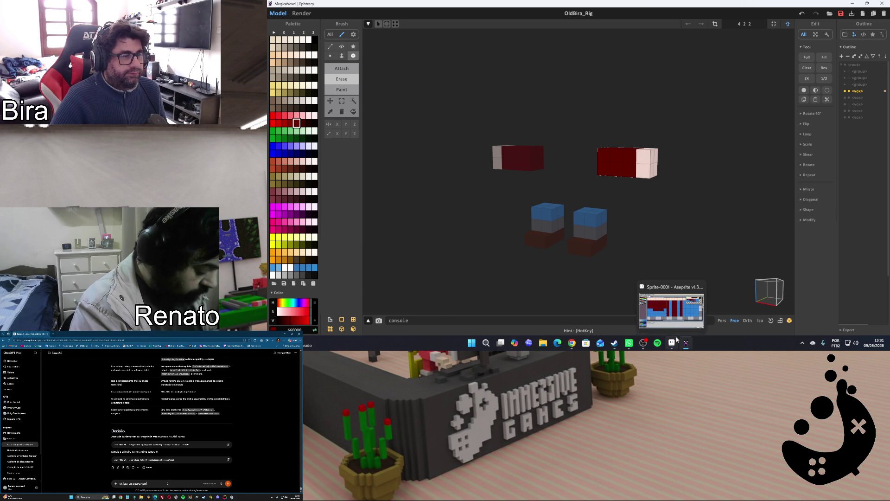
pyautogui.click(673, 343)
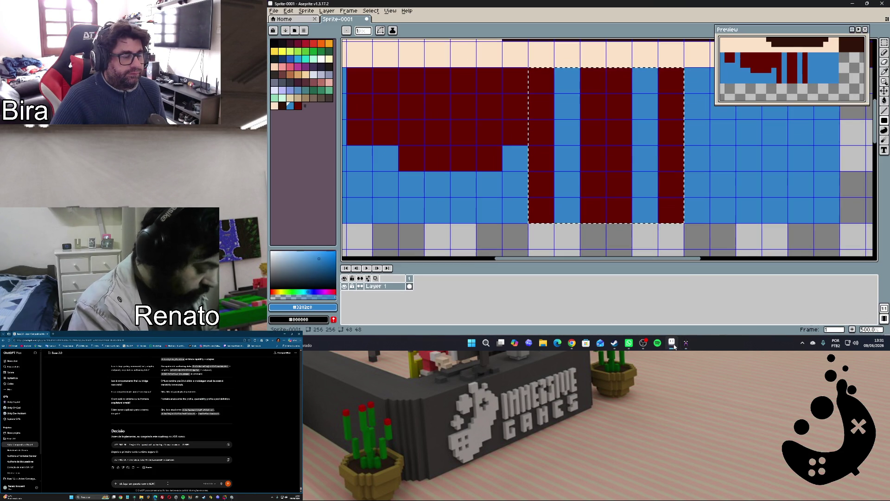
pyautogui.moveTo(687, 262); pyautogui.dragTo(802, 250)
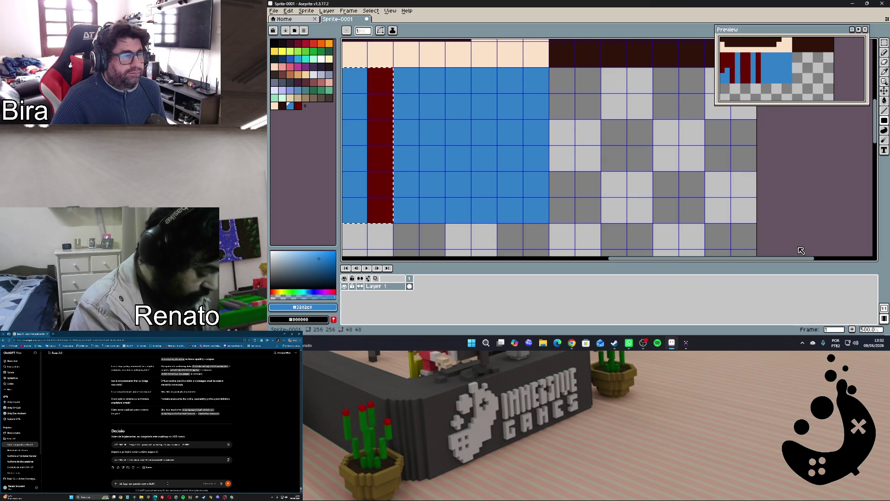
pyautogui.moveTo(801, 250); pyautogui.dragTo(816, 248)
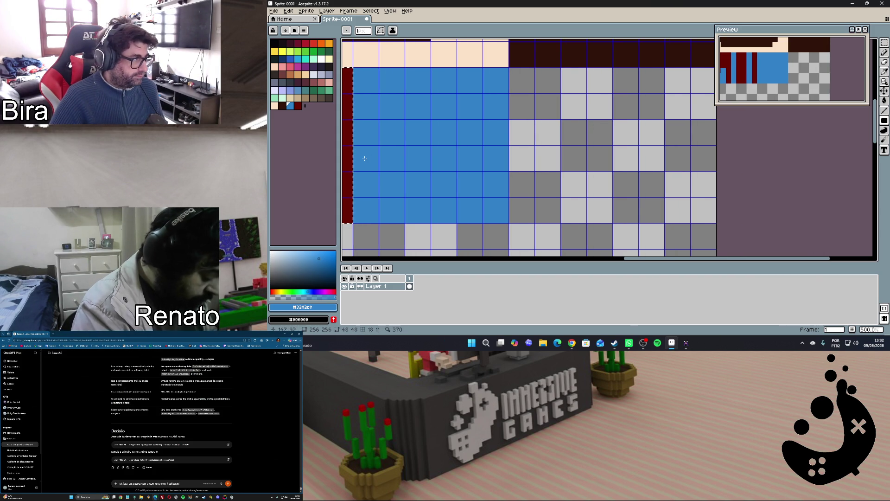
# Pick the dark red as the paint colour, glancing at the voxel model for comparison
pyautogui.keyDown('alt'); pyautogui.click(347, 156); pyautogui.keyUp('alt')
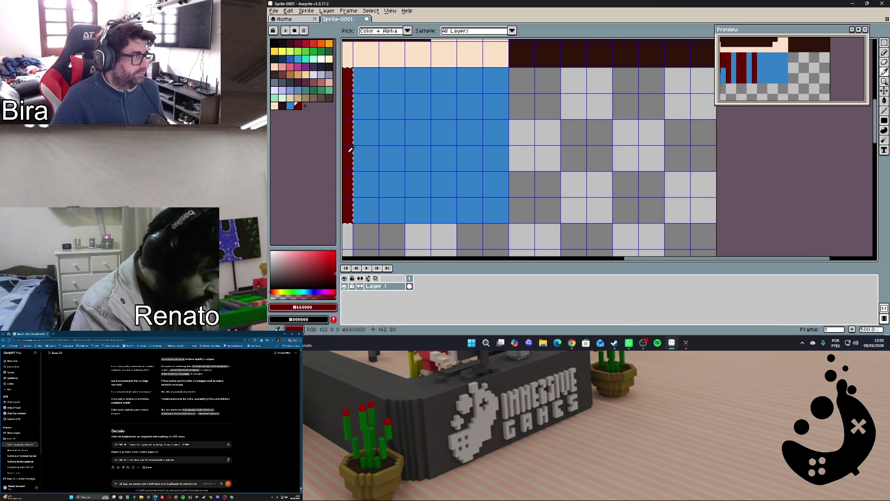
pyautogui.click(674, 344)
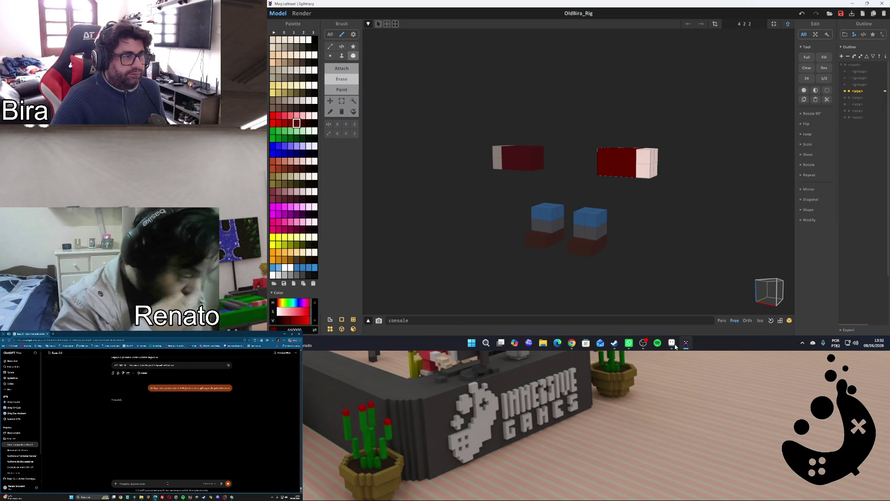
pyautogui.click(672, 343)
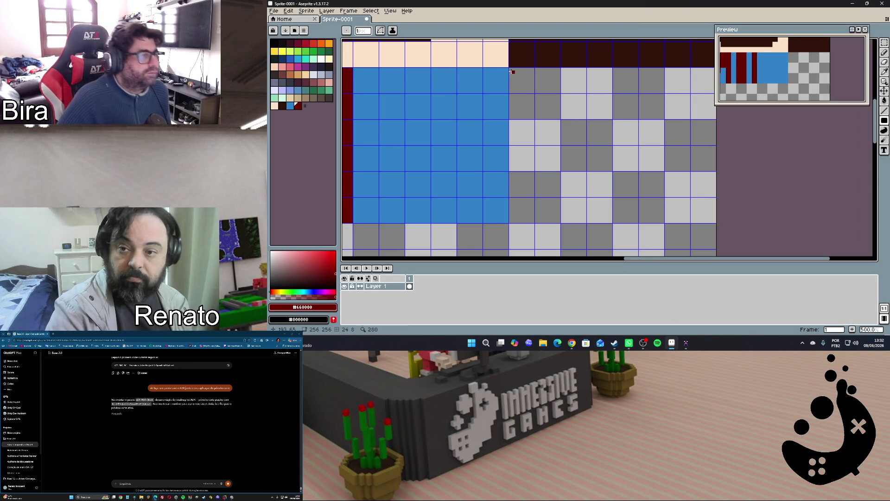
# Draw a dark red block beside the blue overalls and check it on the voxel model
pyautogui.moveTo(510, 68); pyautogui.dragTo(552, 162)
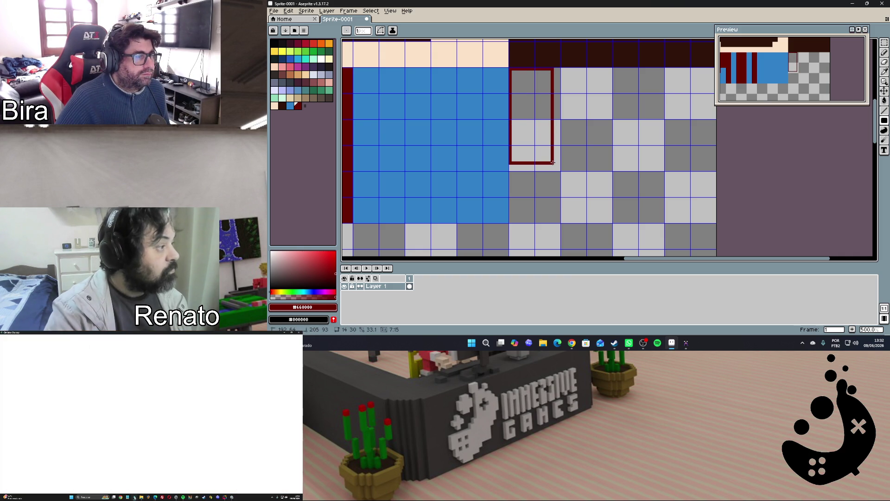
pyautogui.moveTo(554, 162); pyautogui.dragTo(558, 142)
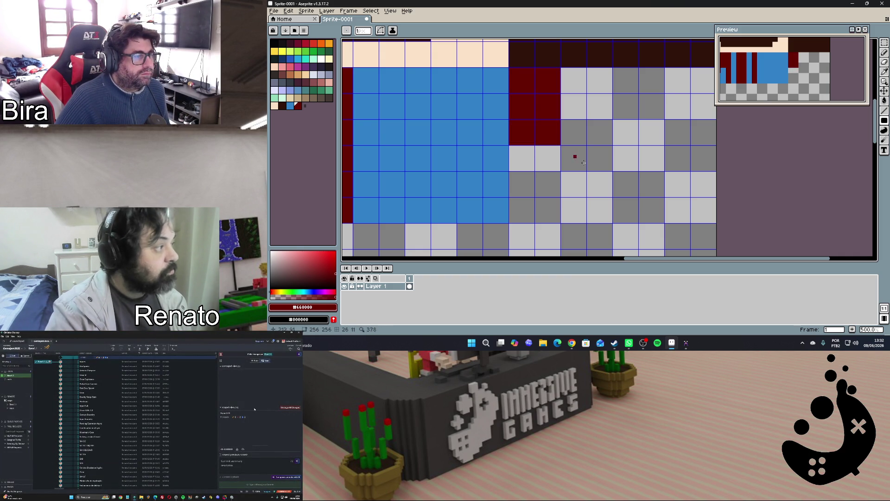
pyautogui.click(672, 344)
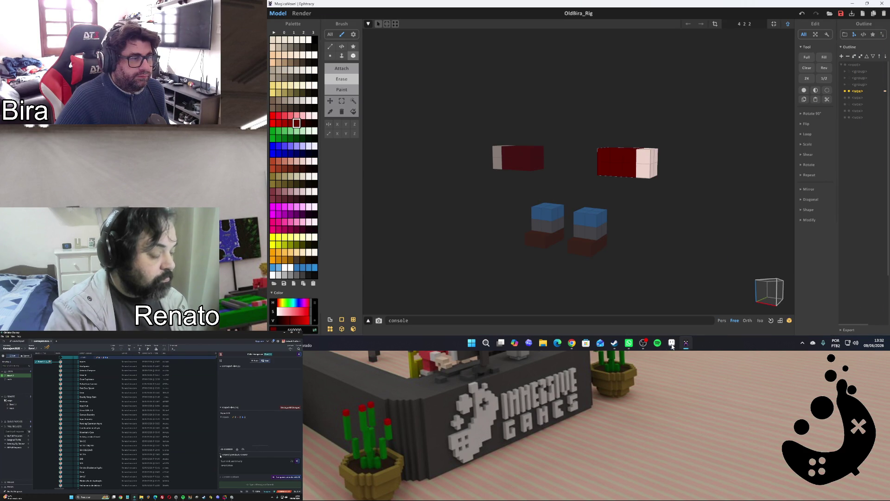
pyautogui.click(672, 344)
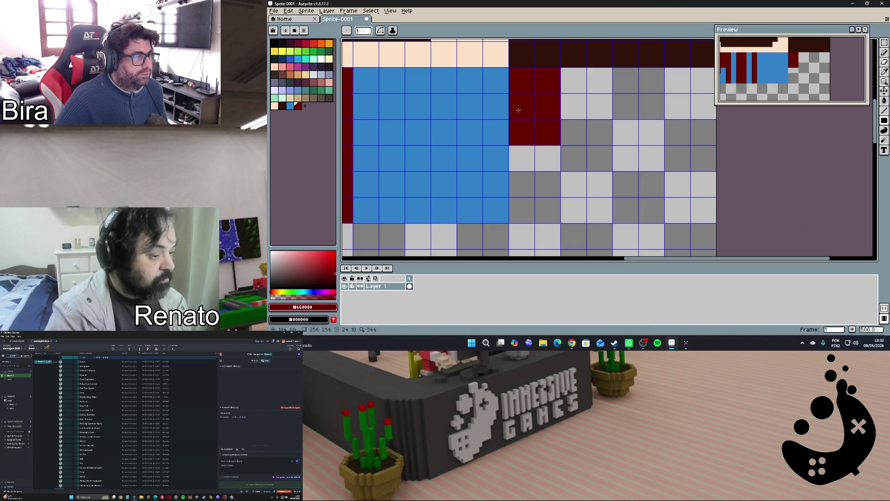
# Pick the peach skin tone and fill two cells below the red block
pyautogui.keyDown('alt'); pyautogui.click(498, 58); pyautogui.keyUp('alt')
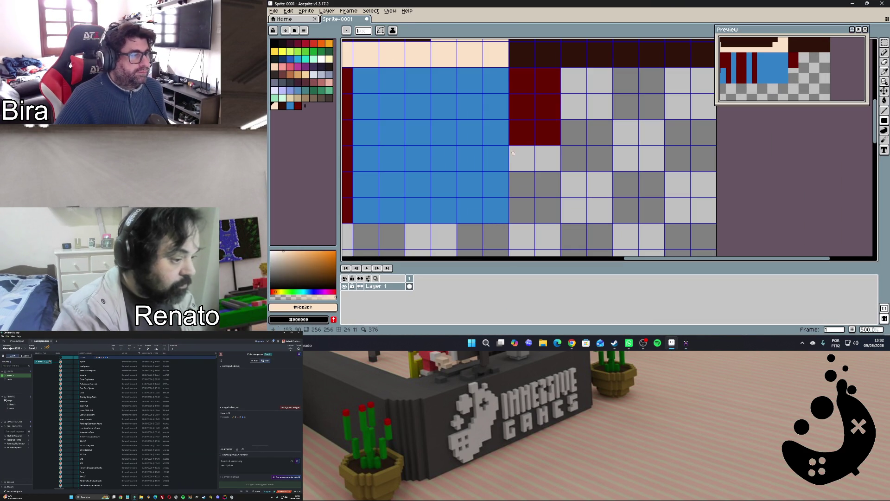
pyautogui.moveTo(510, 147); pyautogui.dragTo(554, 164)
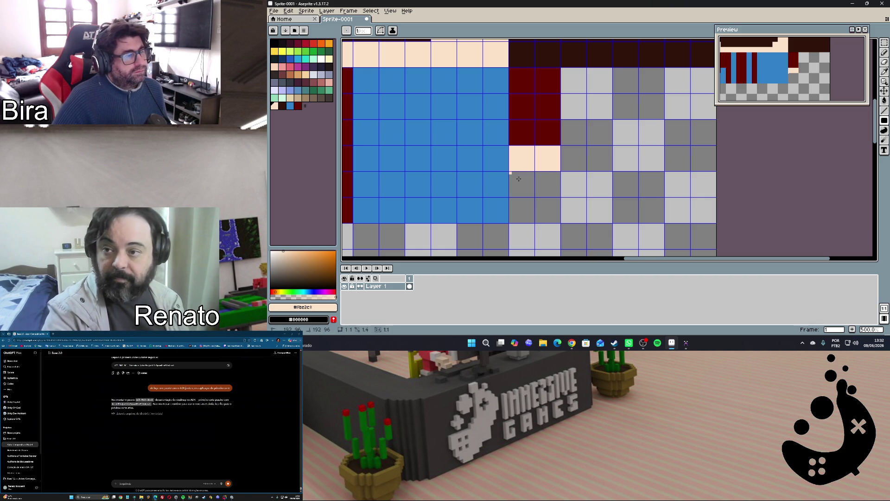
# Undo a misplaced peach block and fill a 2x2 skin-tone hand block to the right instead
pyautogui.moveTo(510, 172); pyautogui.dragTo(557, 196)
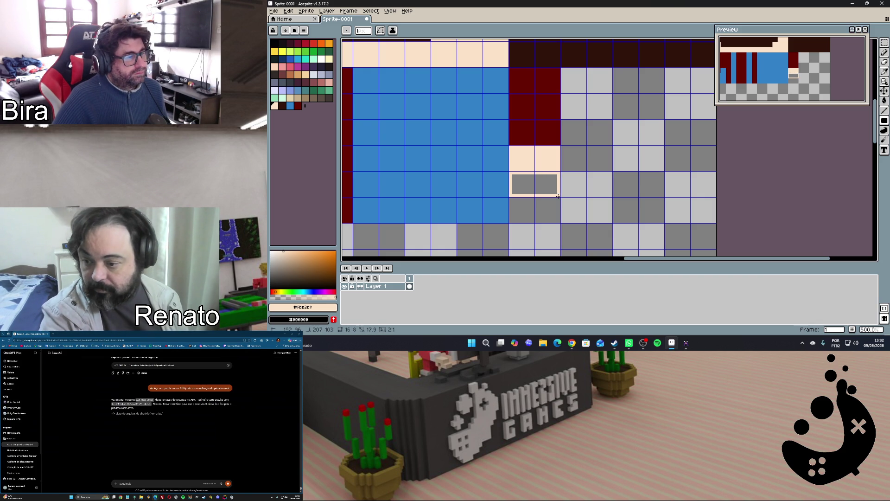
pyautogui.moveTo(558, 196); pyautogui.dragTo(558, 196)
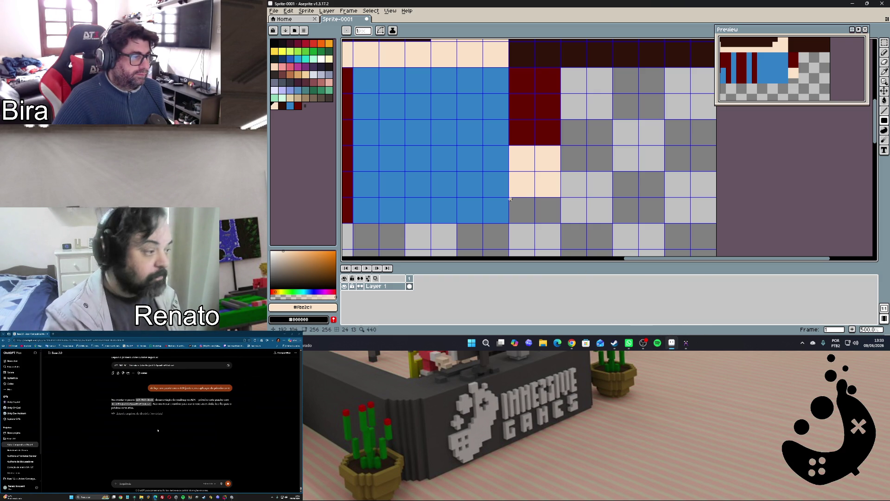
pyautogui.hotkey('ctrl', 'z')
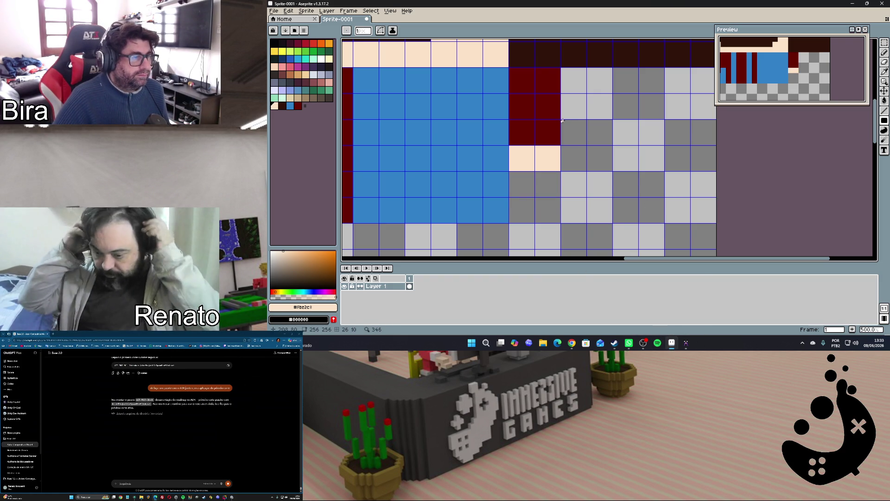
pyautogui.moveTo(570, 129); pyautogui.dragTo(603, 162)
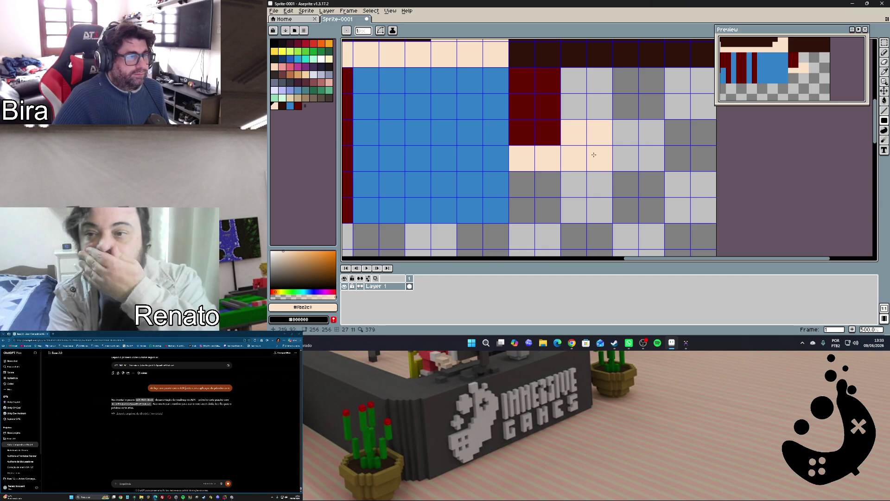
# Draw a dark red block above the hand cells and check the result on the voxel model
pyautogui.keyDown('alt'); pyautogui.click(559, 79); pyautogui.keyUp('alt')
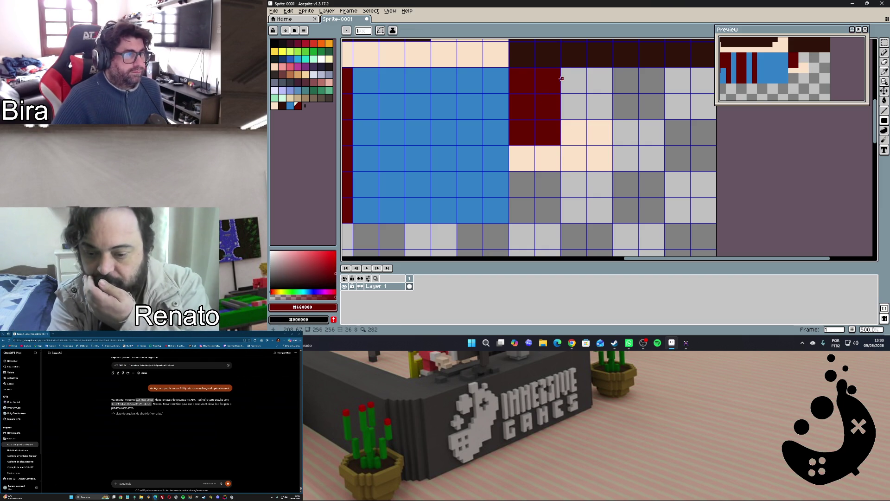
pyautogui.moveTo(563, 70); pyautogui.dragTo(610, 118)
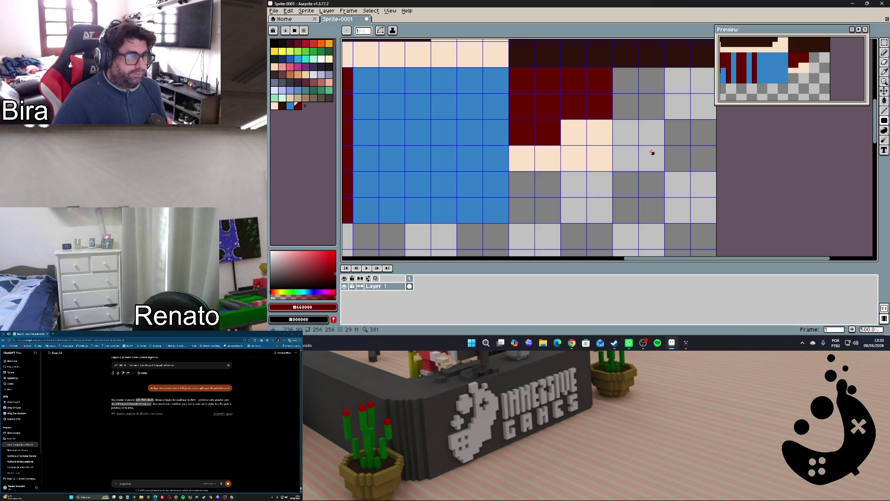
pyautogui.click(675, 343)
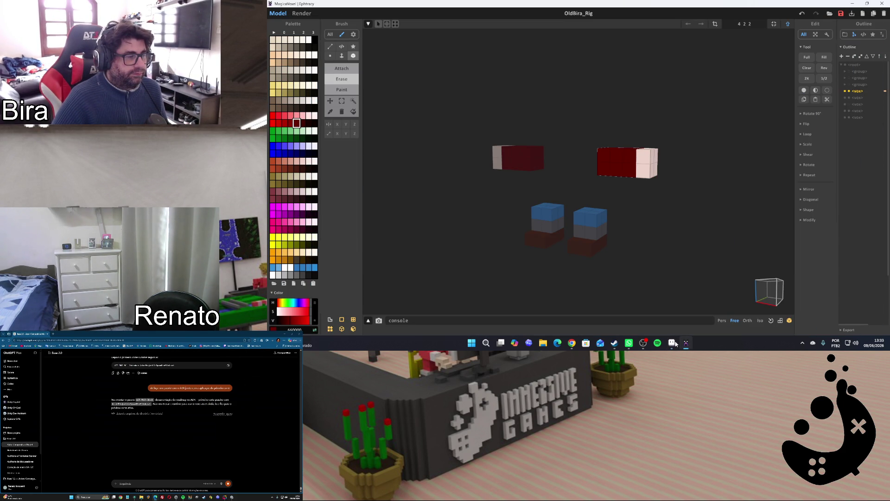
# Enter the right foot piece for editing, then minimize MagicaVoxel to the desktop
pyautogui.click(788, 25)
pyautogui.doubleClick(597, 240)
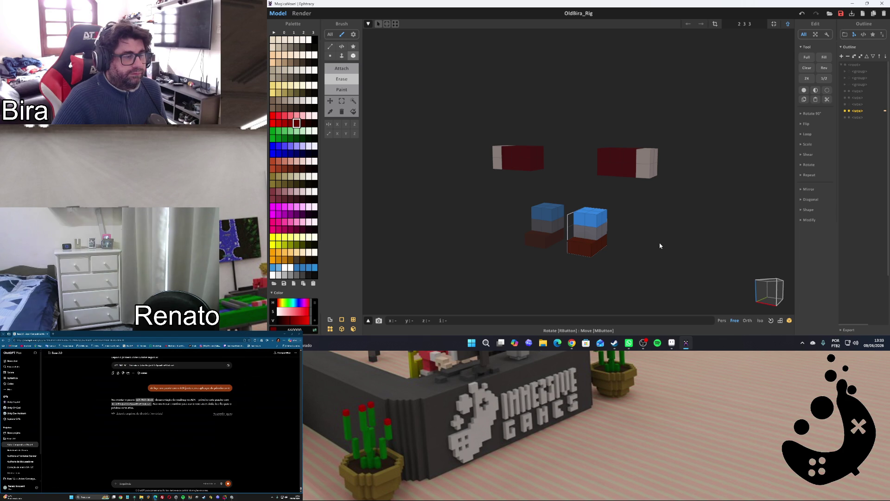
pyautogui.moveTo(672, 342)
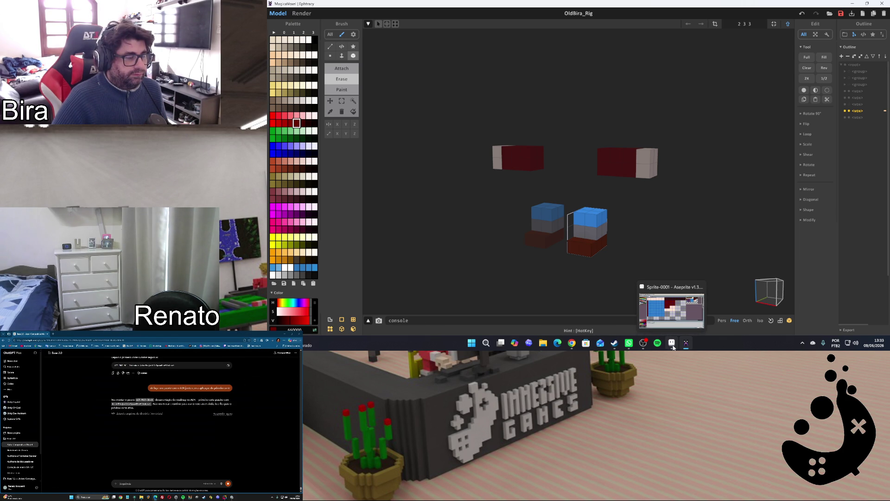
pyautogui.click(852, 4)
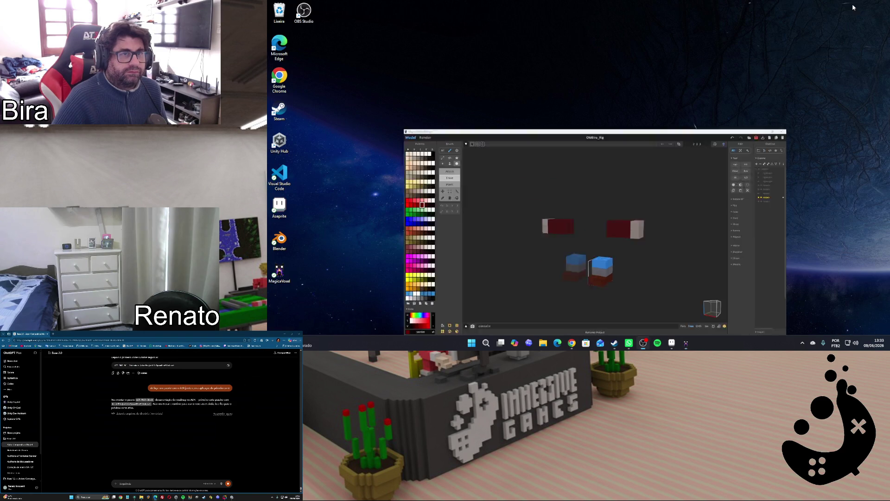
# Launch Blender and reopen the OldBira.blend project from Recent Files
pyautogui.doubleClick(279, 240)
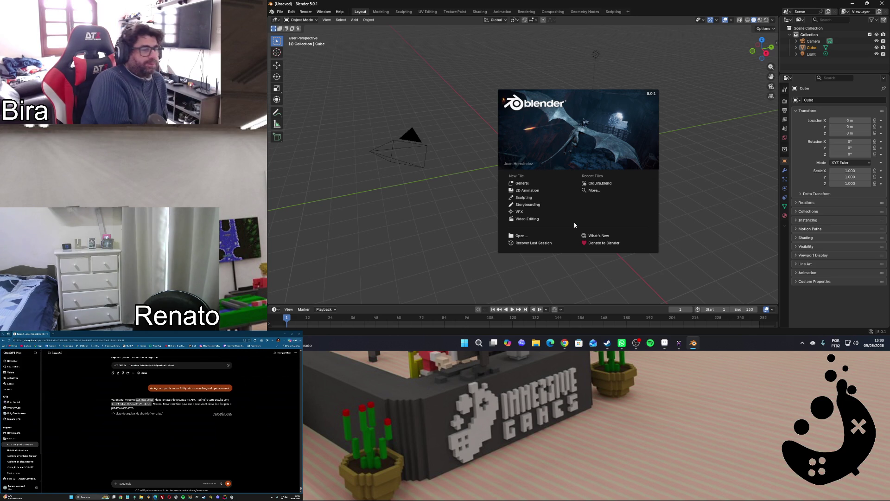
pyautogui.click(592, 183)
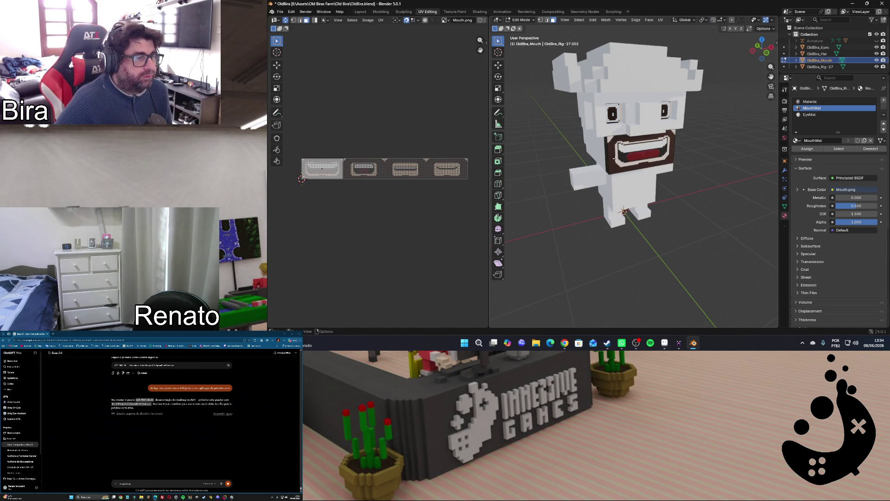
# Enter edit mode on the OldBira_Rig-27 body mesh with its main material chosen
pyautogui.press('Tab')
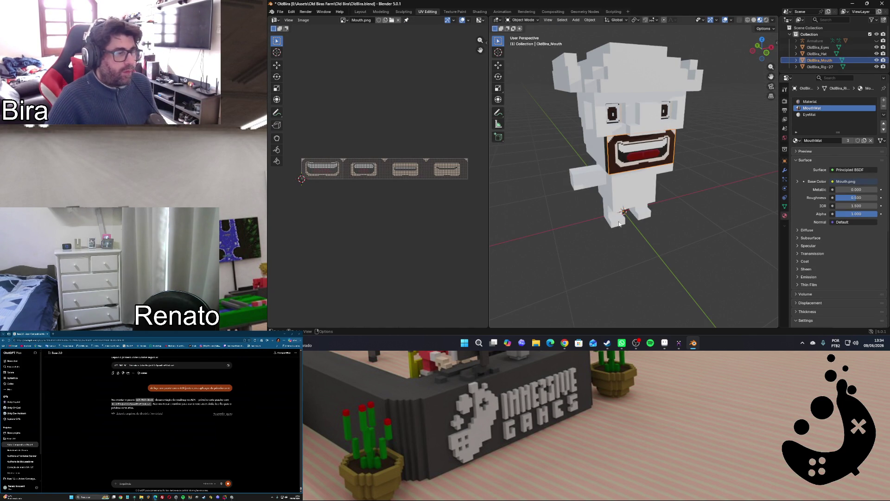
pyautogui.click(620, 224)
pyautogui.press('Tab')
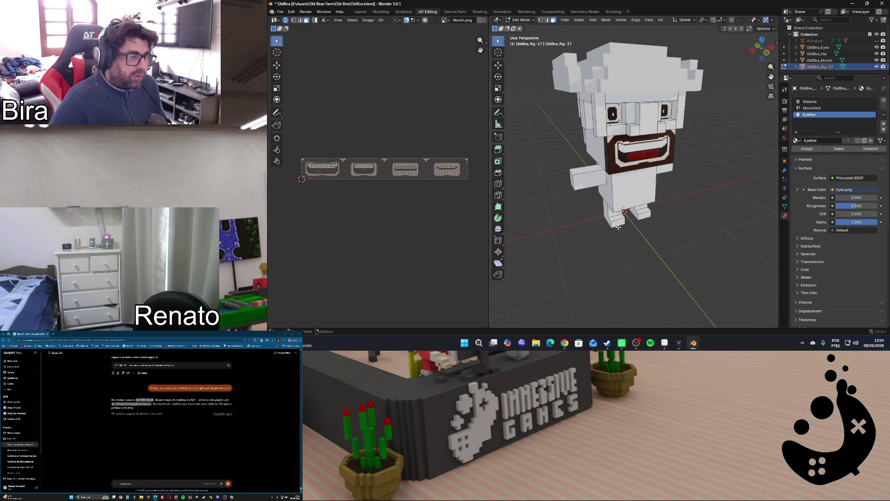
pyautogui.click(811, 102)
pyautogui.rightClick(604, 233)
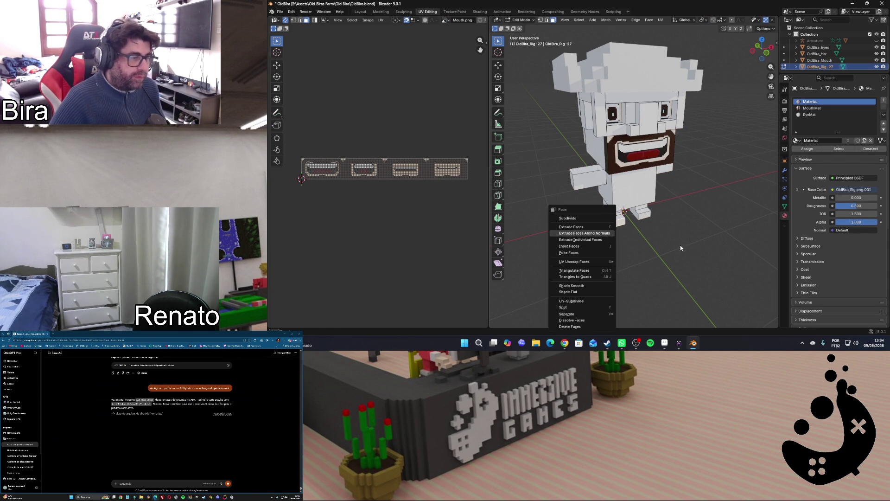
pyautogui.moveTo(757, 50); pyautogui.dragTo(768, 52)
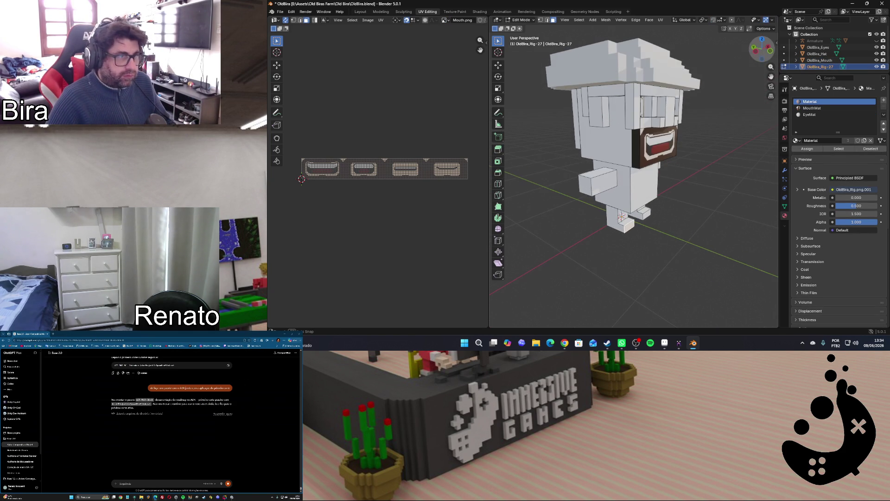
pyautogui.scroll(2, 696, 171)
pyautogui.scroll(3, 695, 171)
# Select the whole linked left leg and foot and delete its vertices
pyautogui.click(583, 210)
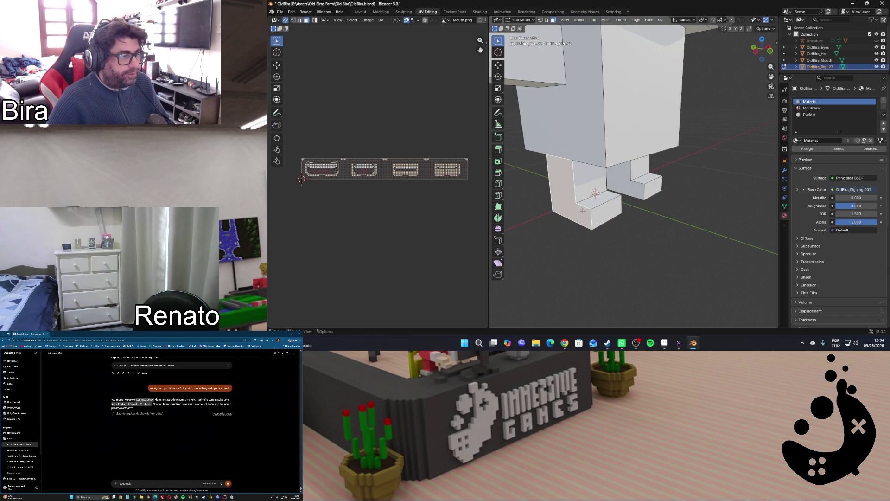
pyautogui.click(589, 220)
pyautogui.click(578, 212)
pyautogui.hotkey('ctrl', 'l')
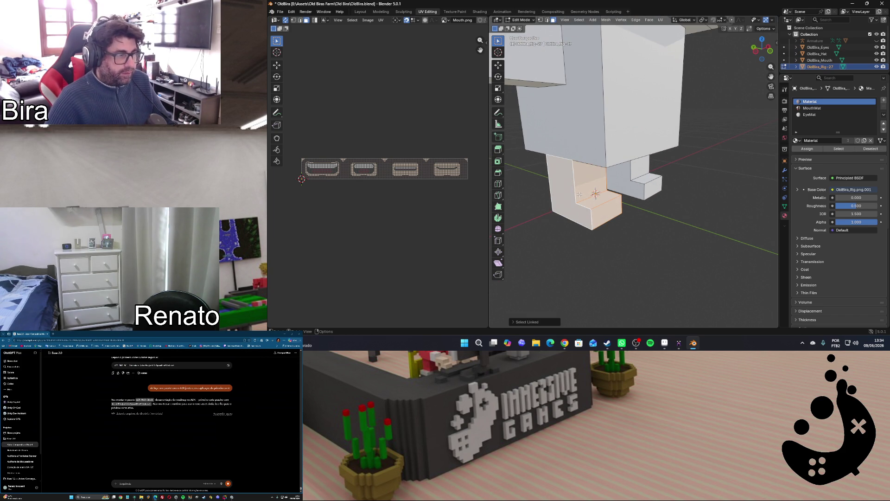
pyautogui.press('x')
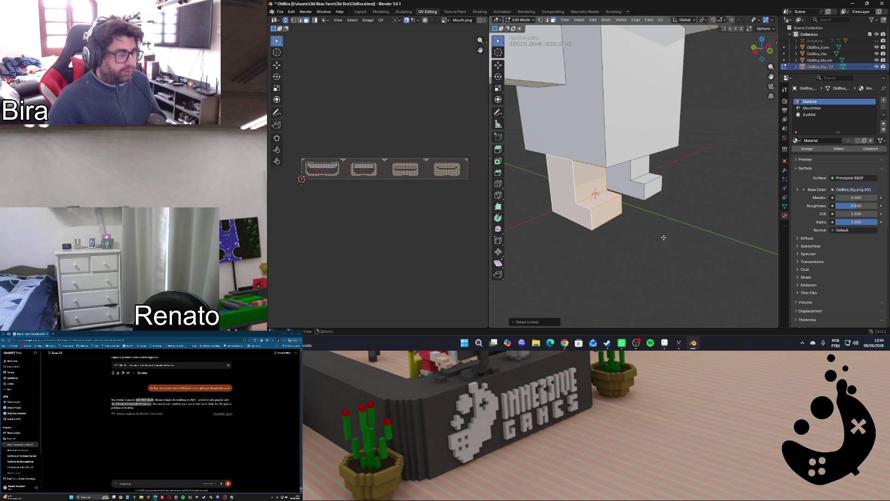
pyautogui.press('Tab')
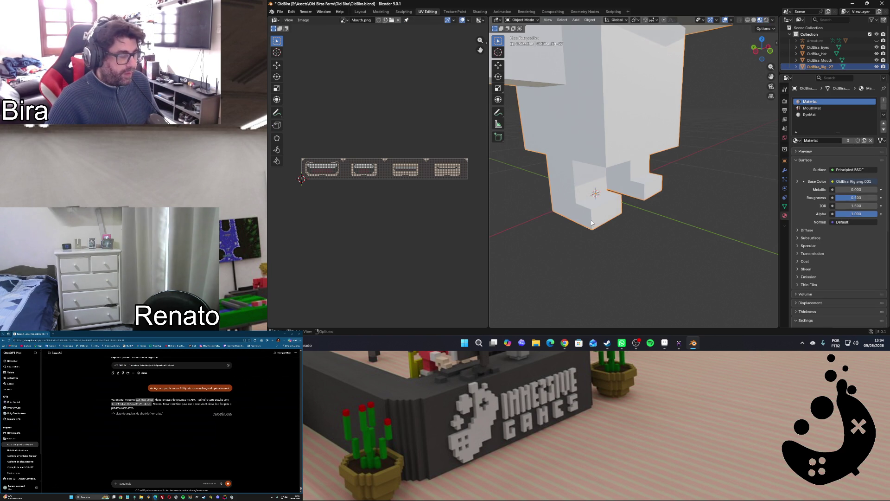
pyautogui.press('Tab')
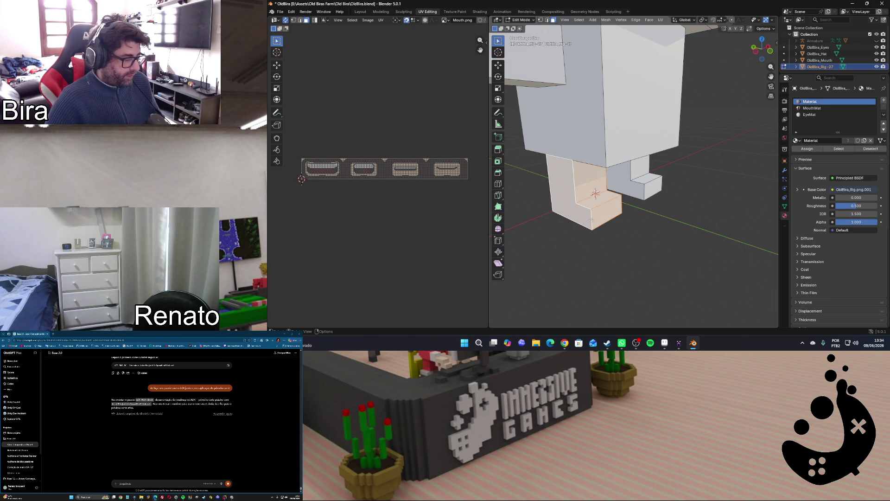
pyautogui.press('x')
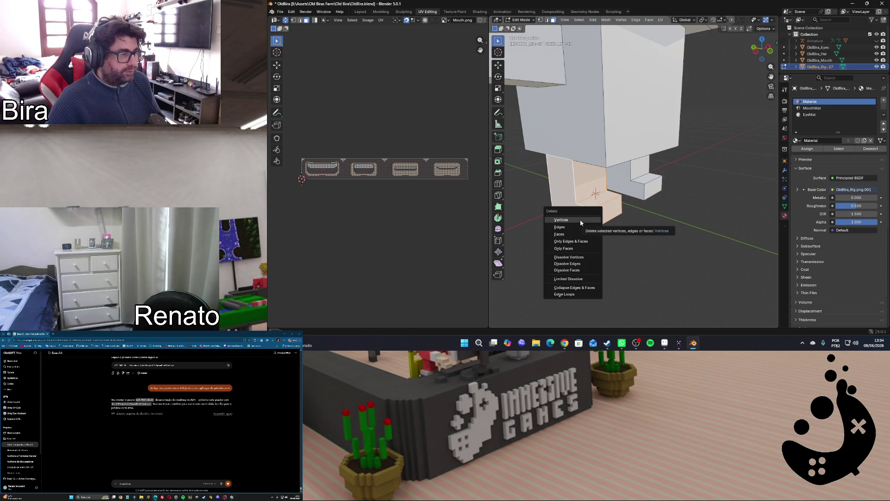
pyautogui.click(580, 221)
# Delete the other leg's linked vertices, return to object mode and bring MagicaVoxel forward
pyautogui.press('l')
pyautogui.press('x')
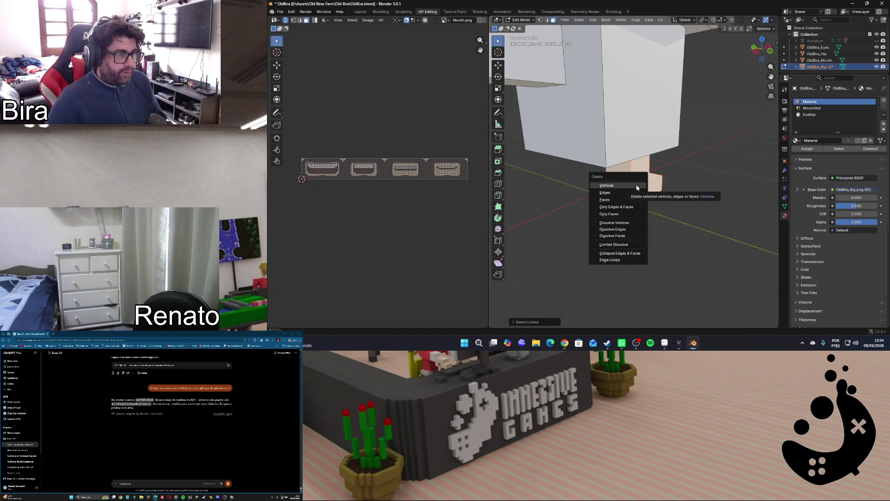
pyautogui.click(636, 187)
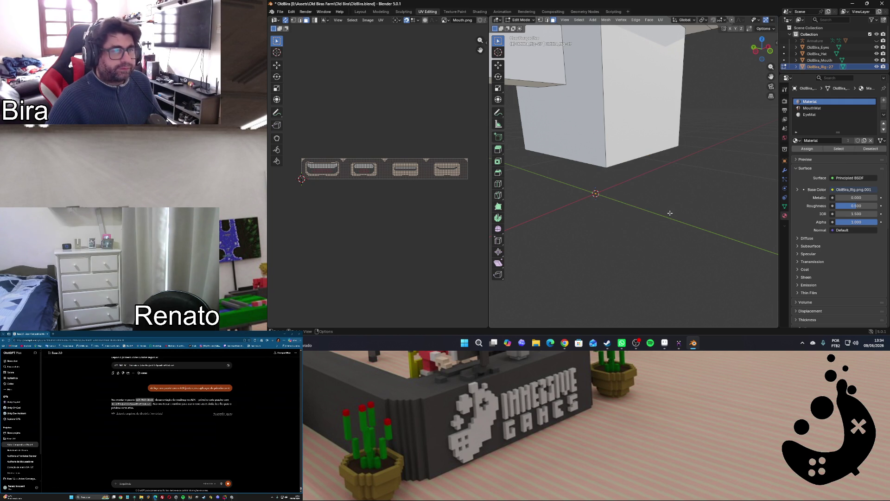
pyautogui.press('Tab')
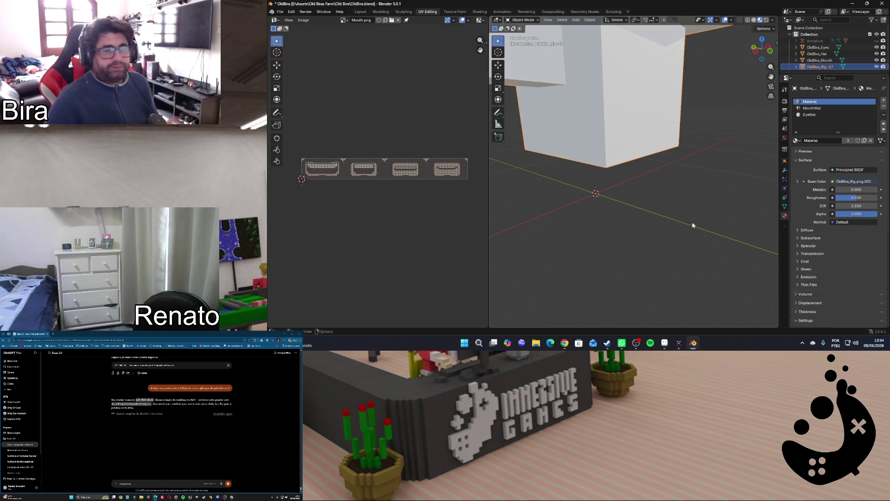
pyautogui.click(680, 342)
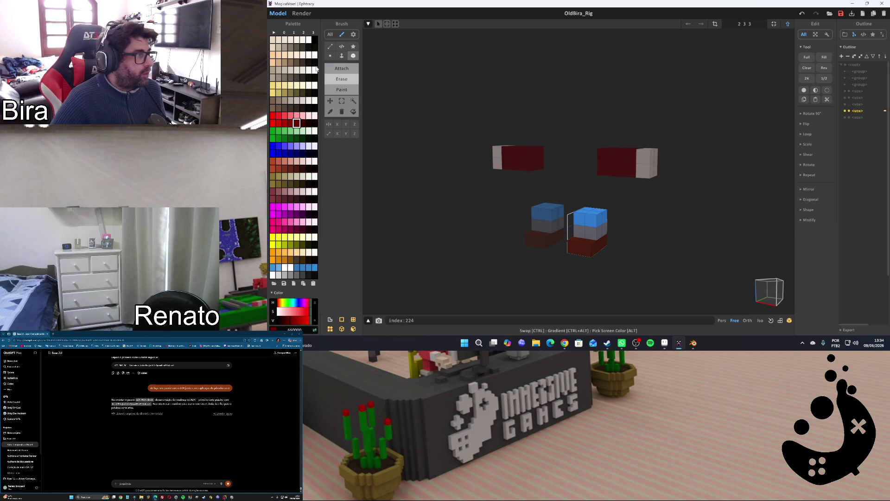
# Marquee-select the blue-topped right-leg voxel block, then Tab back to the whole-scene view
pyautogui.click(341, 103)
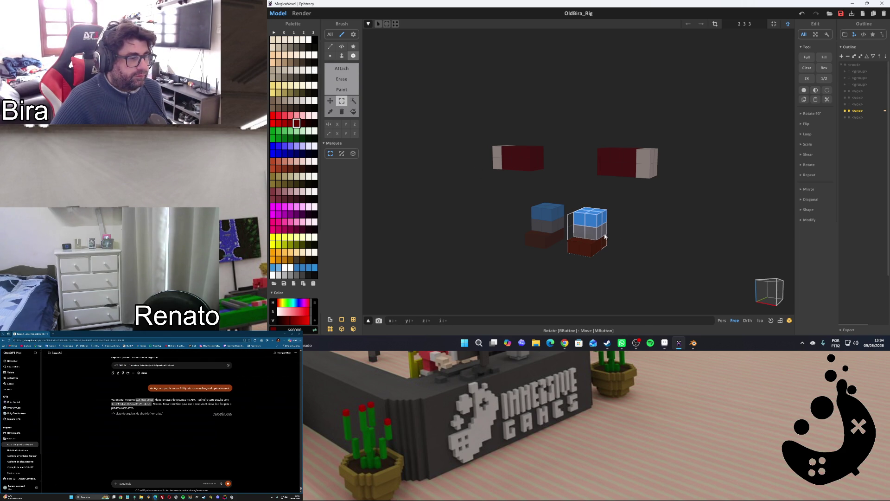
pyautogui.moveTo(708, 231); pyautogui.dragTo(669, 234, button='right')
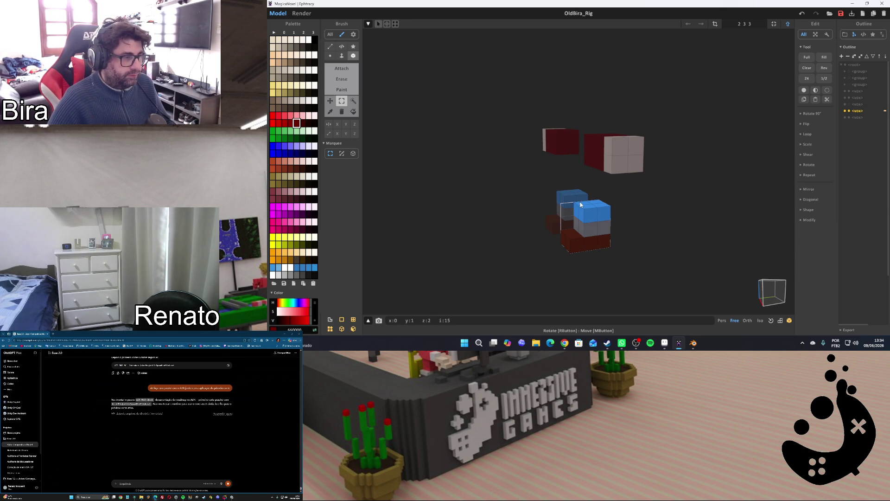
pyautogui.click(352, 153)
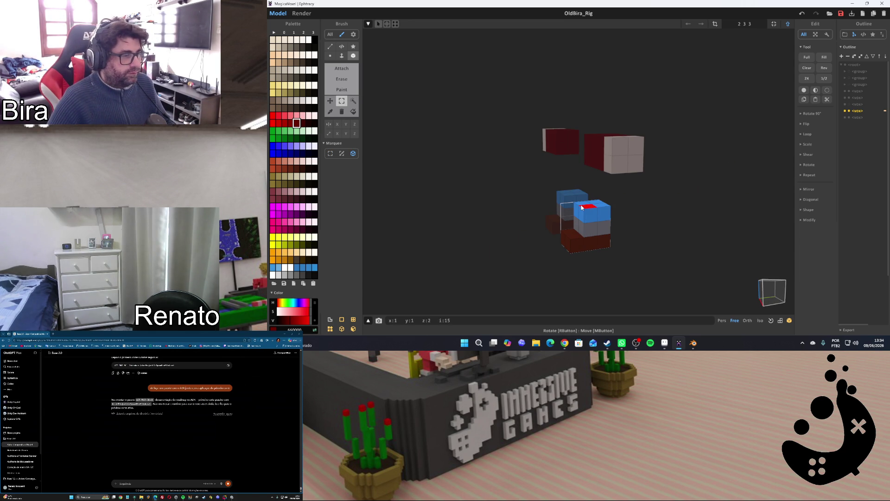
pyautogui.click(604, 229)
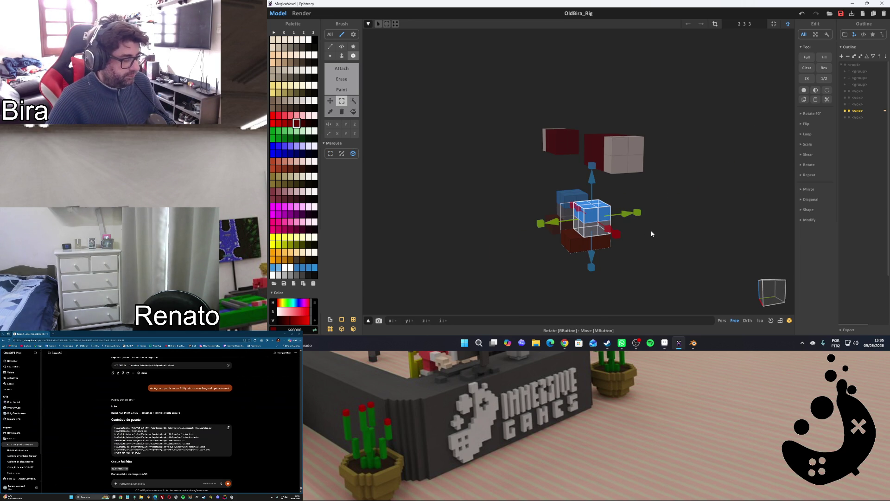
pyautogui.press('Tab')
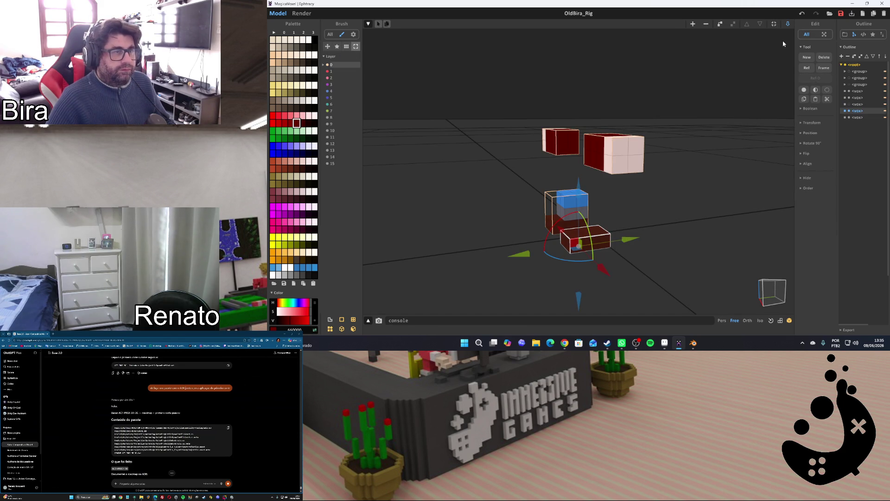
# Paste the copied block as a new object and delete the old left leg box
pyautogui.hotkey('ctrl', 'v')
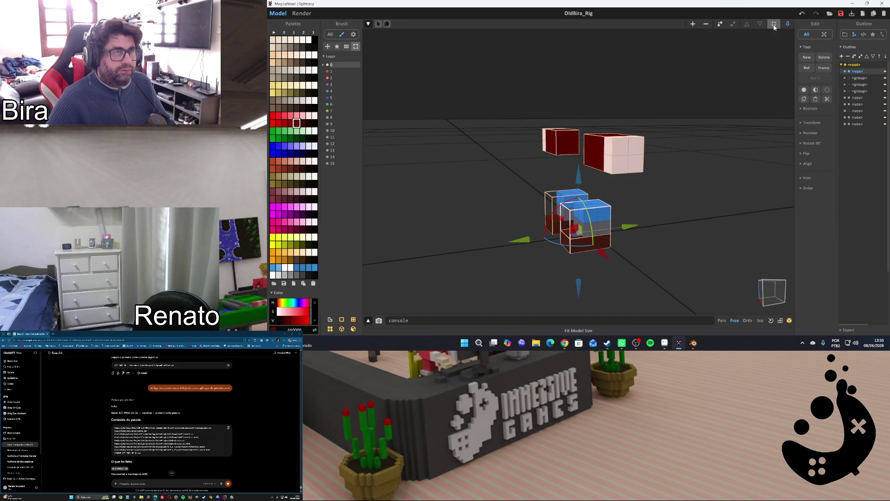
pyautogui.click(691, 213)
pyautogui.click(558, 208)
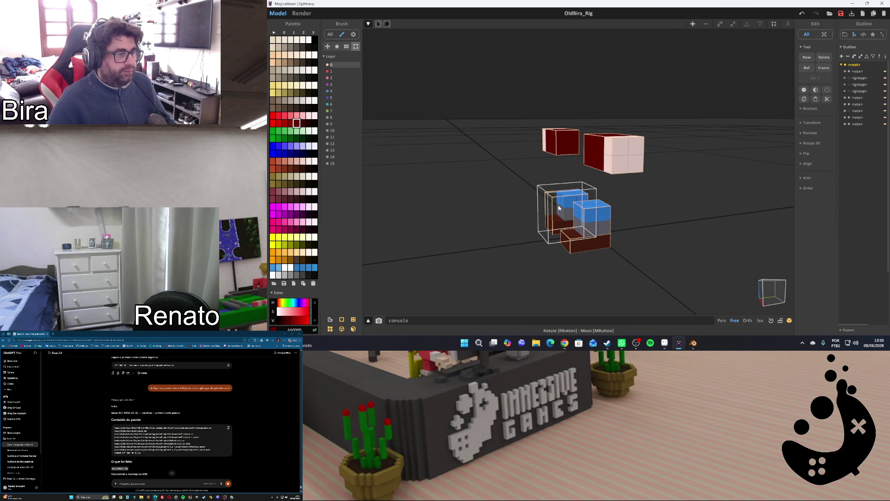
pyautogui.moveTo(559, 208); pyautogui.dragTo(592, 261, button='right')
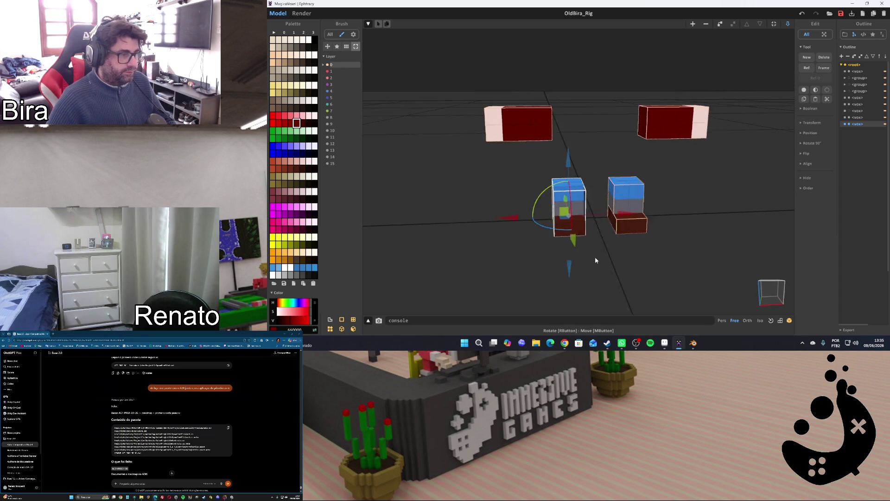
pyautogui.press('Delete')
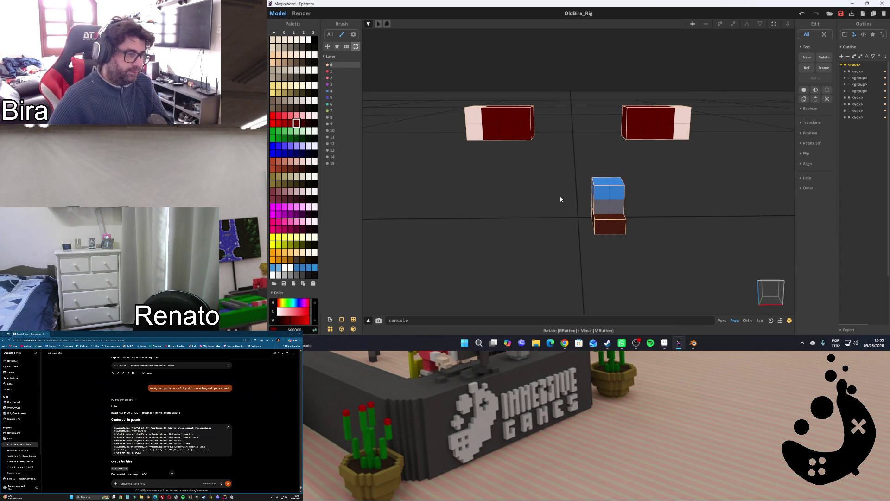
pyautogui.click(609, 224)
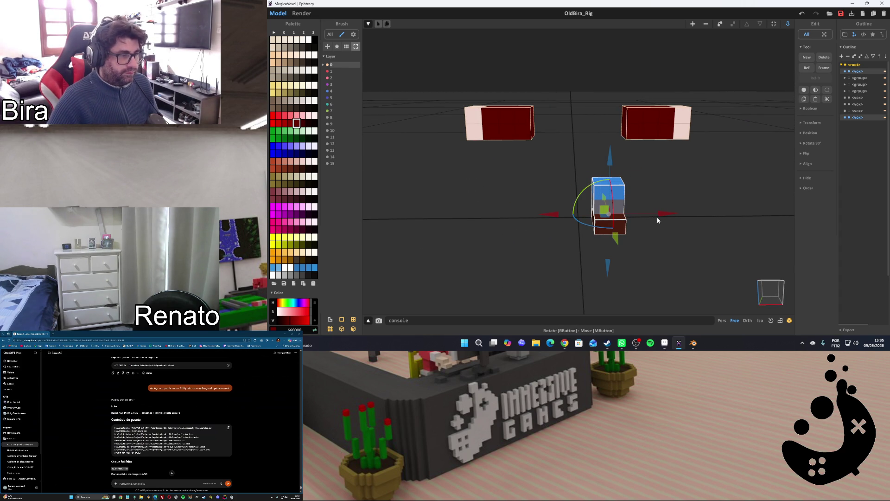
# Shift-duplicate the right leg along X onto the left side and briefly toggle the torso's visibility
pyautogui.keyDown('shift'); pyautogui.moveTo(665, 216); pyautogui.dragTo(601, 217); pyautogui.keyUp('shift')
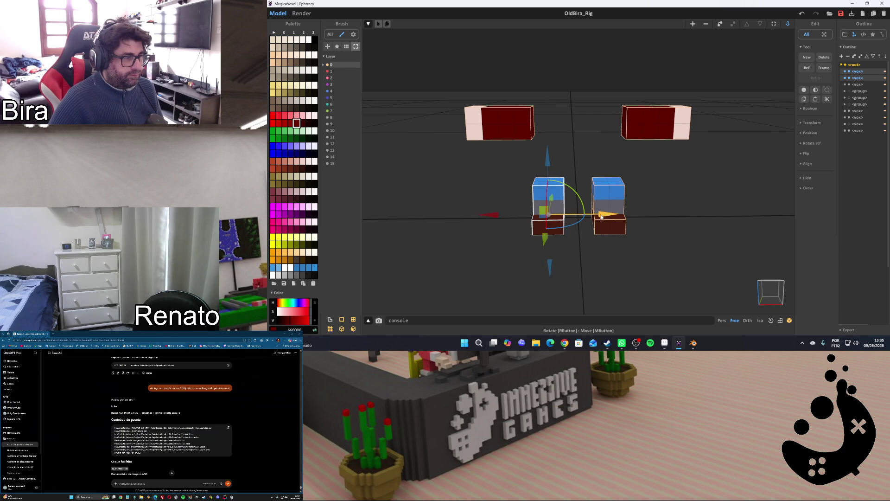
pyautogui.click(749, 193)
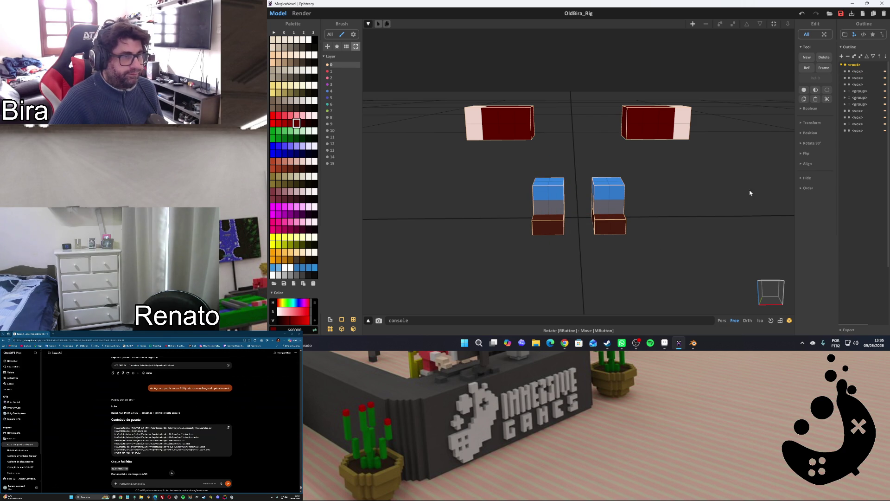
pyautogui.click(850, 125)
pyautogui.click(850, 124)
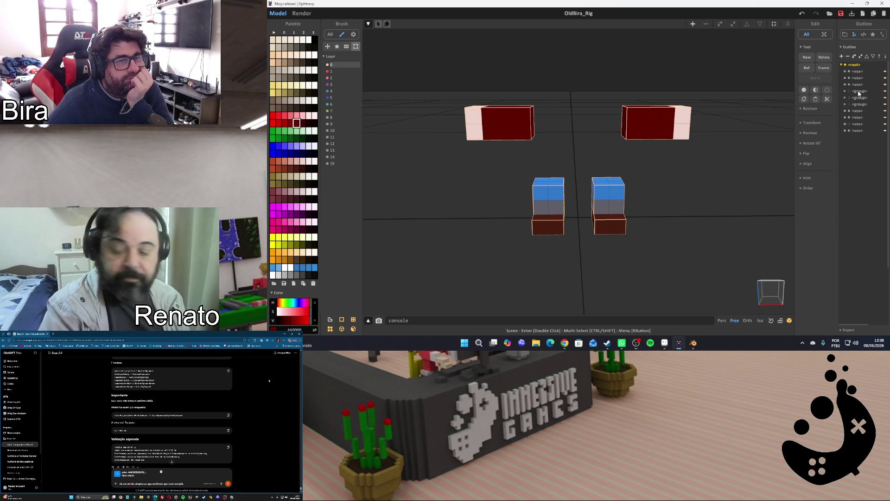
# Select and deselect the right leg object to inspect it, then bring Aseprite to the front
pyautogui.click(611, 191)
pyautogui.click(692, 164)
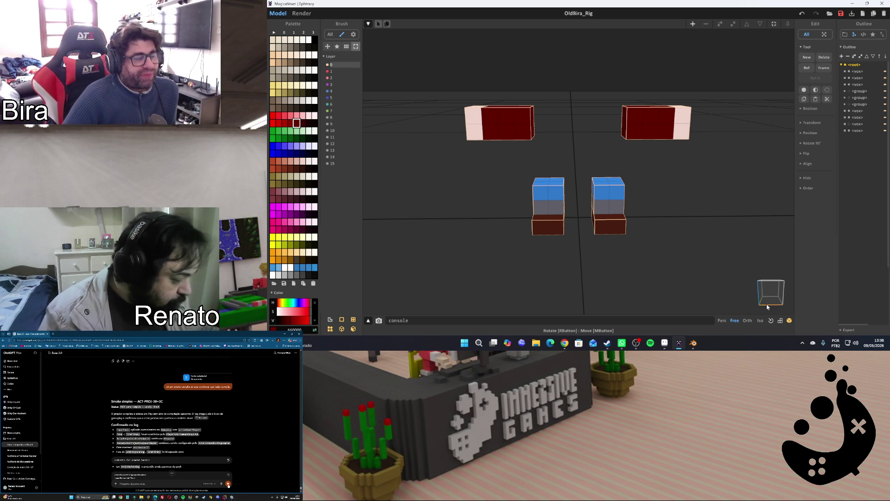
pyautogui.click(693, 342)
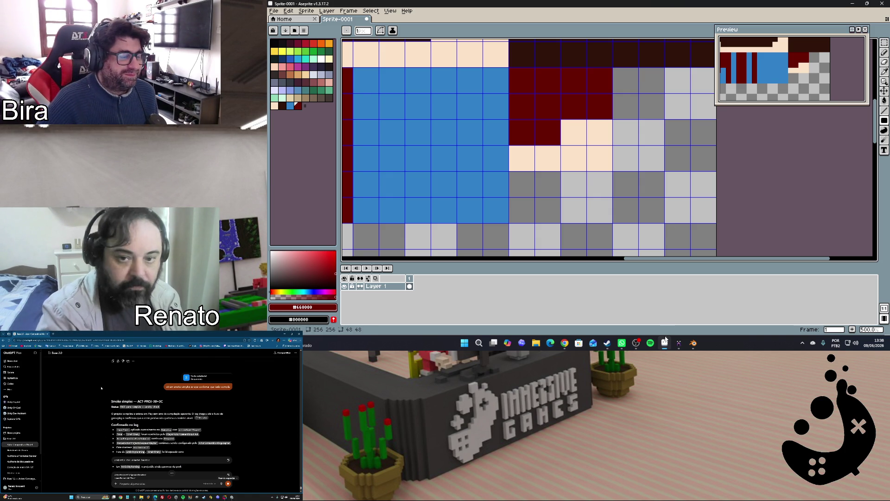
# Undo the last fill, eyedrop the overalls blue from the canvas, then redo the dark red rectangle
pyautogui.hotkey('alt', 'Tab')
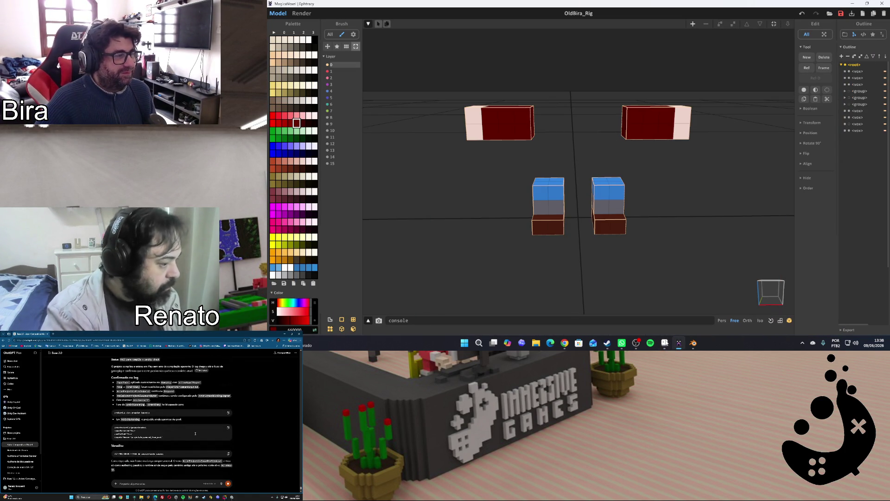
pyautogui.scroll(2, 117, 411)
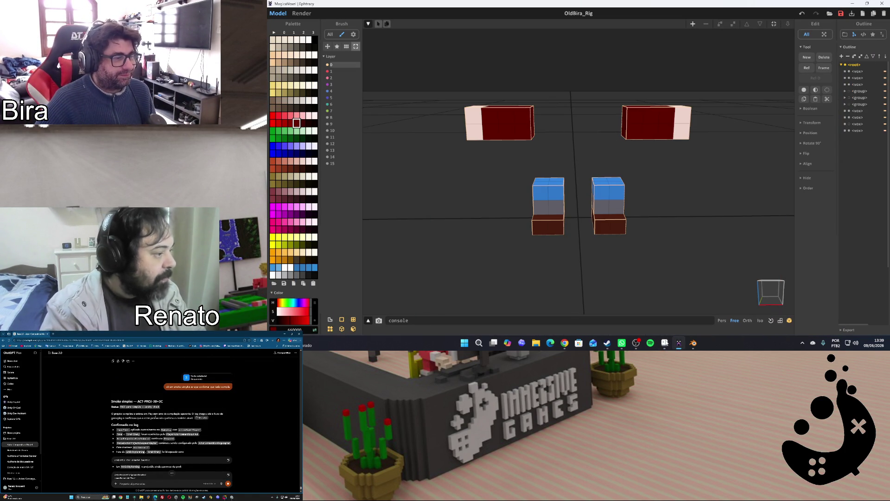
pyautogui.scroll(-3, 171, 417)
pyautogui.hotkey('alt', 'Tab')
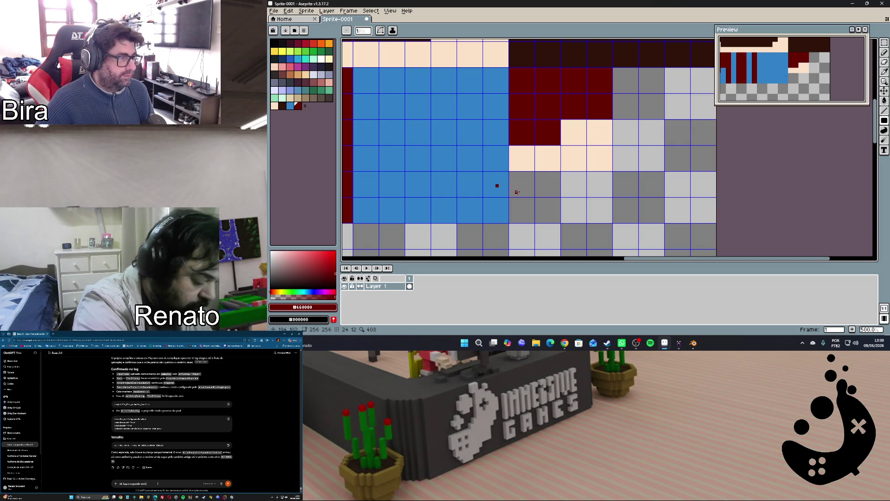
pyautogui.hotkey('ctrl', 'z')
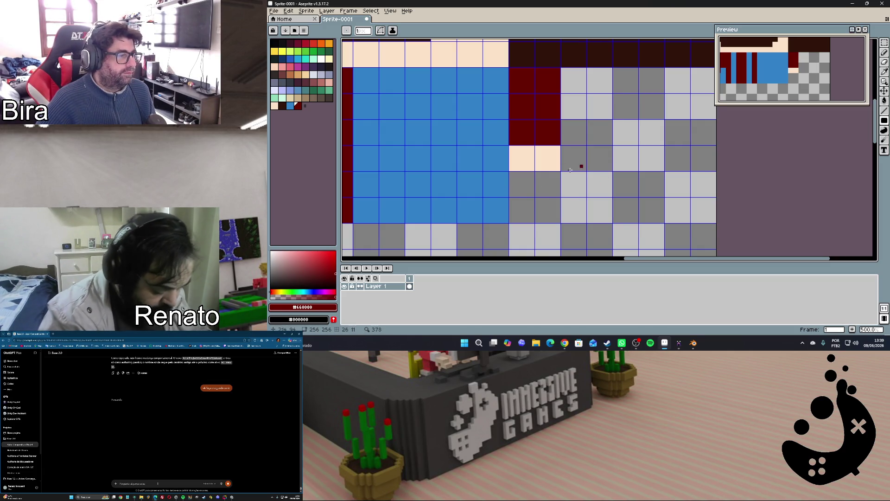
pyautogui.keyDown('alt'); pyautogui.click(499, 185); pyautogui.keyUp('alt')
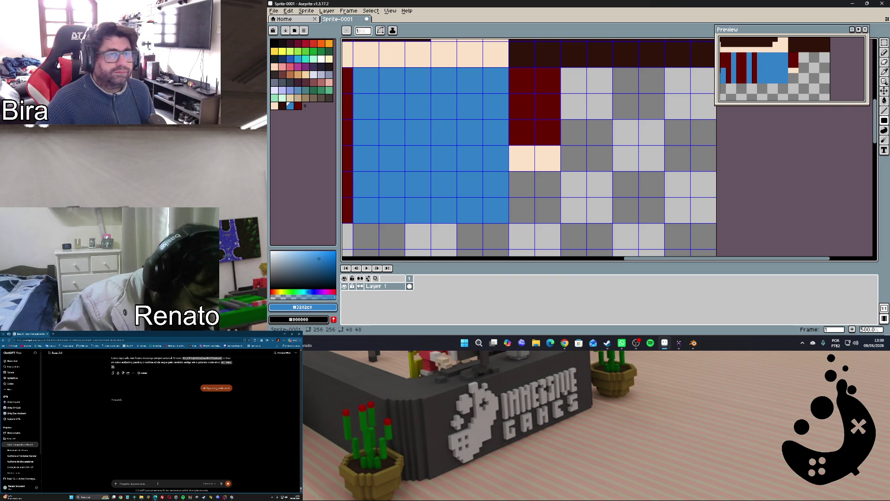
pyautogui.moveTo(884, 120)
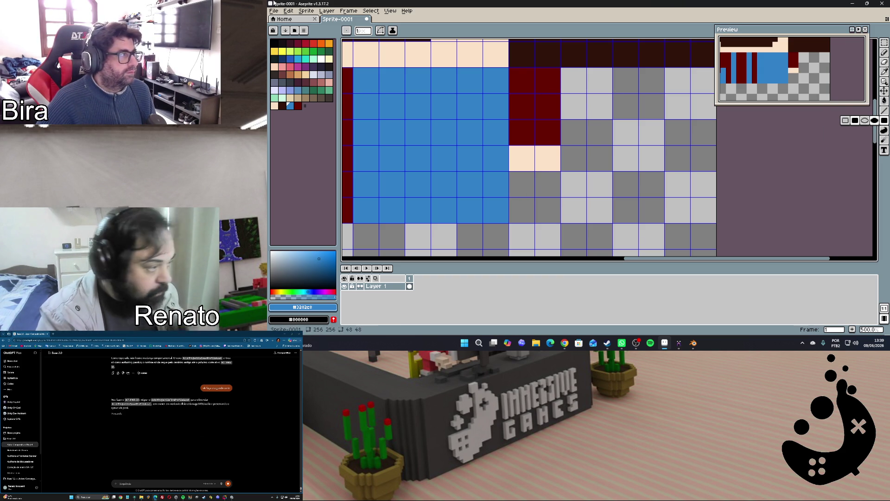
pyautogui.click(288, 10)
pyautogui.click(312, 30)
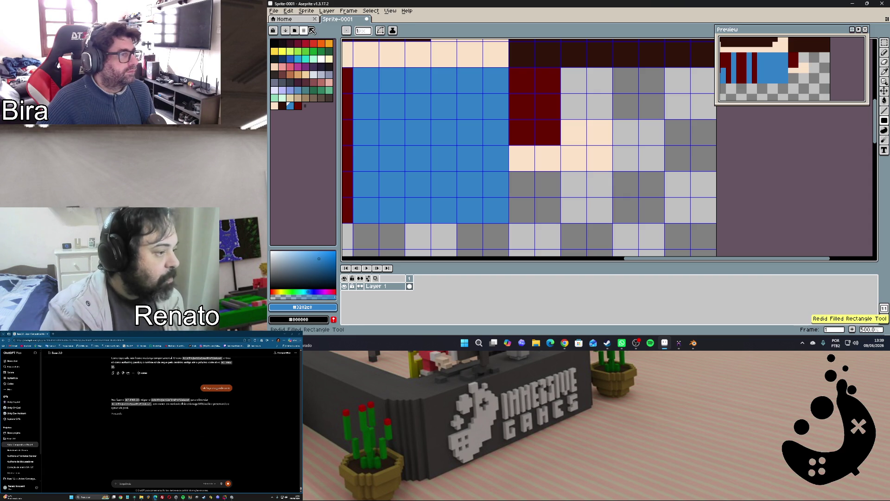
pyautogui.click(288, 11)
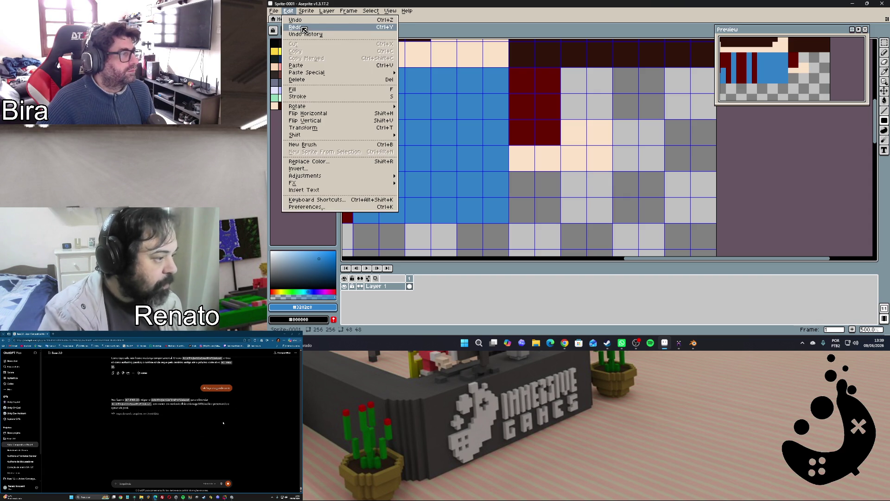
pyautogui.click(302, 29)
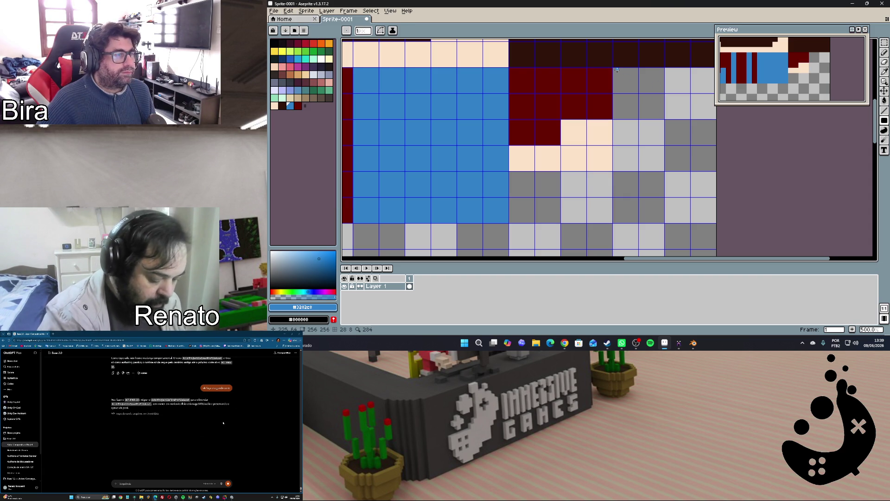
# Fill the 2×2 grey block beside the dark red strap area with blue, then switch to MagicaVoxel
pyautogui.moveTo(634, 91); pyautogui.dragTo(656, 109)
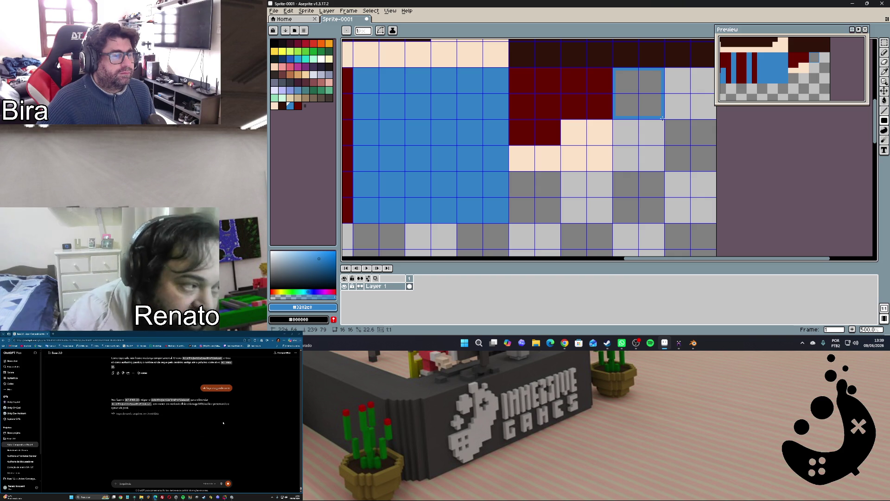
pyautogui.moveTo(662, 118); pyautogui.dragTo(662, 119)
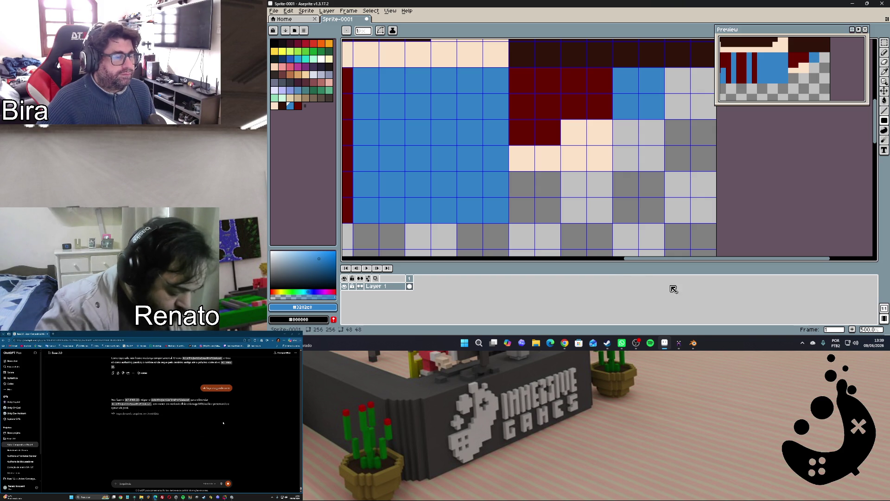
pyautogui.moveTo(679, 342)
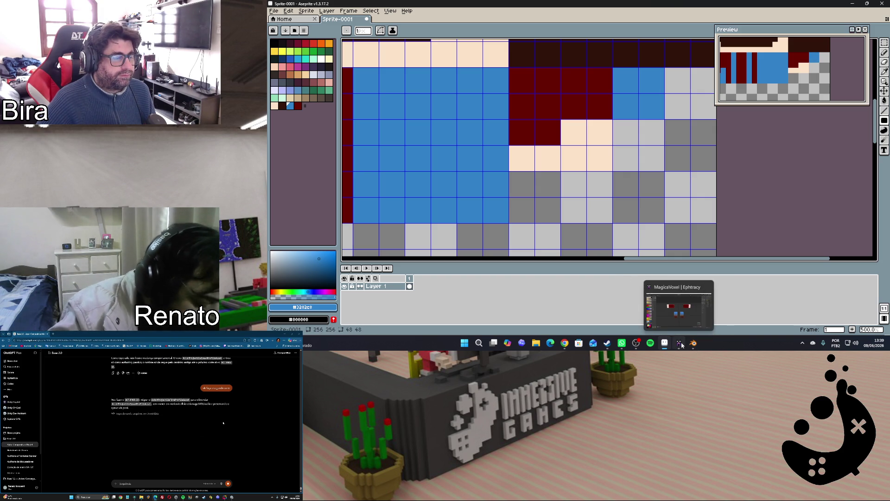
pyautogui.click(679, 345)
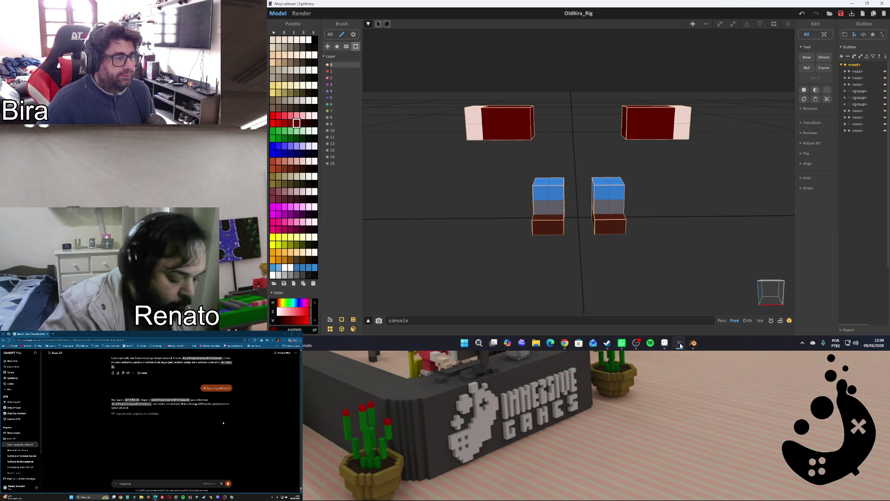
# Select the right blue-and-brown block in MagicaVoxel, enter voxel edit and pick a grey swatch
pyautogui.click(679, 345)
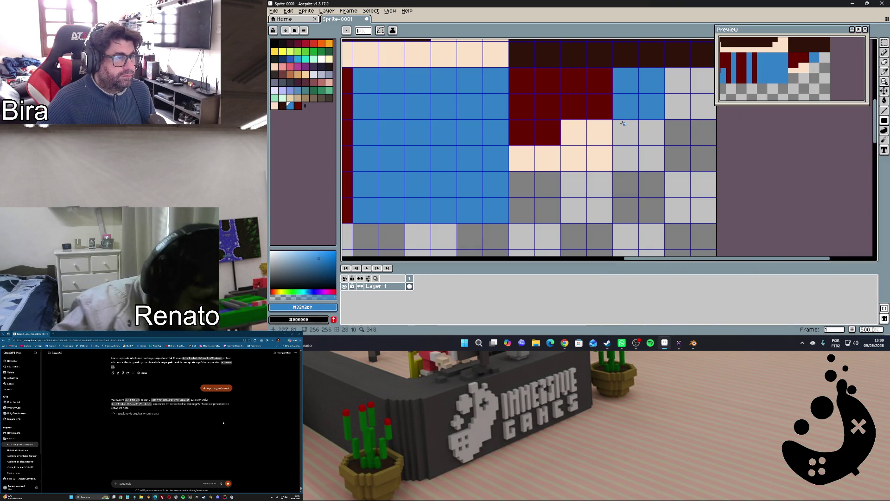
pyautogui.moveTo(614, 121); pyautogui.dragTo(662, 170)
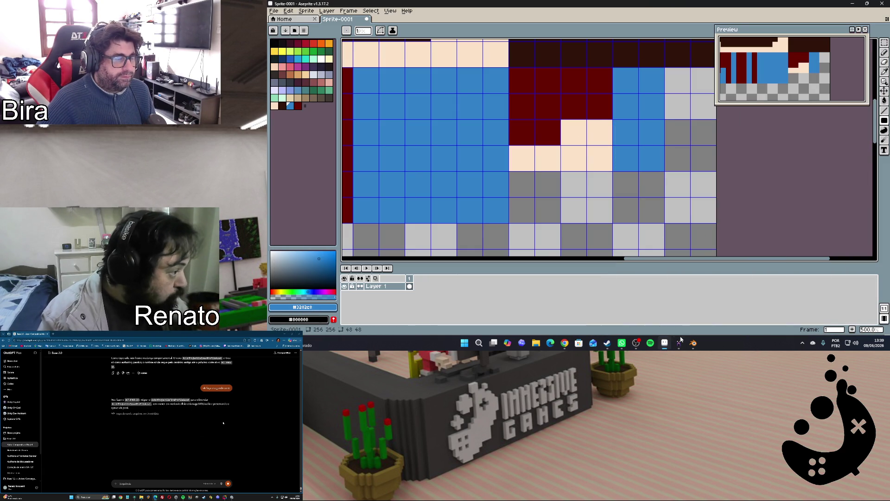
pyautogui.moveTo(666, 343)
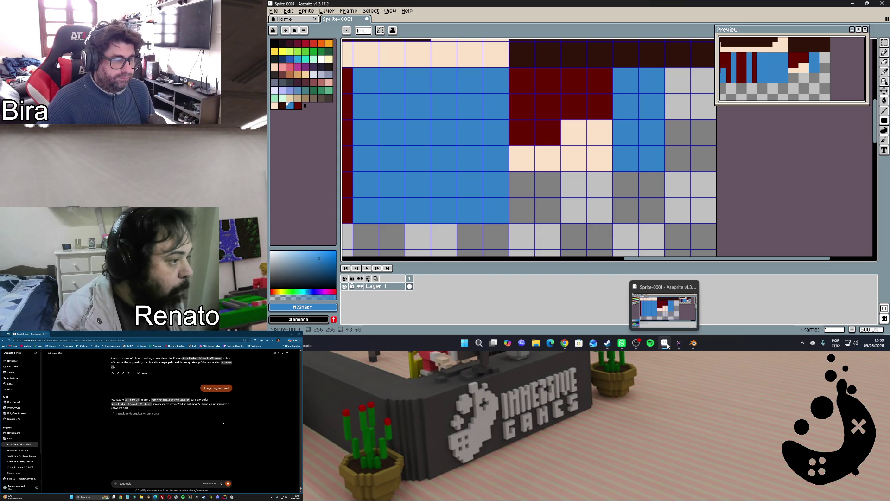
pyautogui.click(681, 345)
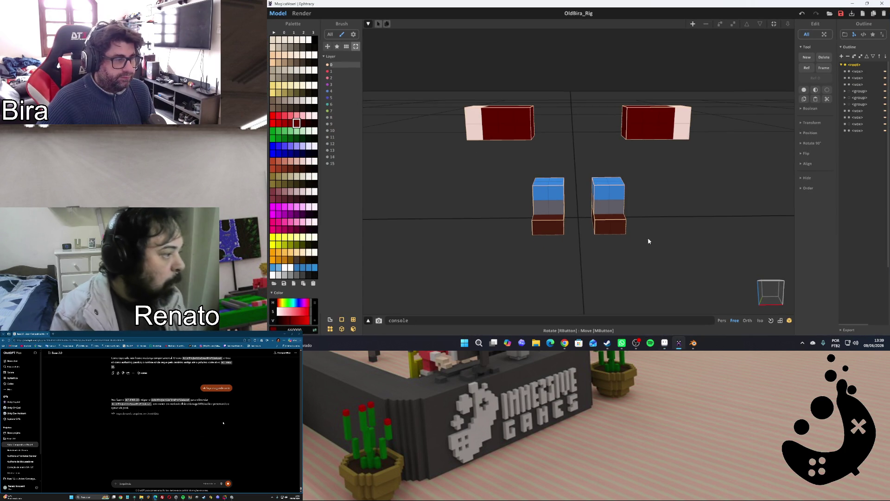
pyautogui.click(615, 211)
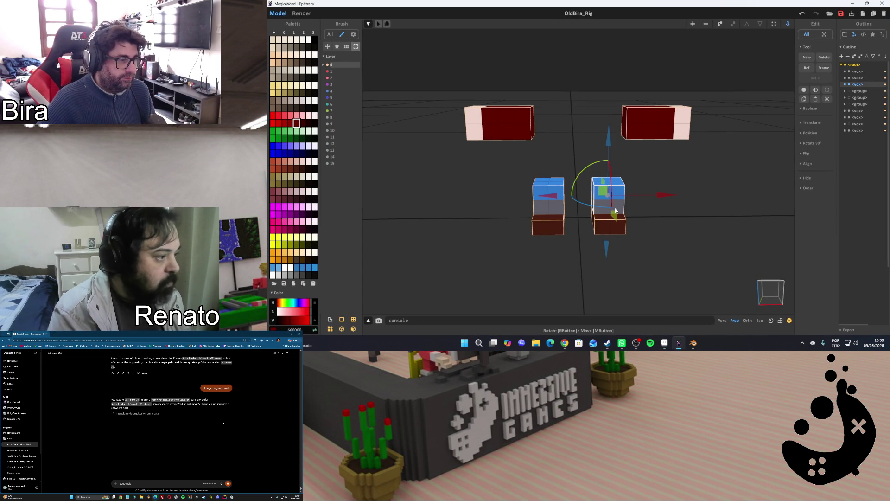
pyautogui.press('Tab')
pyautogui.keyDown('alt'); pyautogui.click(619, 209); pyautogui.keyUp('alt')
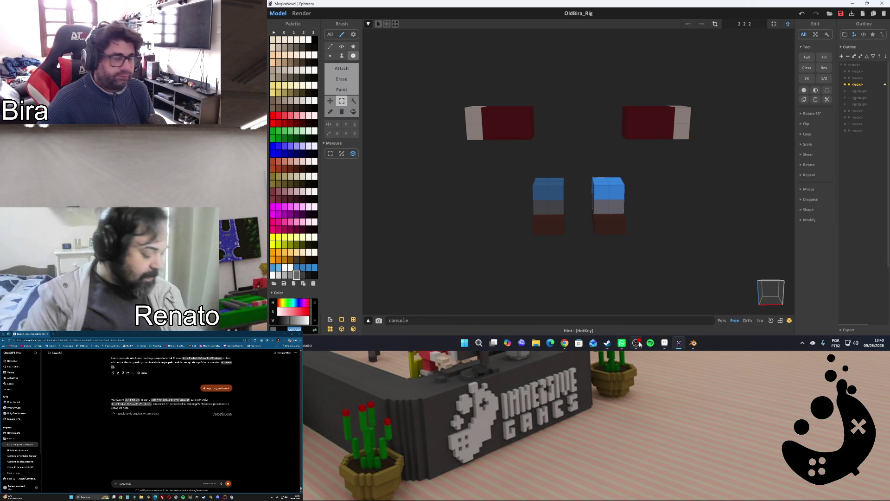
# Cycle through the taskbar windows and bring the Aseprite texture sheet back in front
pyautogui.click(679, 344)
pyautogui.click(677, 343)
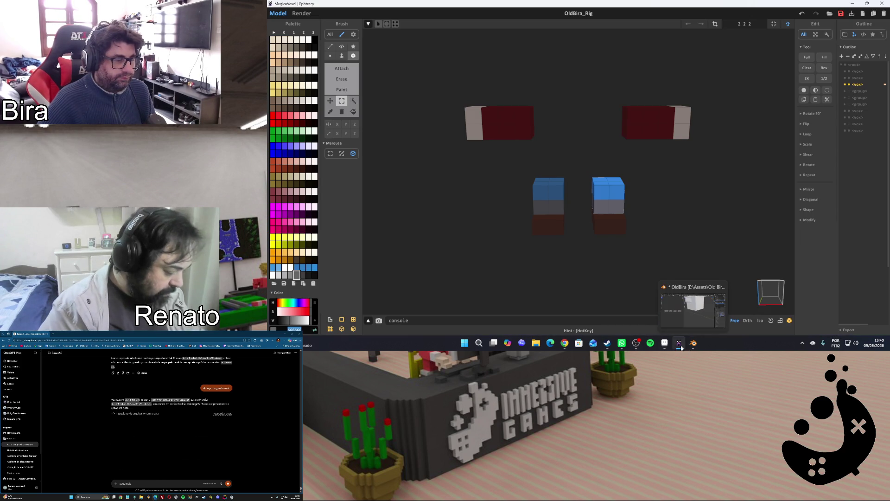
pyautogui.click(694, 343)
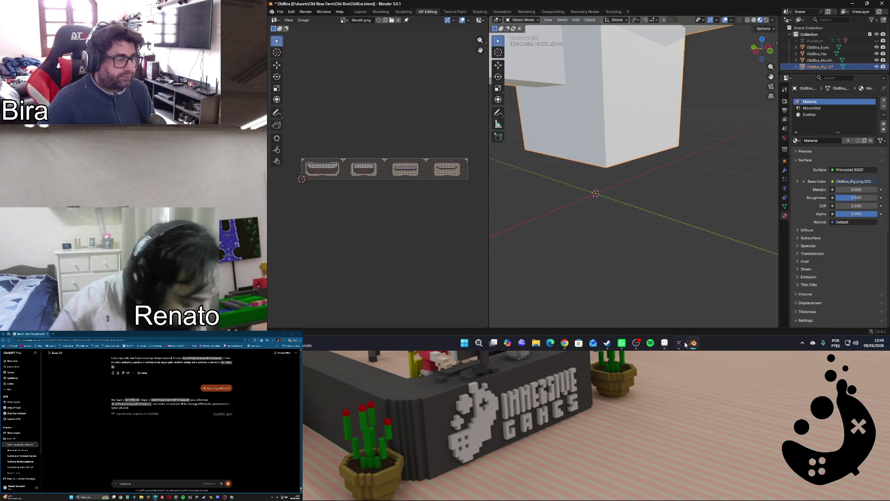
pyautogui.click(678, 343)
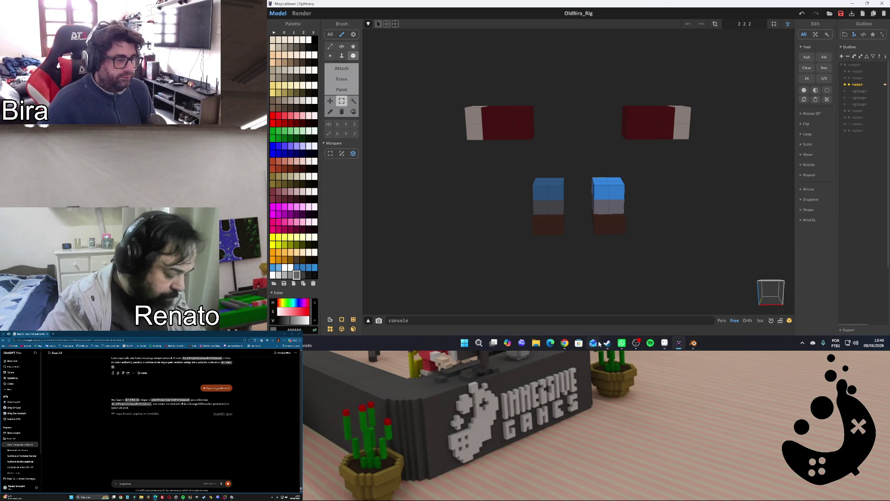
pyautogui.click(665, 343)
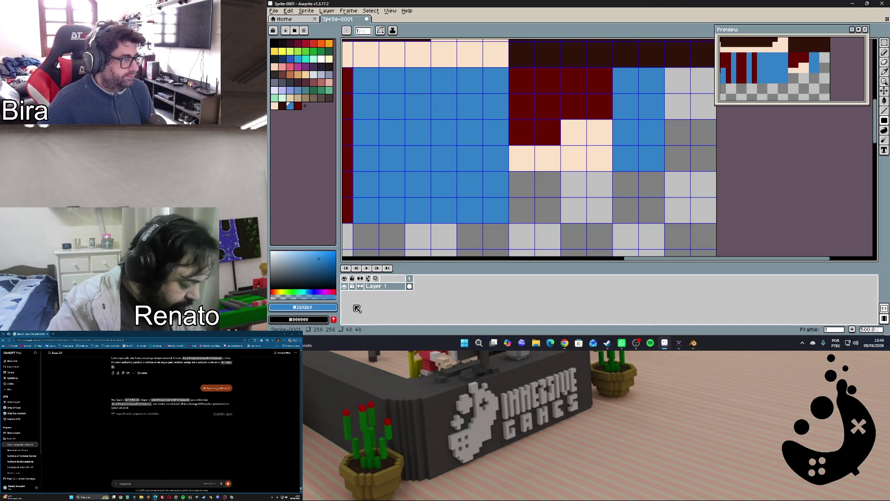
# Set the foreground colour's HEX value to 666666, a medium grey
pyautogui.click(338, 307)
pyautogui.click(369, 253)
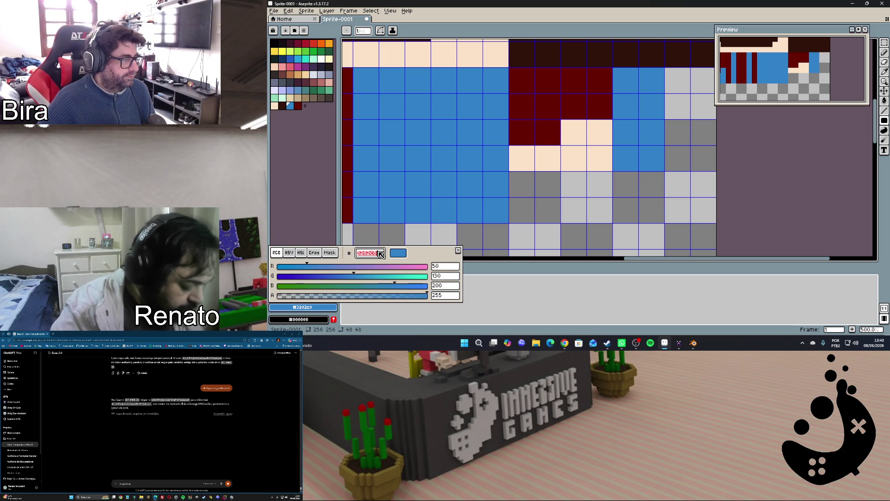
pyautogui.write('ffffff')
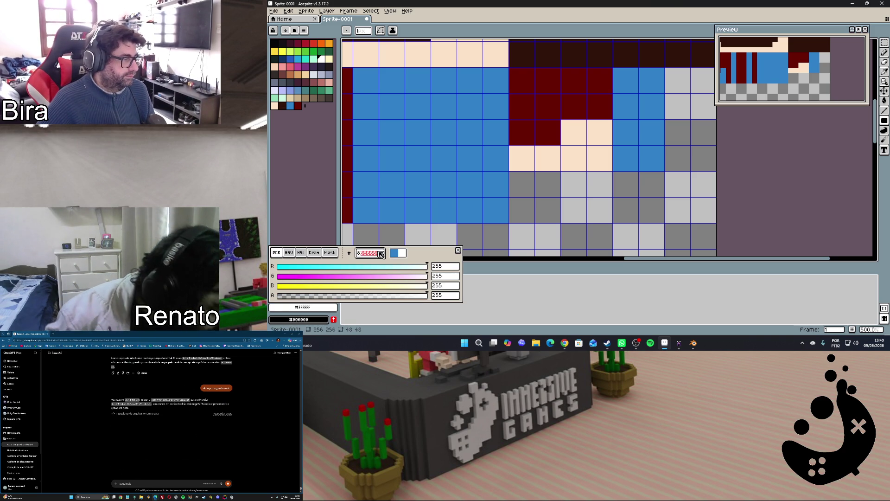
pyautogui.write('3282c8')
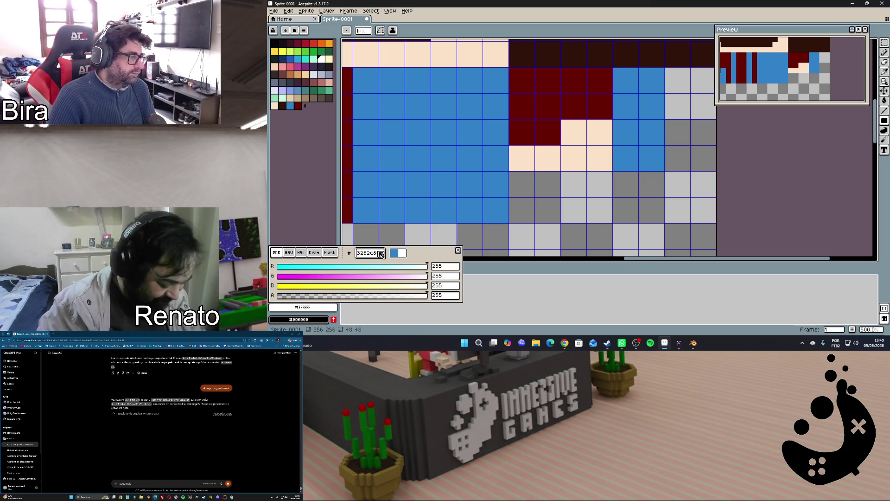
pyautogui.hotkey('ctrl', 'a')
pyautogui.press('BackSpace')
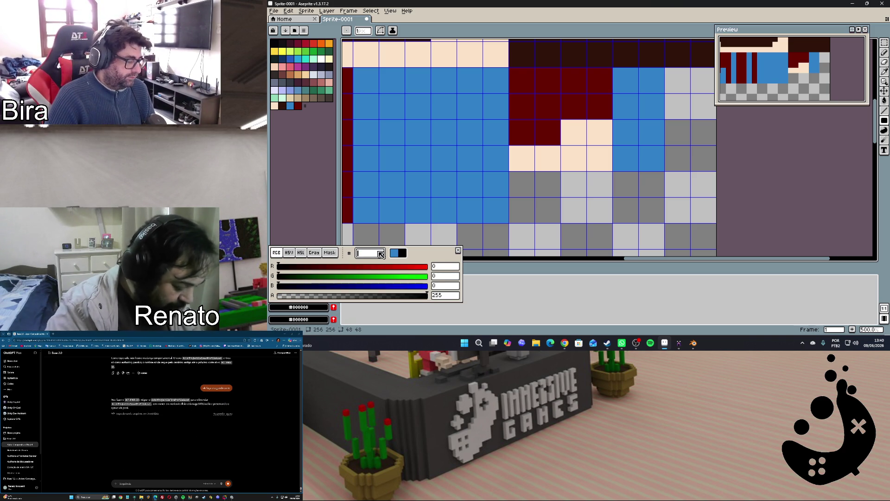
pyautogui.write('666666')
pyautogui.press('Return')
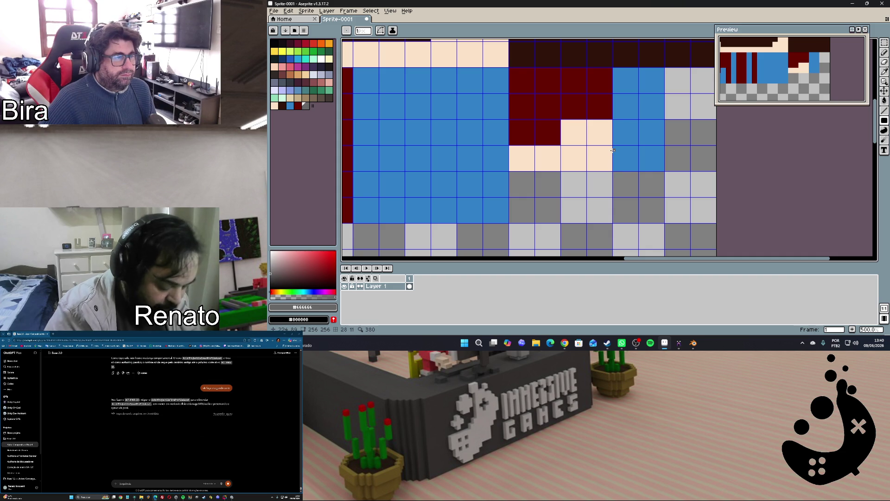
# Marquee the small blue block right of the lower skin patch and delete it to transparent
pyautogui.moveTo(612, 146); pyautogui.dragTo(663, 169)
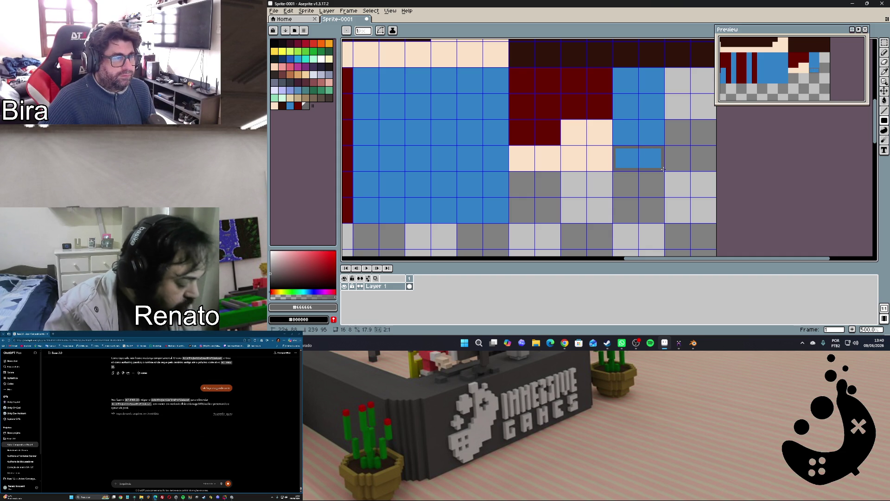
pyautogui.press('Delete')
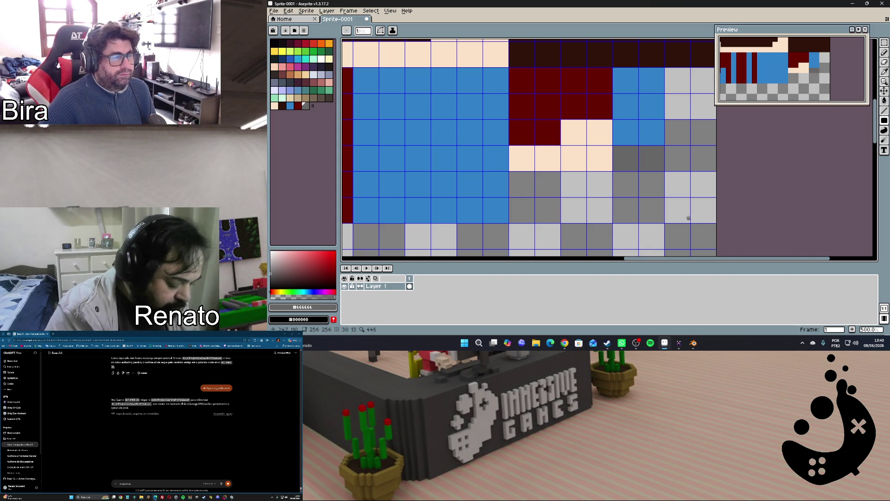
# Select the lower right foot block in MagicaVoxel, sample its dark brown voxel colour, and return to Aseprite
pyautogui.click(665, 345)
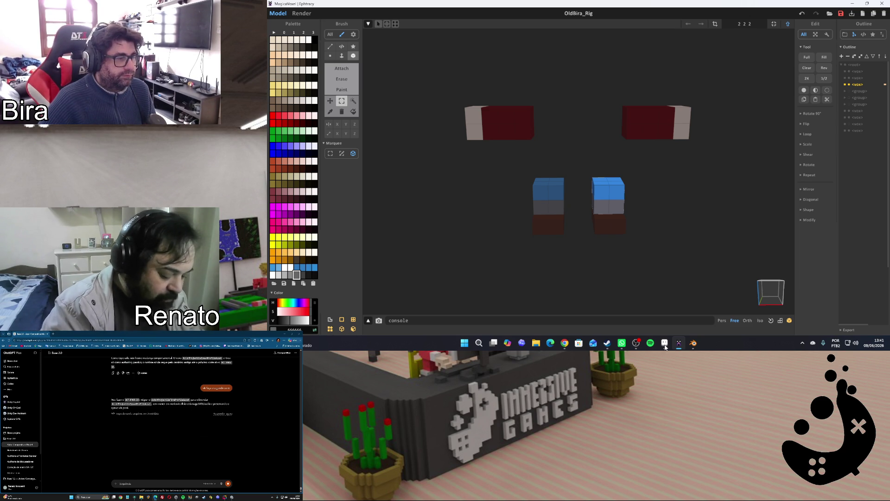
pyautogui.click(665, 345)
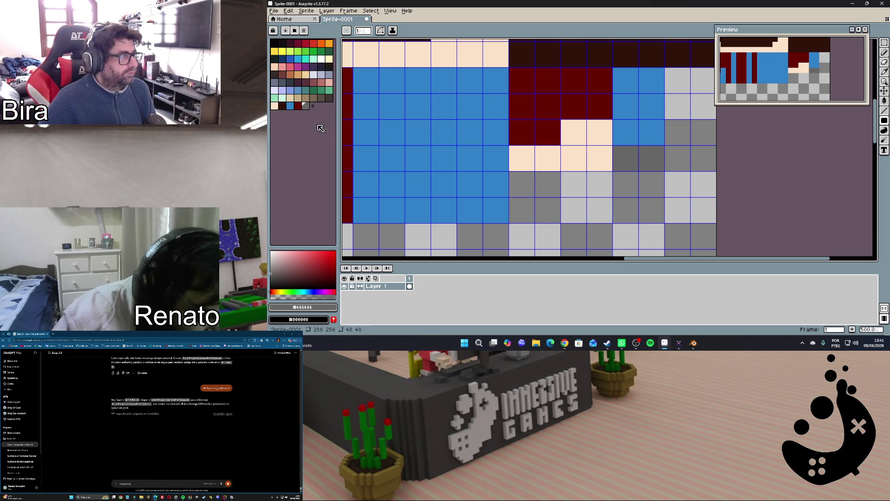
pyautogui.click(679, 342)
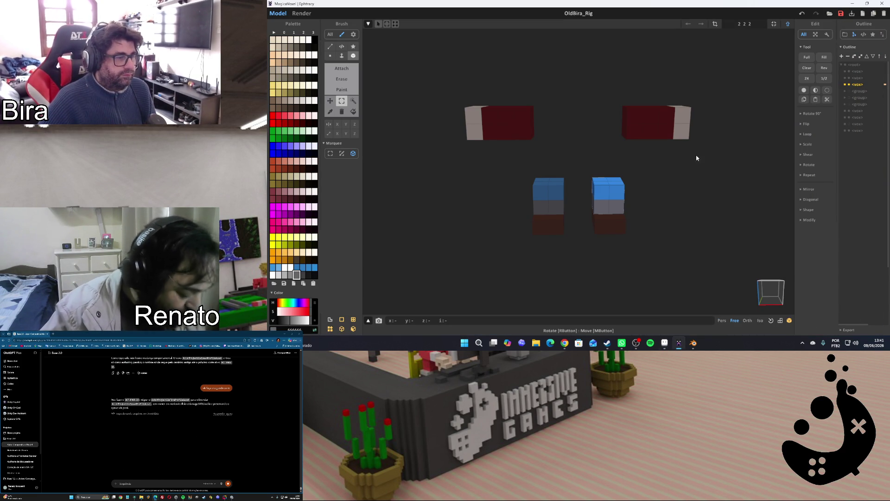
pyautogui.press('Tab')
pyautogui.click(616, 225)
pyautogui.press('Tab')
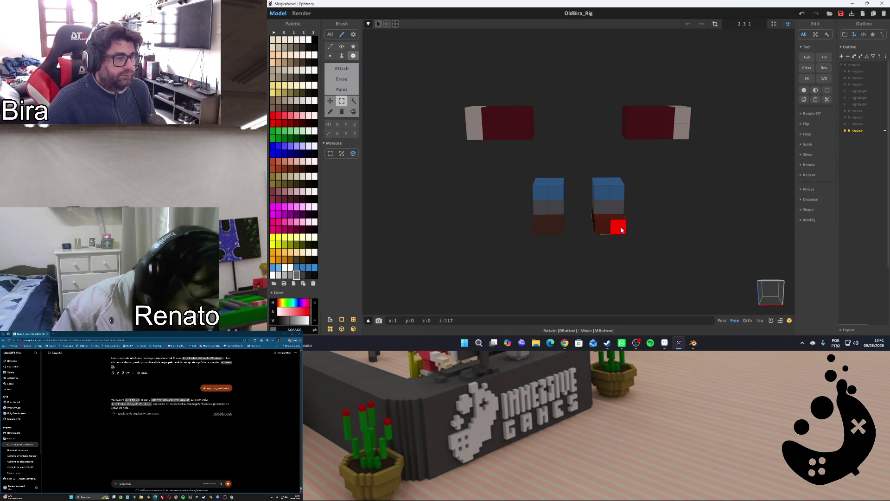
pyautogui.keyDown('alt'); pyautogui.click(620, 228); pyautogui.keyUp('alt')
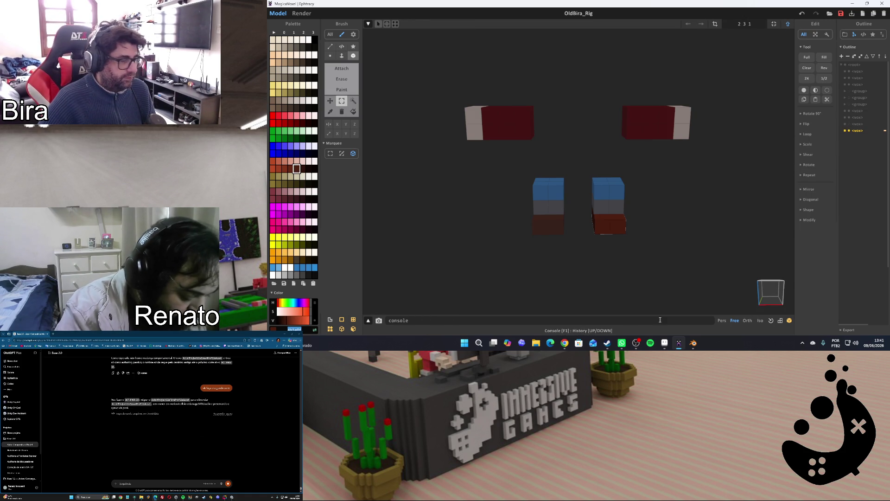
pyautogui.click(665, 342)
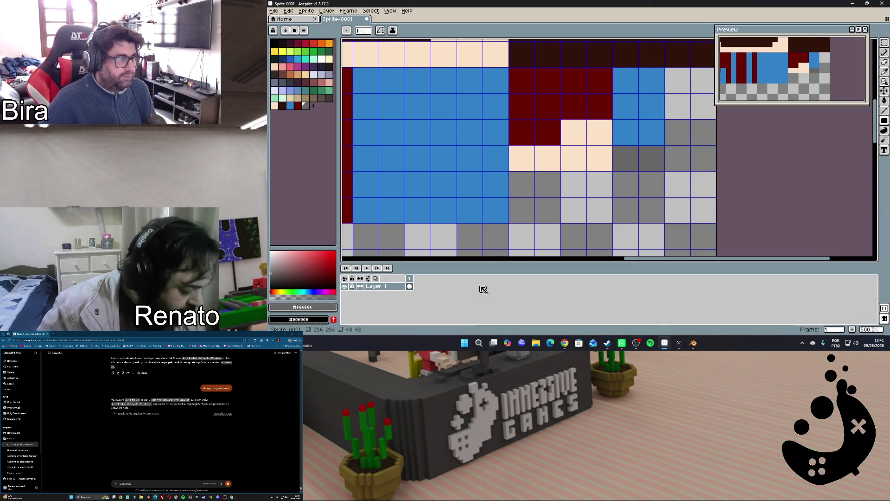
# Set the colour to dark brown #4b1e0f and fill the upper right strip for the shoes, then view MagicaVoxel
pyautogui.click(312, 306)
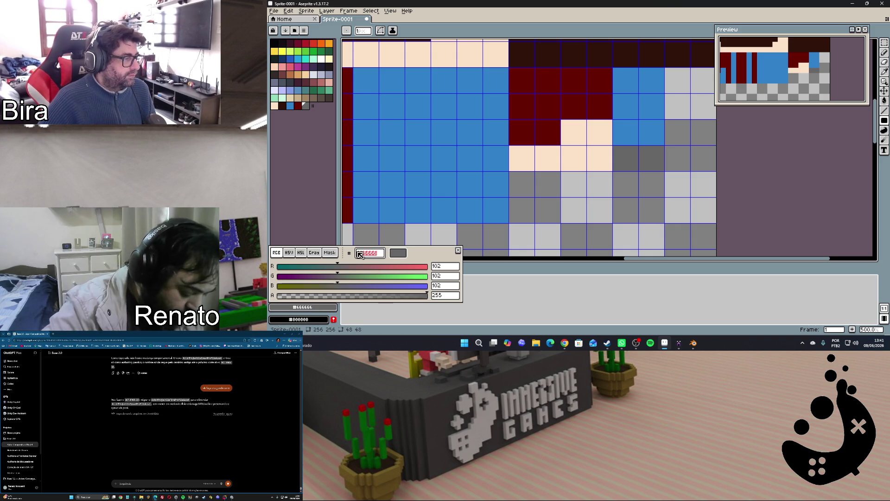
pyautogui.write('4b1e0f')
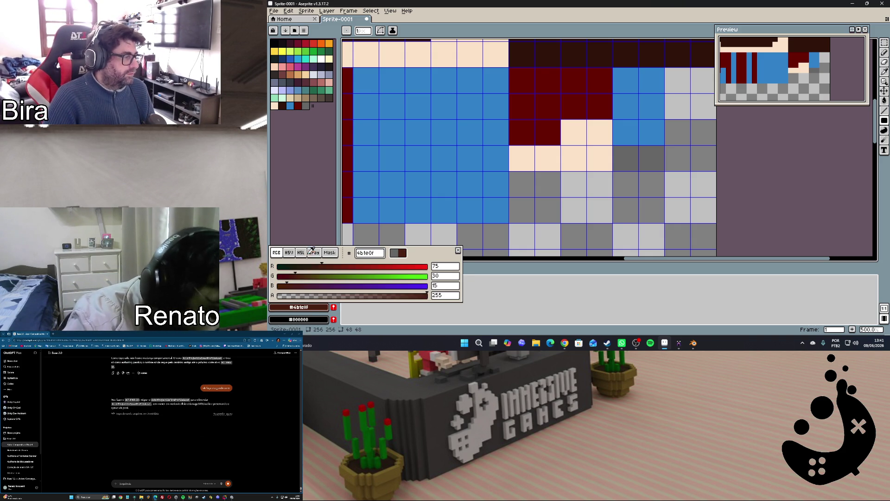
pyautogui.press('Return')
pyautogui.click(313, 106)
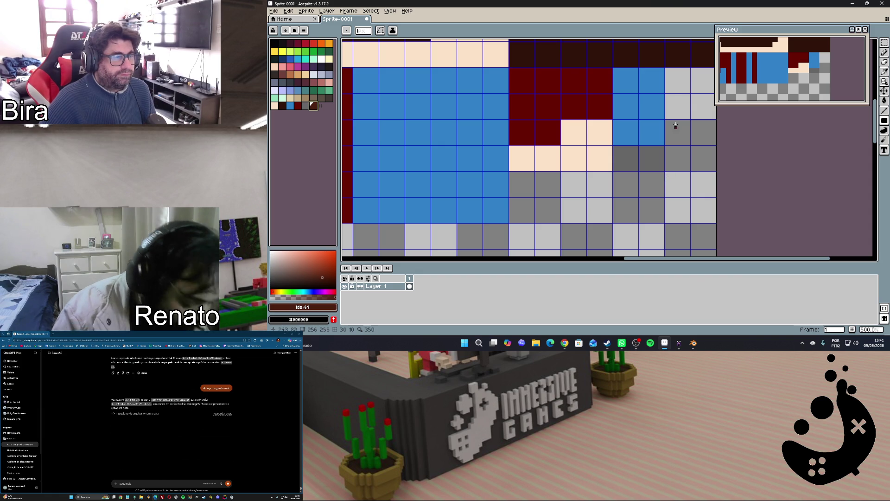
pyautogui.moveTo(665, 69)
pyautogui.mouseDown()
pyautogui.moveTo(713, 144)
pyautogui.moveTo(715, 170)
pyautogui.mouseUp()
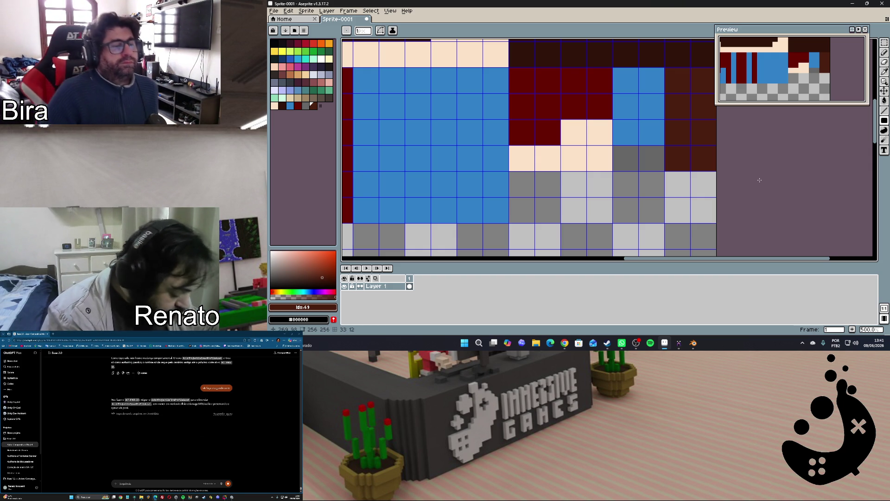
pyautogui.click(679, 343)
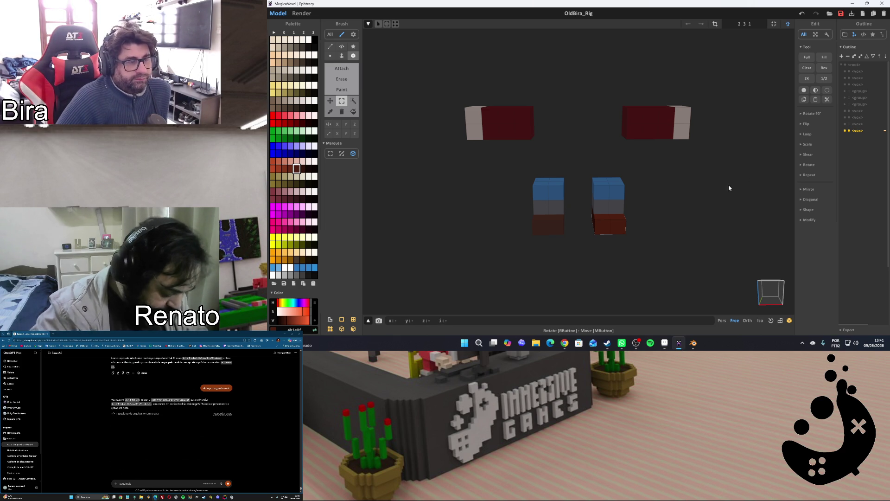
# Orbit to view the brown shoe blocks from another side, then return to the texture sheet
pyautogui.moveTo(676, 235)
pyautogui.mouseDown(button='right')
pyautogui.moveTo(616, 229)
pyautogui.moveTo(578, 239)
pyautogui.moveTo(655, 241)
pyautogui.mouseUp(button='right')
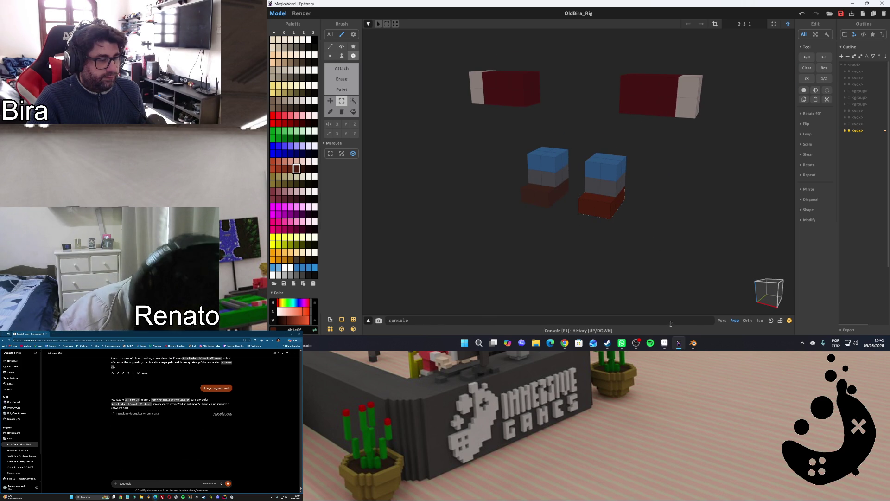
pyautogui.click(677, 343)
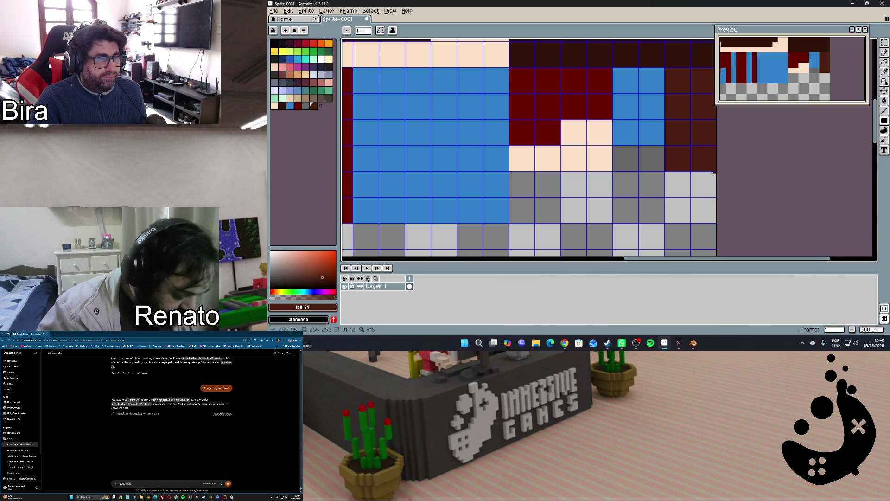
# Fill the grey patch below the brown strip and the cells below the hand with dark brown
pyautogui.moveTo(713, 173); pyautogui.dragTo(640, 220)
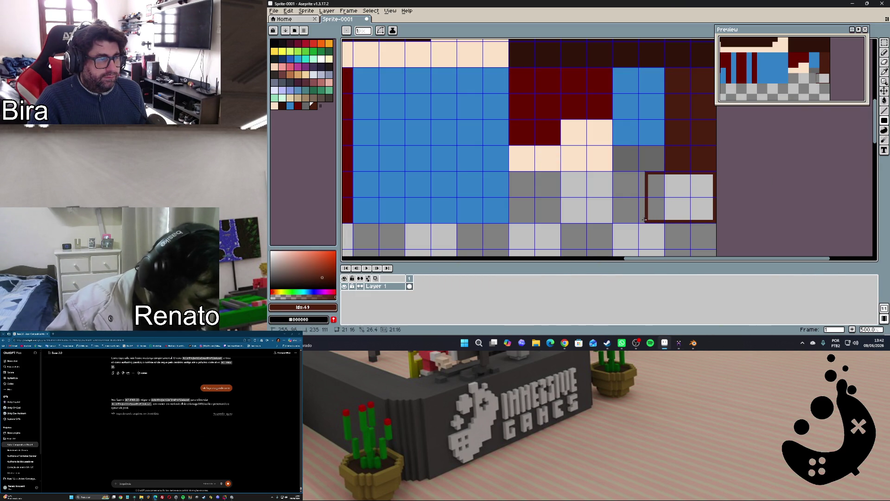
pyautogui.press('f')
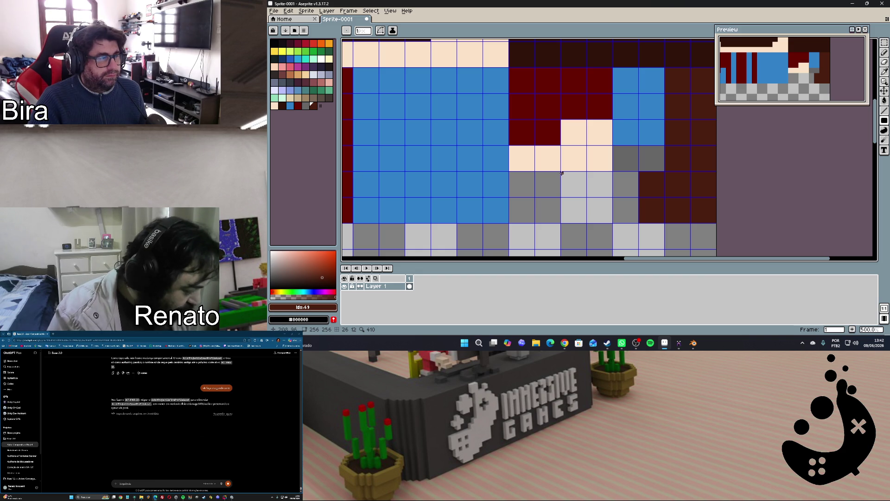
pyautogui.moveTo(561, 172); pyautogui.dragTo(634, 221)
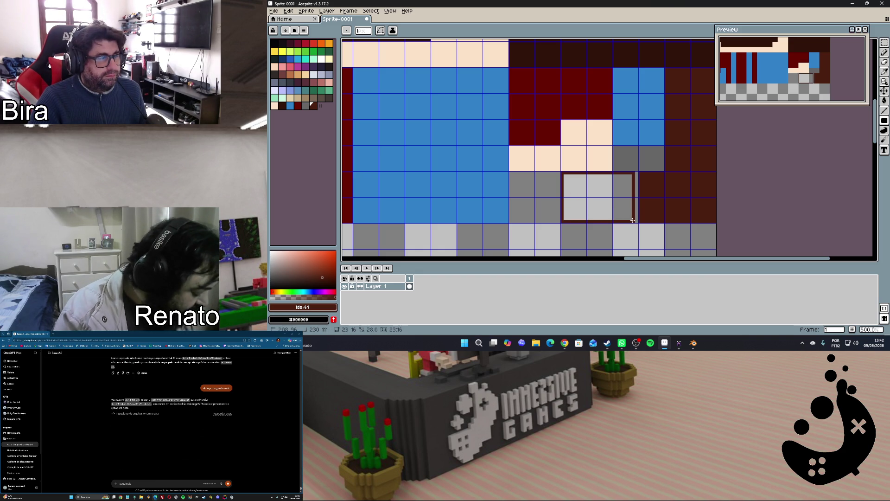
pyautogui.press('f')
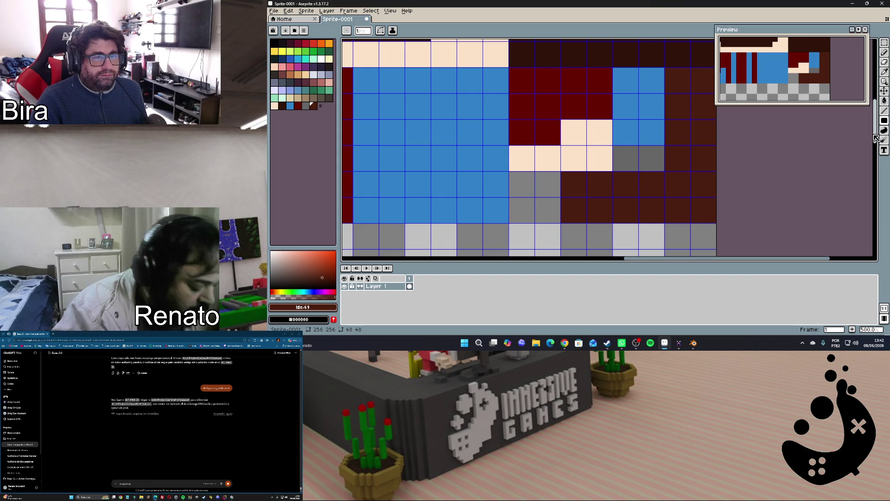
pyautogui.moveTo(876, 136); pyautogui.dragTo(877, 111)
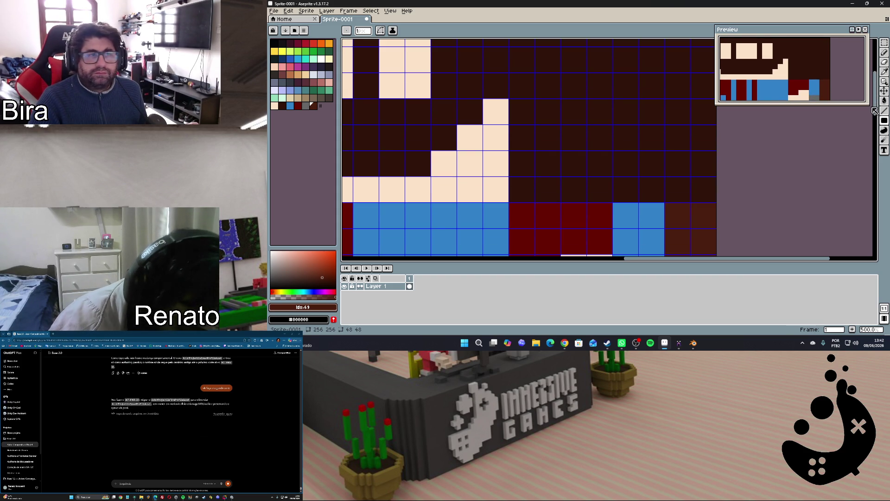
pyautogui.moveTo(875, 111); pyautogui.dragTo(875, 115)
pyautogui.scroll(-4, 609, 172)
pyautogui.scroll(-1, 610, 172)
pyautogui.scroll(1, 610, 172)
pyautogui.scroll(2, 810, 72)
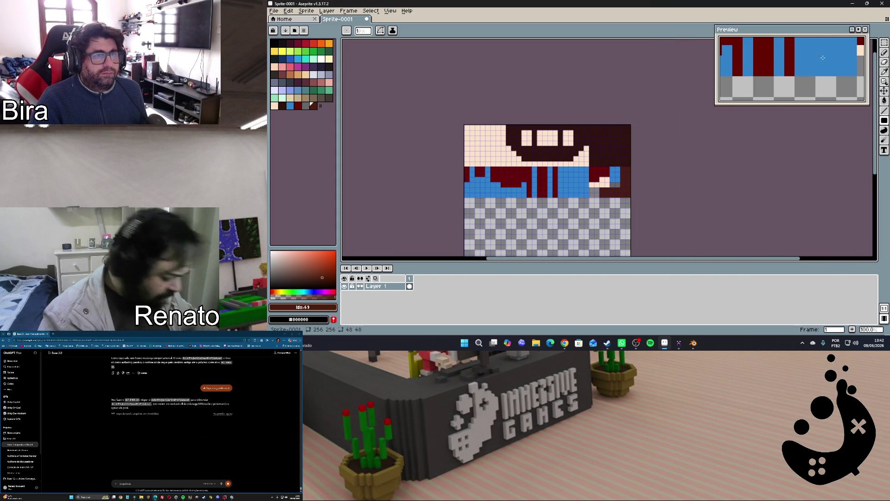
# Select the painted face-and-overalls area with the marquee and crop the sprite to it
pyautogui.click(853, 30)
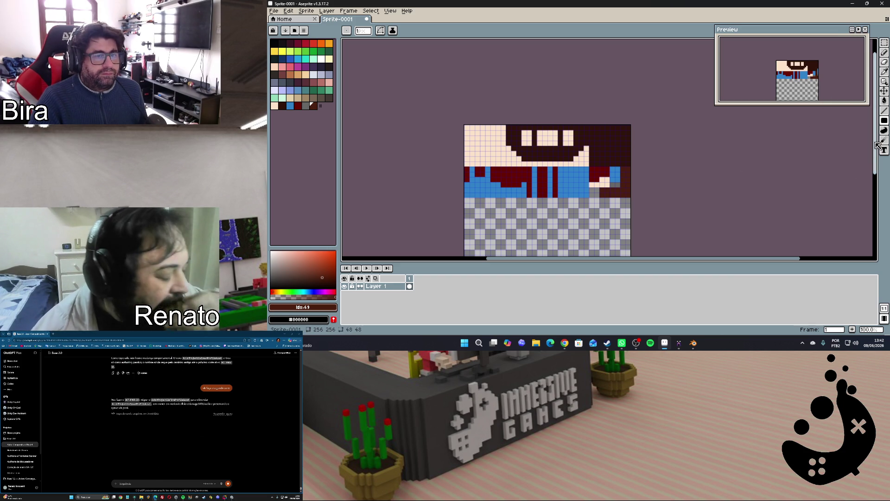
pyautogui.scroll(-2, 849, 168)
pyautogui.scroll(-1, 847, 187)
pyautogui.scroll(1, 600, 142)
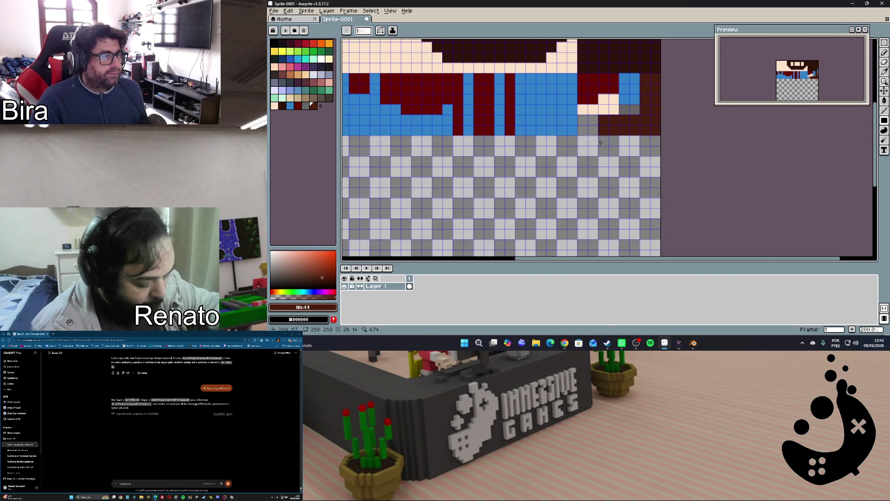
pyautogui.moveTo(720, 263); pyautogui.dragTo(687, 253)
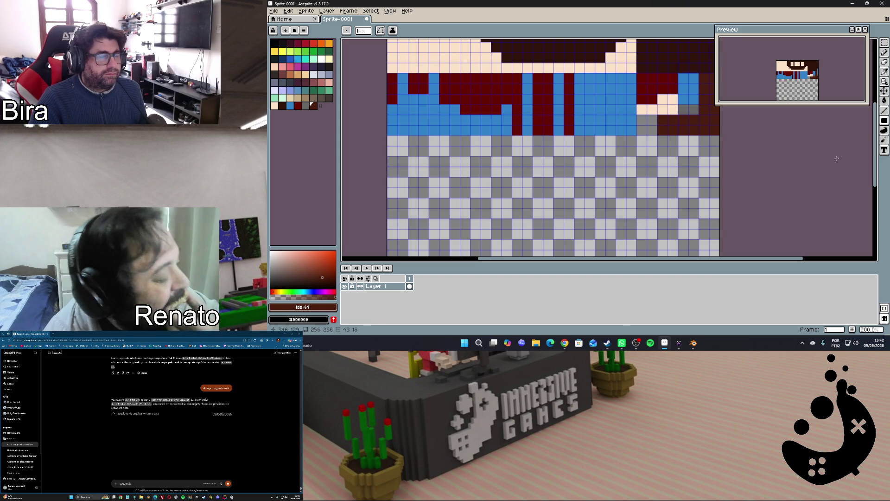
pyautogui.moveTo(879, 176); pyautogui.dragTo(876, 152)
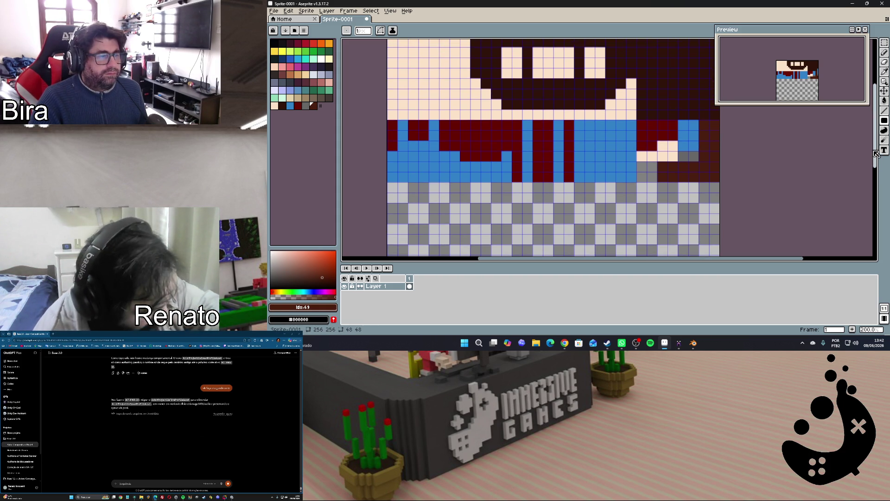
pyautogui.click(883, 43)
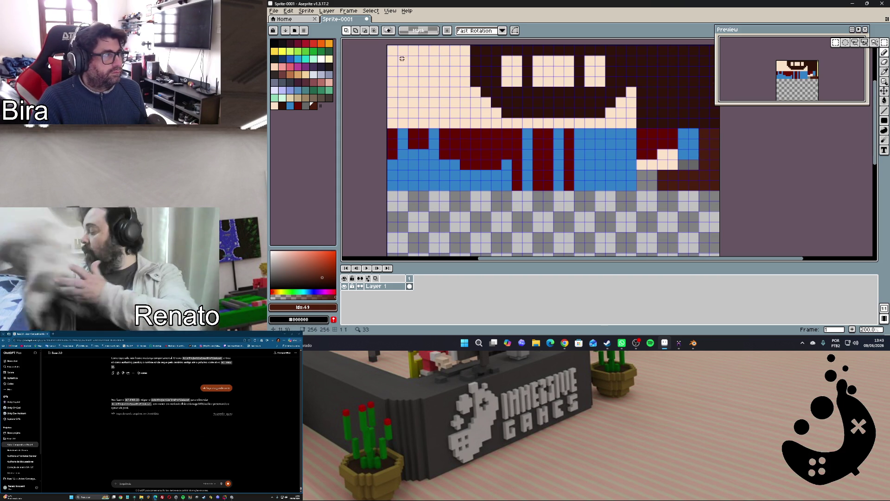
pyautogui.moveTo(375, 42); pyautogui.dragTo(738, 189)
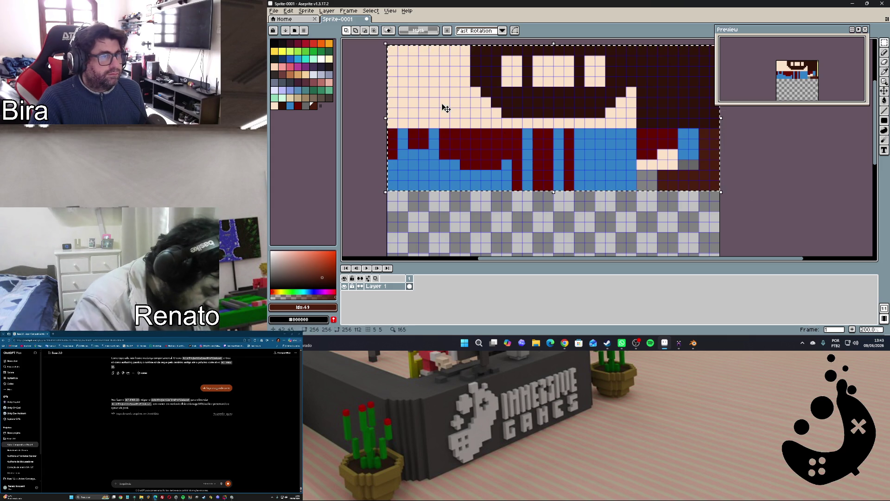
pyautogui.click(288, 11)
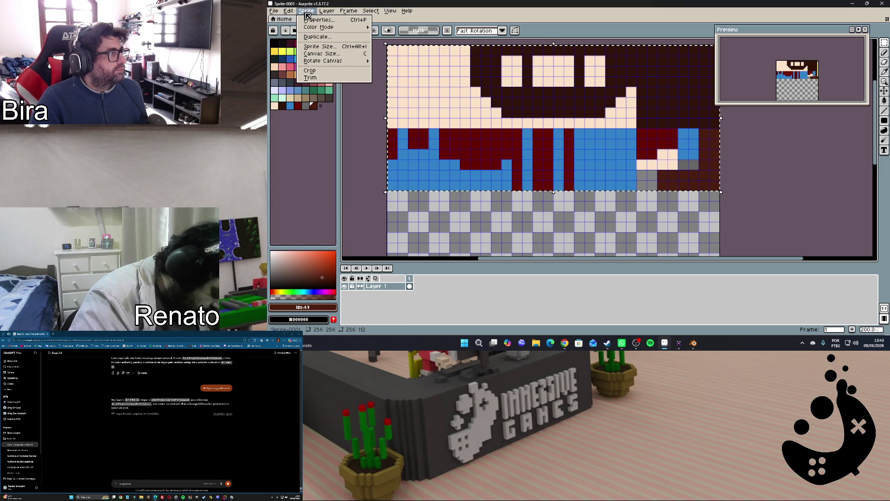
pyautogui.click(315, 71)
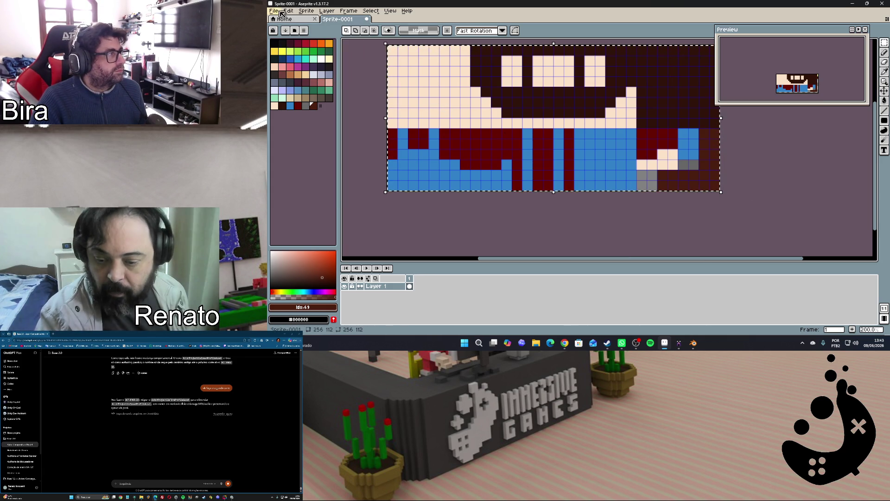
pyautogui.click(274, 10)
pyautogui.moveTo(284, 74)
pyautogui.click(308, 44)
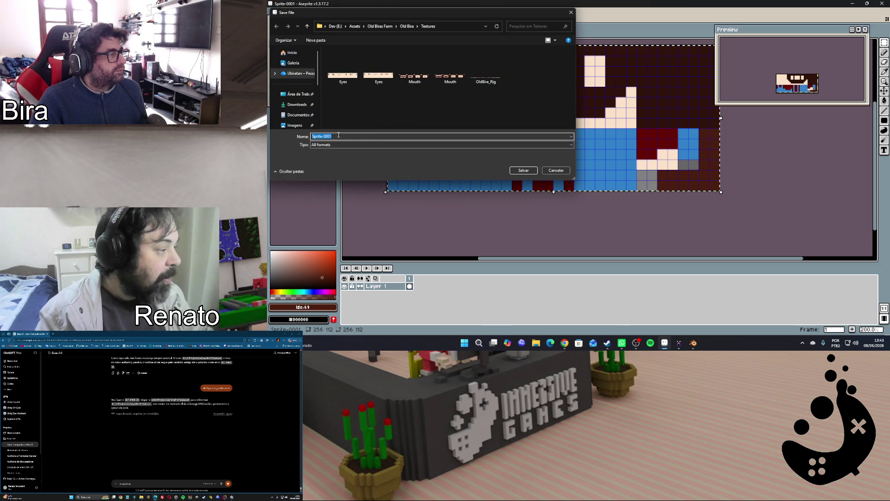
pyautogui.write('B')
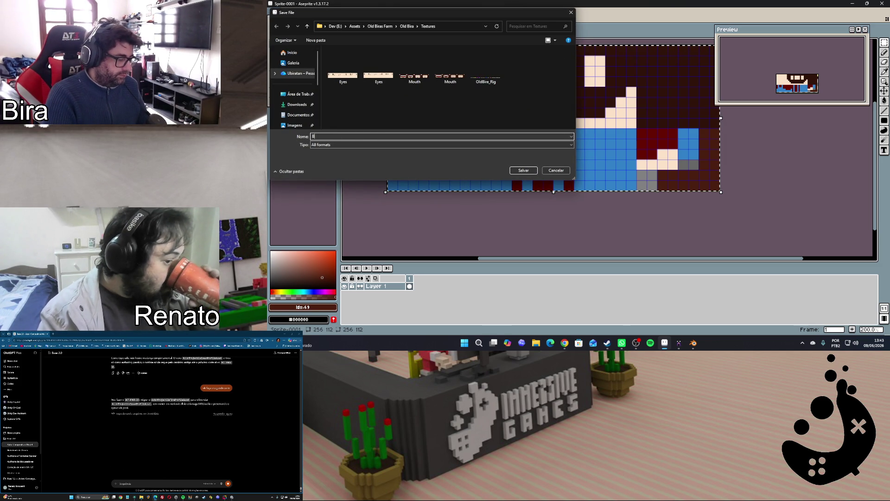
pyautogui.write('idy')
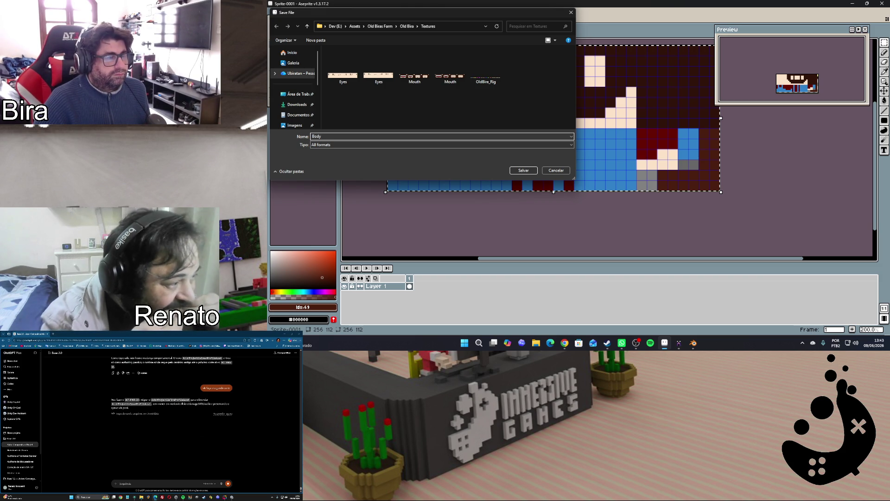
pyautogui.click(556, 171)
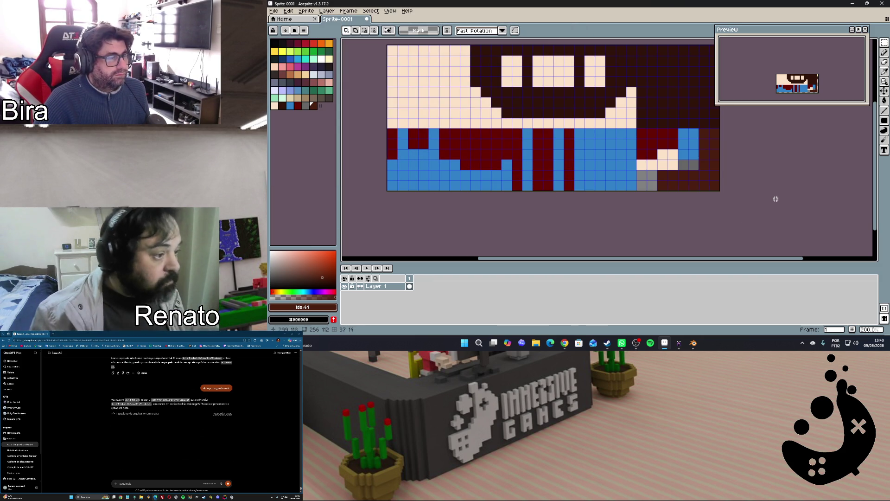
pyautogui.hotkey('ctrl', 'z')
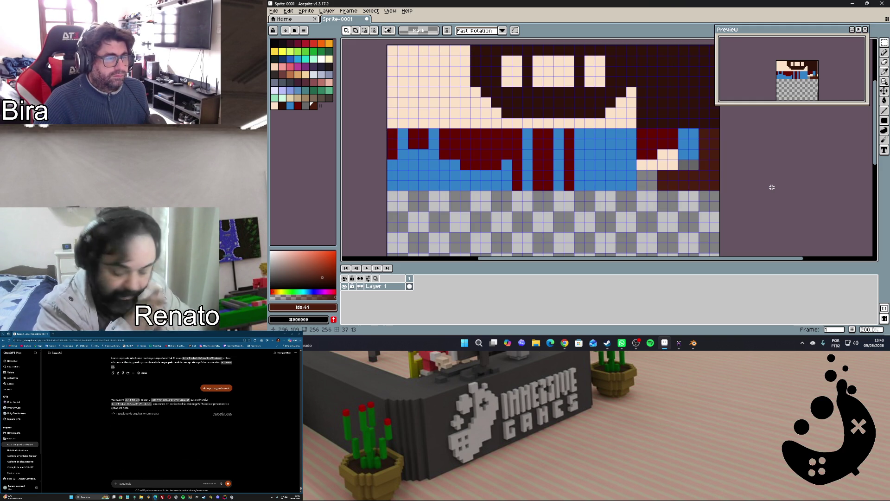
pyautogui.moveTo(877, 142); pyautogui.dragTo(878, 175)
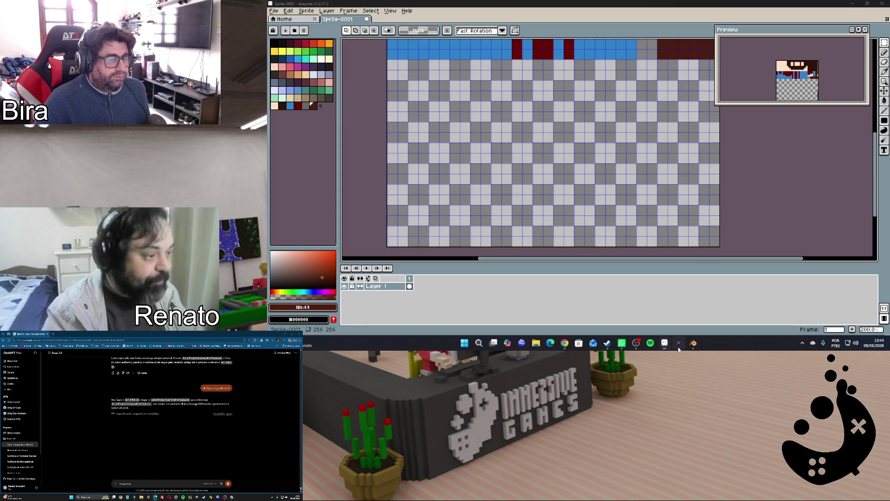
# Switch from Aseprite over to the MagicaVoxel model window
pyautogui.click(679, 344)
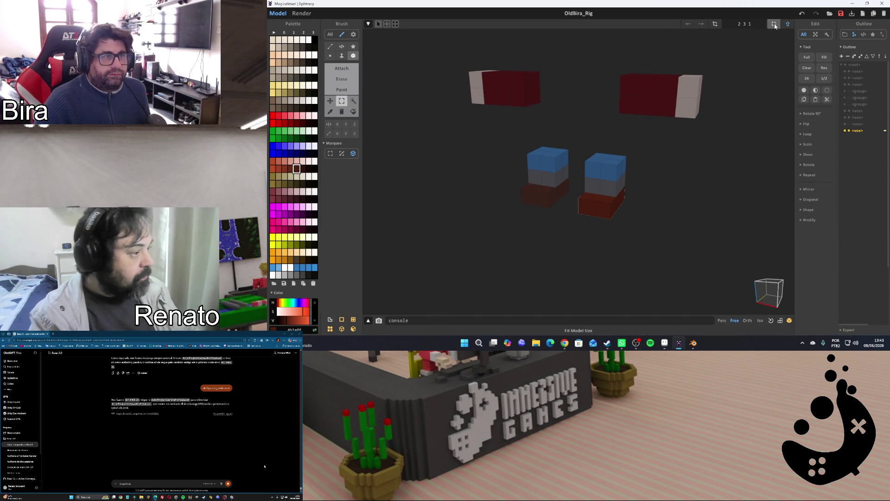
# Enter world mode and hide the overalls torso and arm models in the Outline
pyautogui.press('Tab')
pyautogui.click(850, 125)
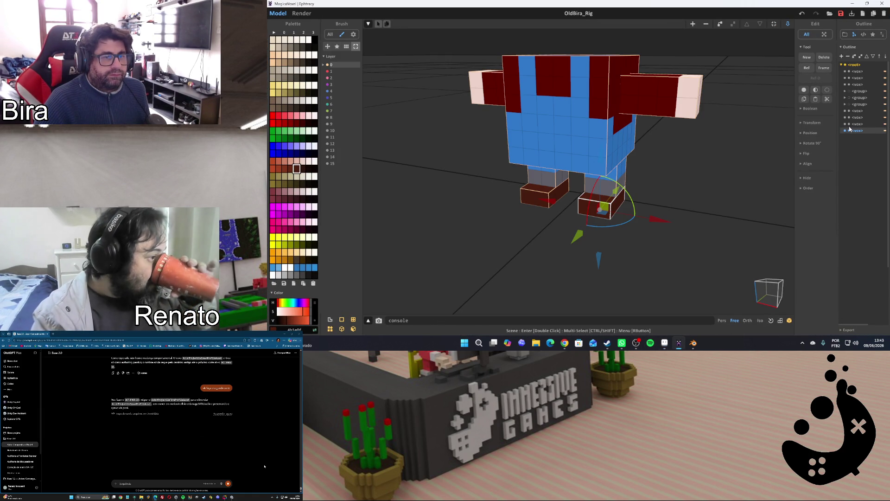
pyautogui.click(850, 124)
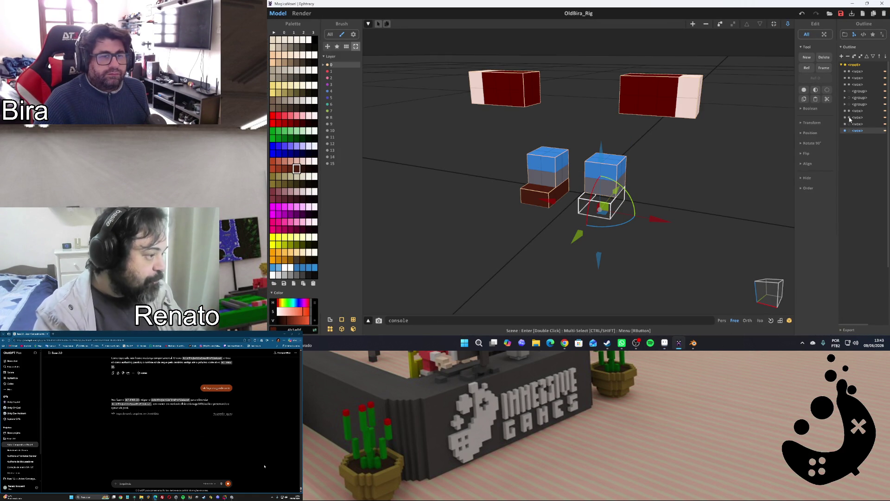
pyautogui.click(850, 110)
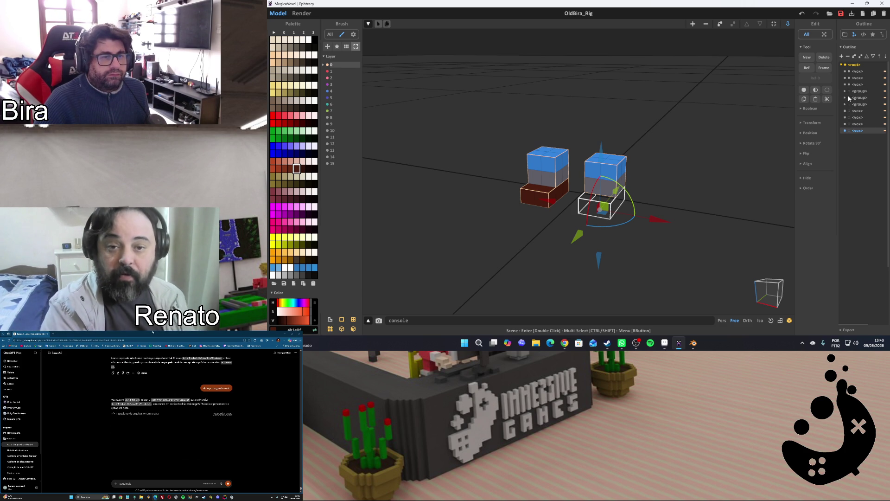
pyautogui.click(714, 189)
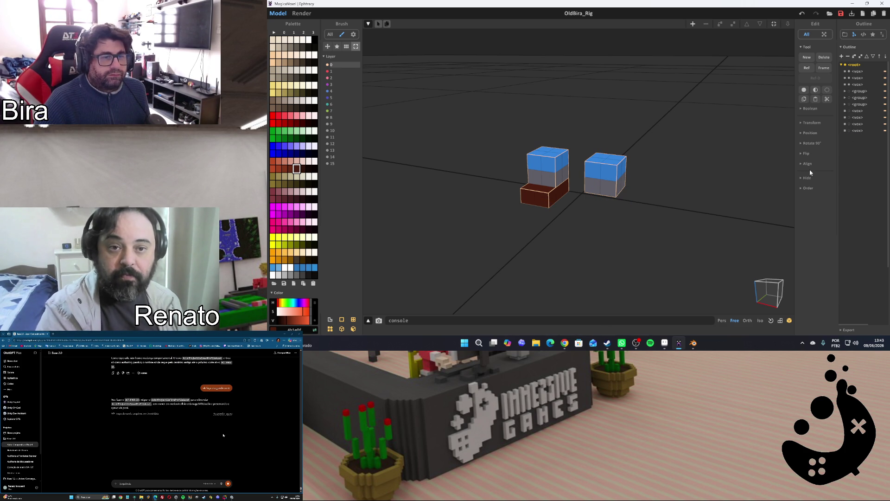
# Hide the leg pieces and the remaining group so no body parts show in the scene
pyautogui.click(849, 78)
pyautogui.click(851, 73)
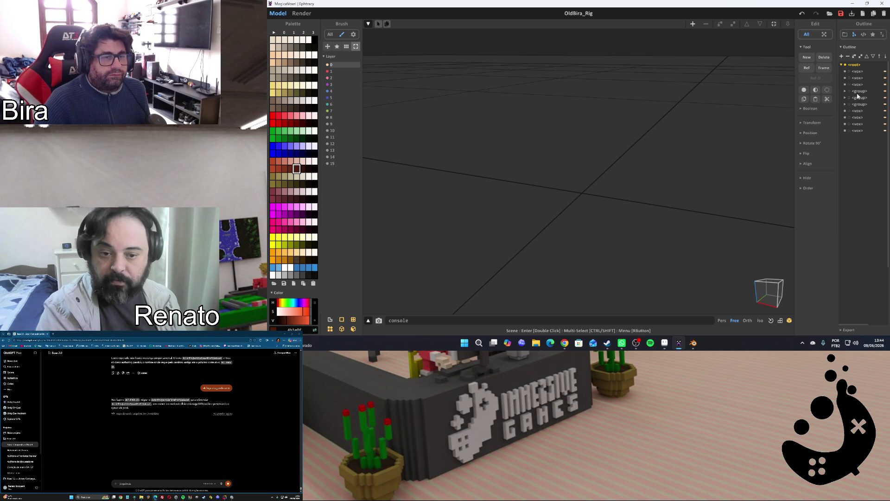
pyautogui.click(850, 91)
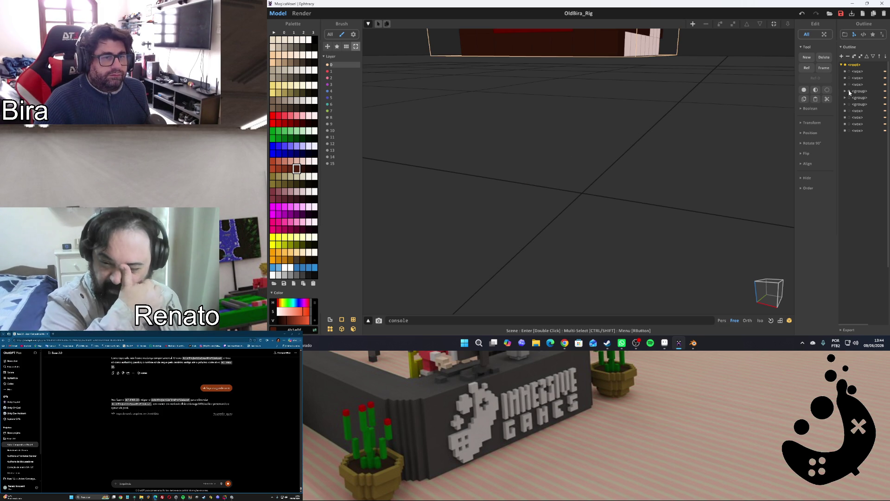
pyautogui.click(850, 91)
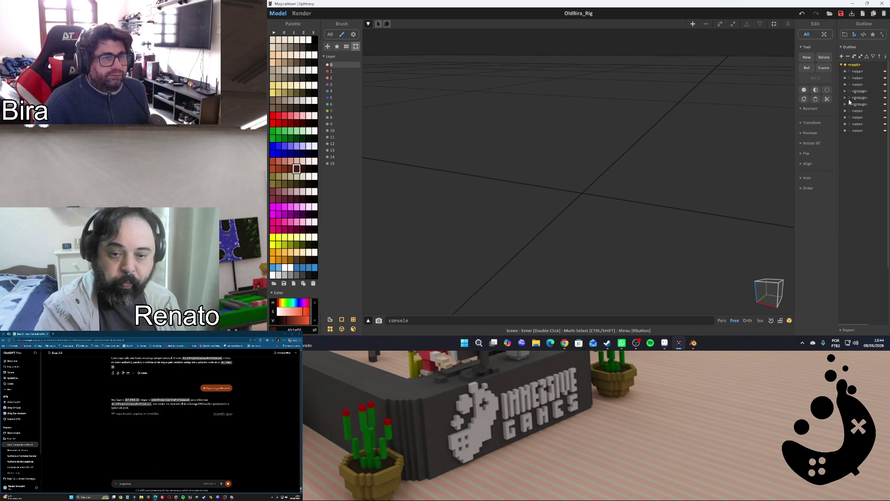
pyautogui.moveTo(701, 153)
pyautogui.mouseDown(button='right')
pyautogui.moveTo(717, 150)
pyautogui.moveTo(671, 197)
pyautogui.moveTo(760, 176)
pyautogui.moveTo(747, 175)
pyautogui.mouseUp(button='right')
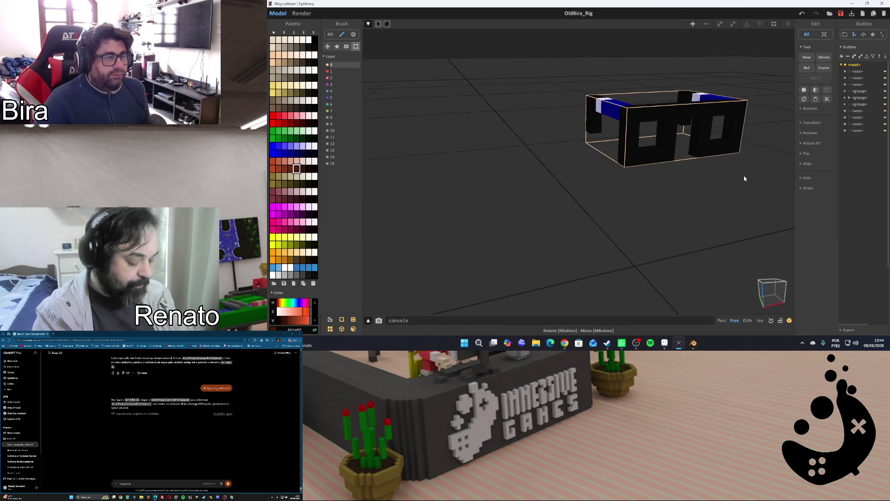
# Orbit to the black-framed model with blue inner sides and select its group
pyautogui.moveTo(747, 176); pyautogui.dragTo(748, 174, button='right')
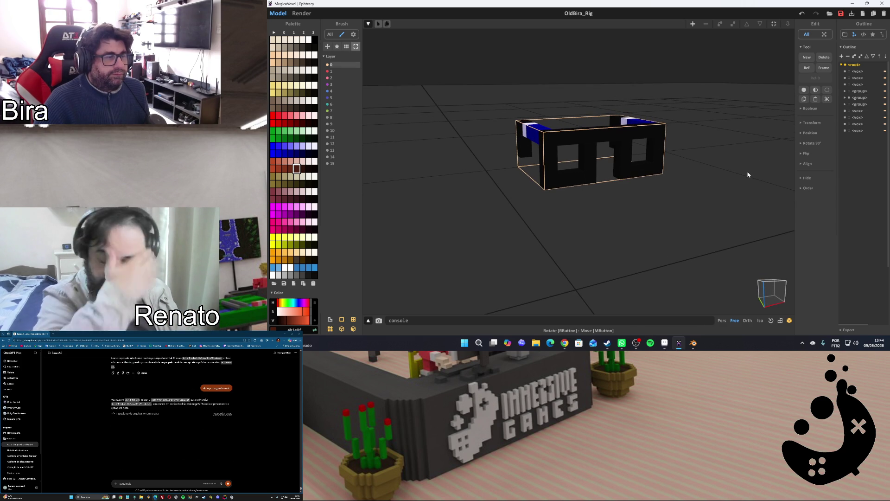
pyautogui.click(653, 136)
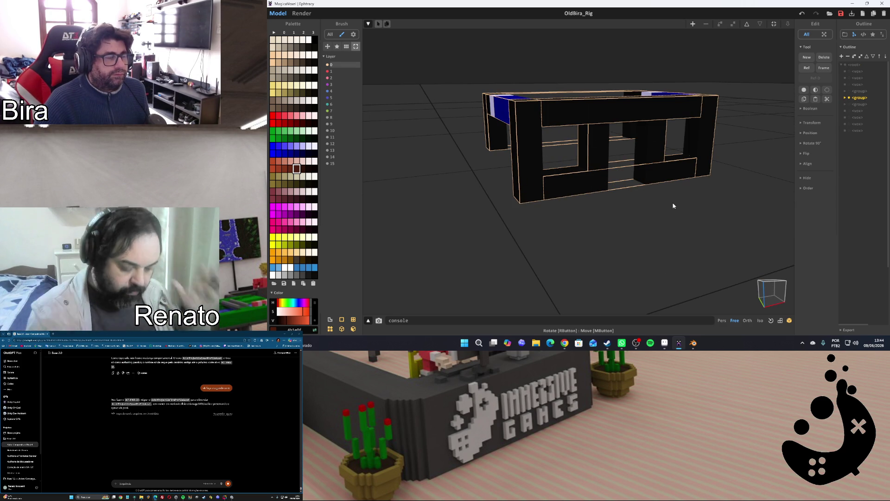
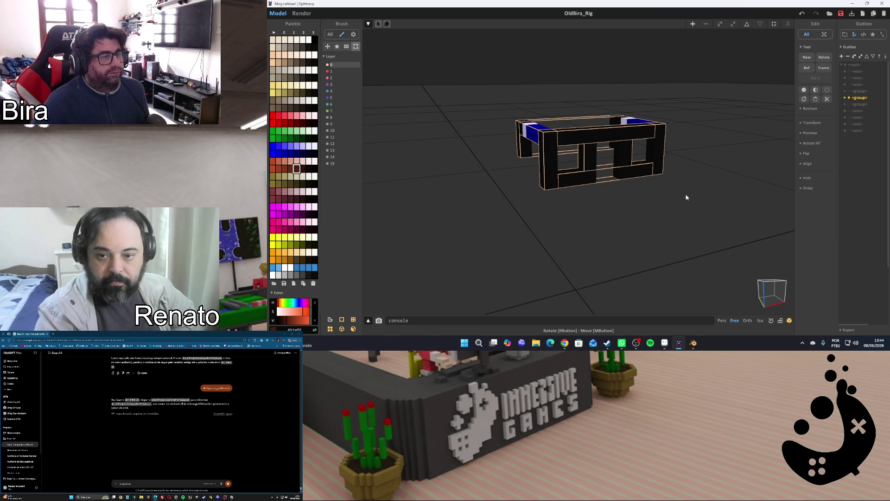
# Select the front panel of the table in the OldBira_Rig scene
pyautogui.click(628, 139)
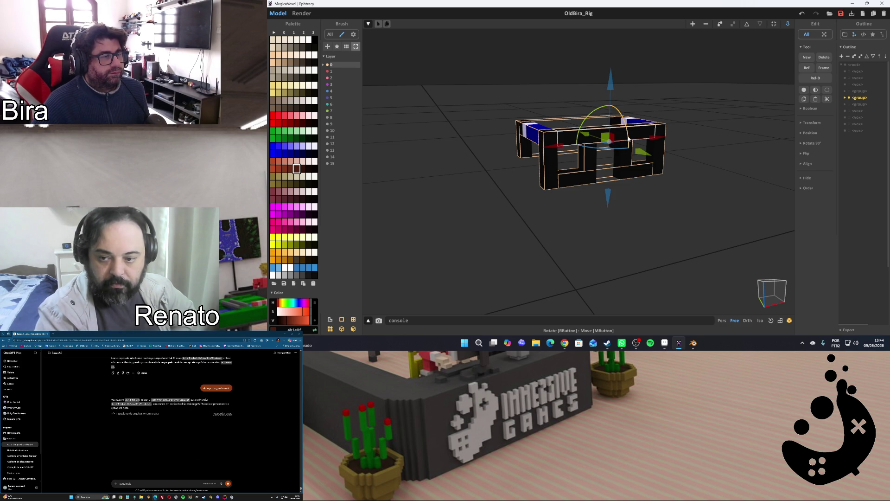
pyautogui.click(673, 188)
pyautogui.click(550, 147)
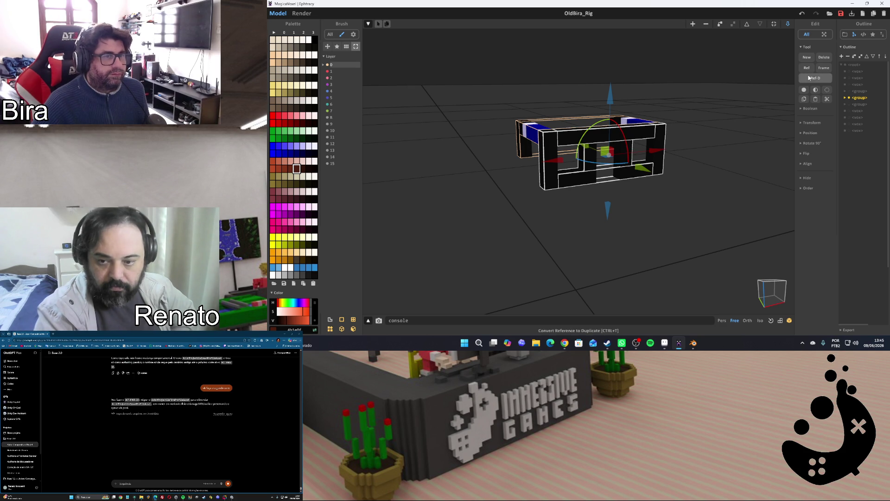
pyautogui.click(804, 92)
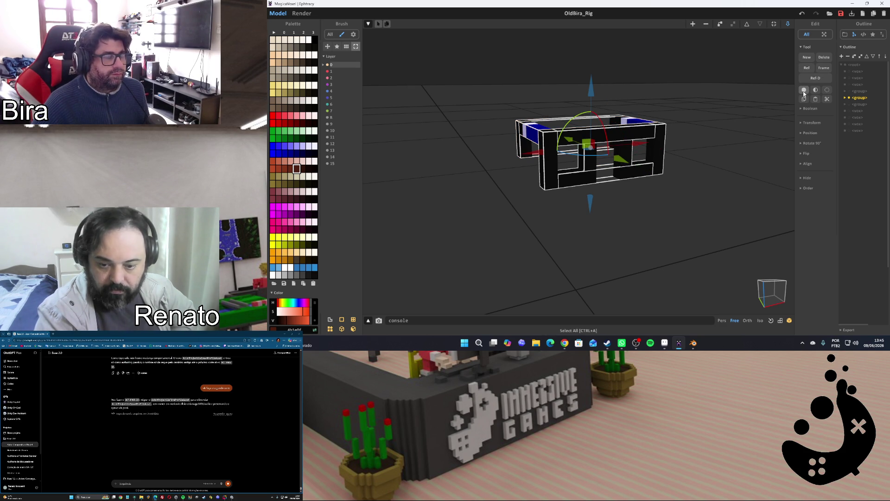
pyautogui.click(762, 129)
pyautogui.click(616, 139)
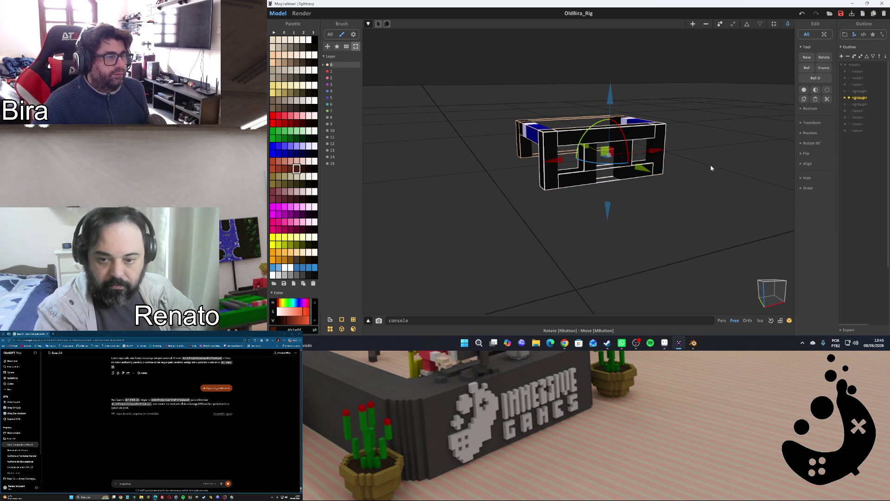
# Boolean-cut two square openings into the front panel and enter its voxel edit mode
pyautogui.click(808, 109)
pyautogui.click(804, 118)
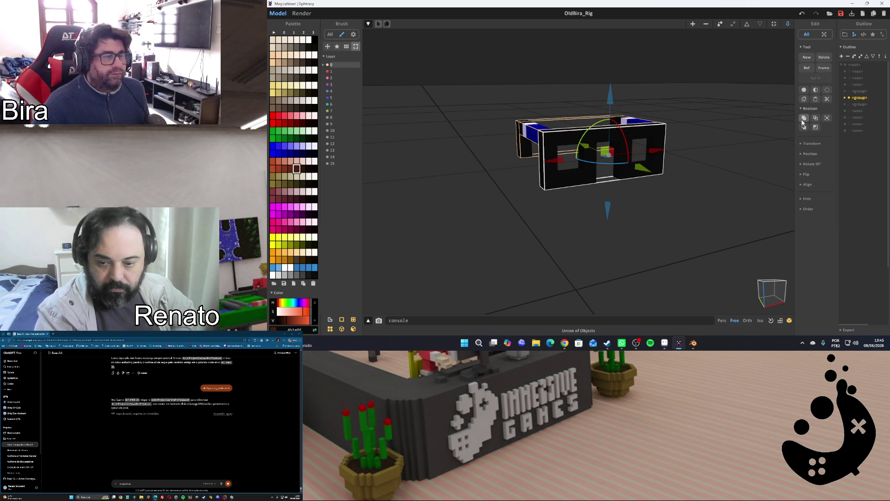
pyautogui.click(733, 172)
pyautogui.doubleClick(637, 133)
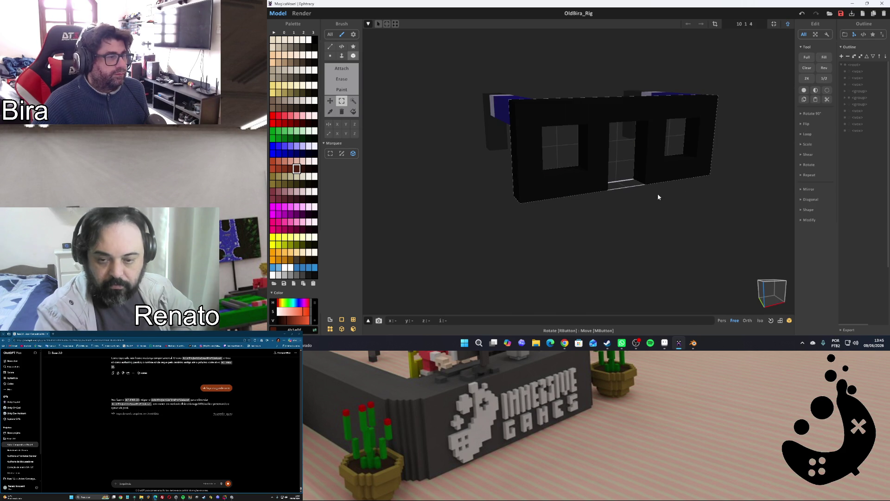
# Delete the top voxel row of the front panel and fit the model size to its voxels
pyautogui.moveTo(529, 123); pyautogui.dragTo(721, 105)
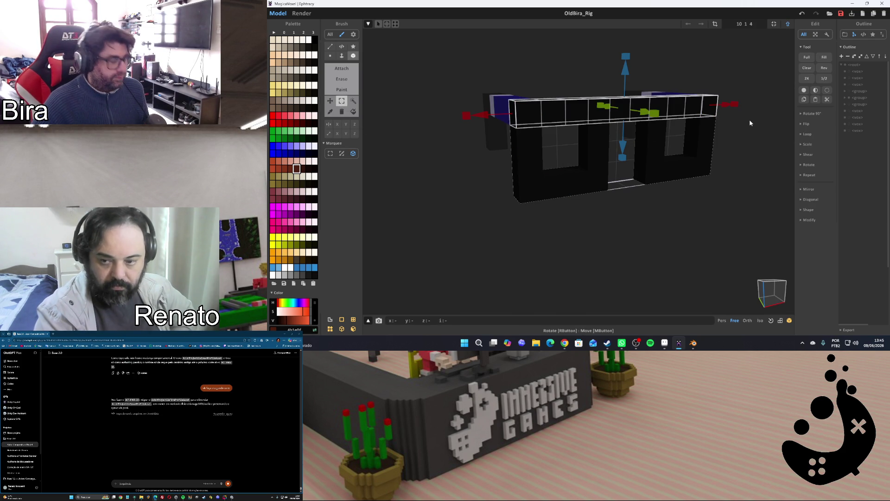
pyautogui.press('Delete')
pyautogui.click(773, 25)
pyautogui.press('Tab')
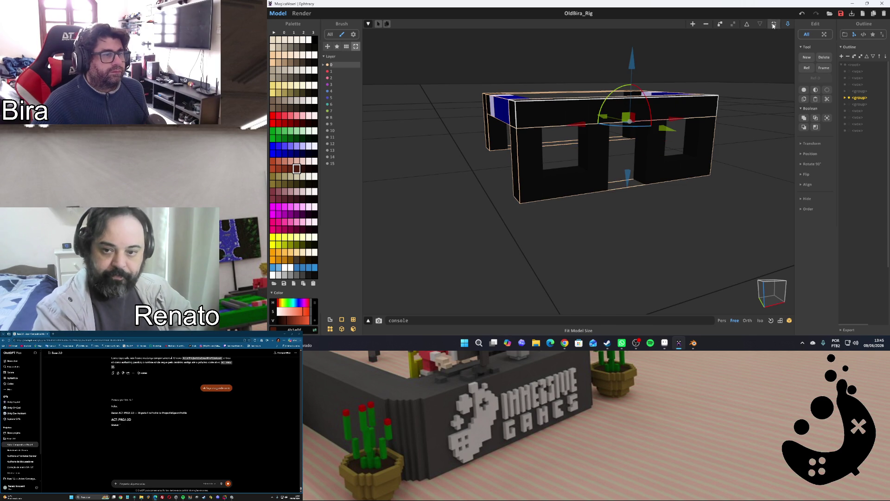
# Delete the bottom voxel row too, leaving the panel two voxels tall
pyautogui.doubleClick(550, 157)
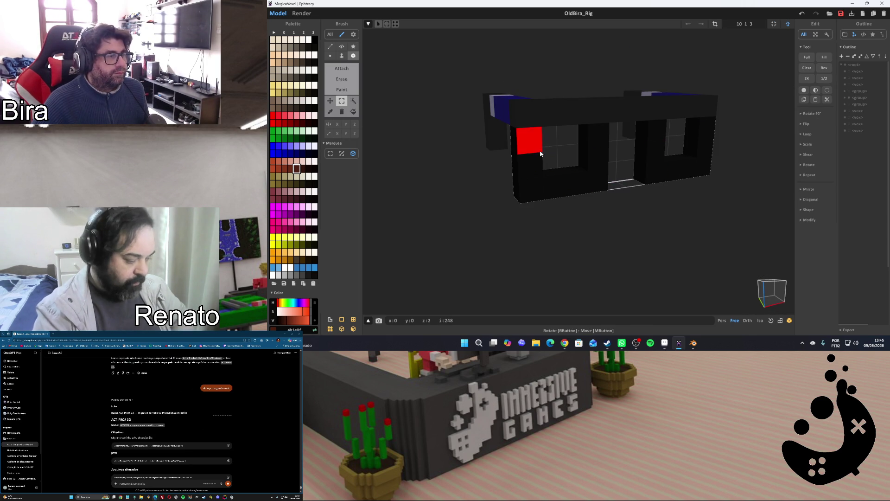
pyautogui.moveTo(526, 189); pyautogui.dragTo(598, 180)
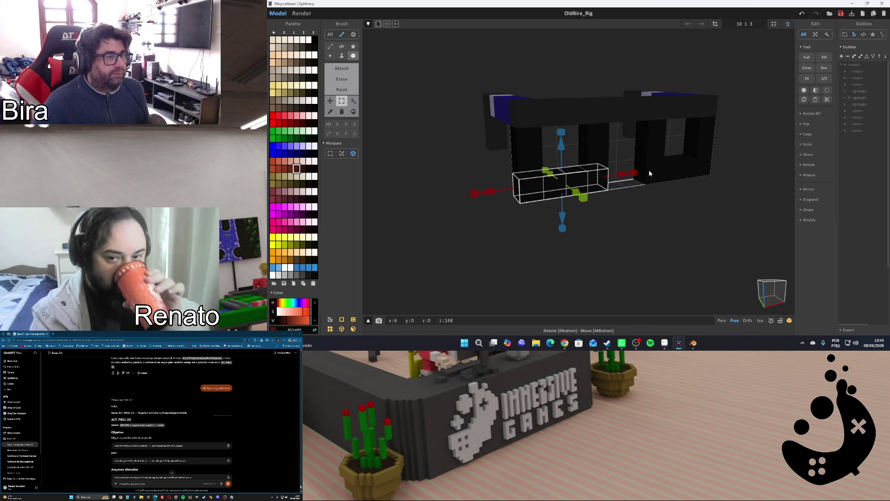
pyautogui.hotkey('ctrl', 'd')
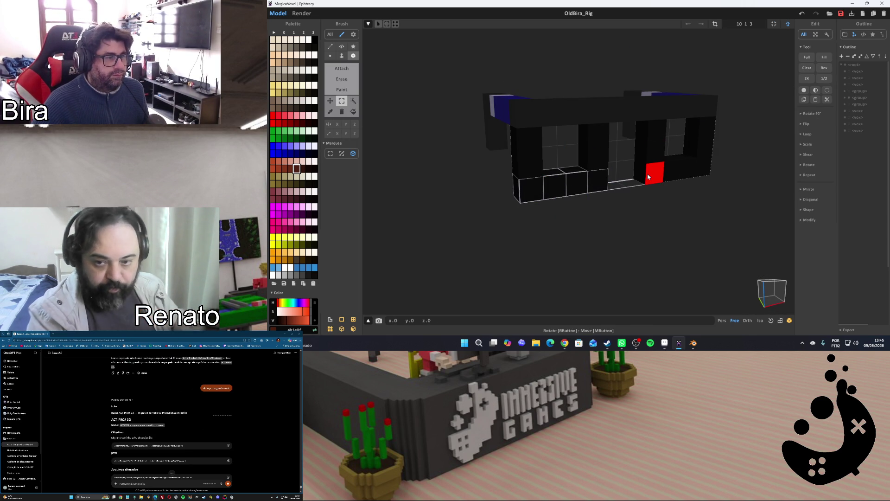
pyautogui.click(648, 177)
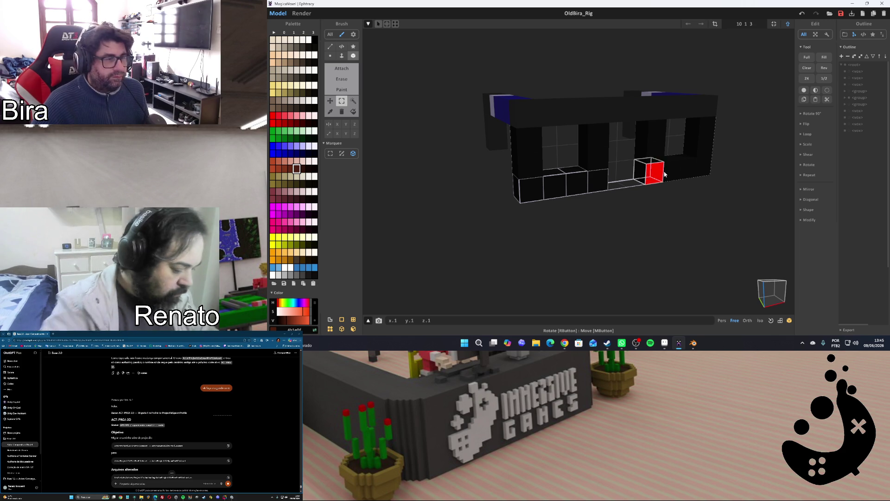
pyautogui.click(706, 169)
pyautogui.hotkey('ctrl', 'd')
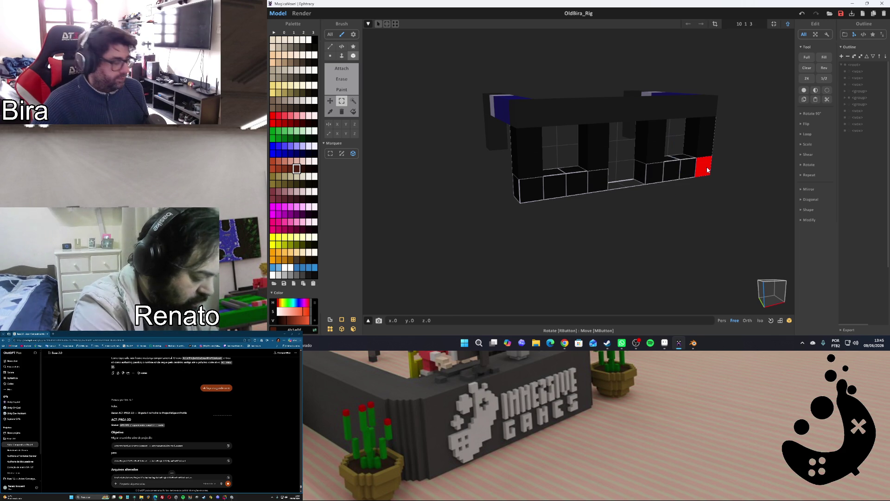
pyautogui.press('Delete')
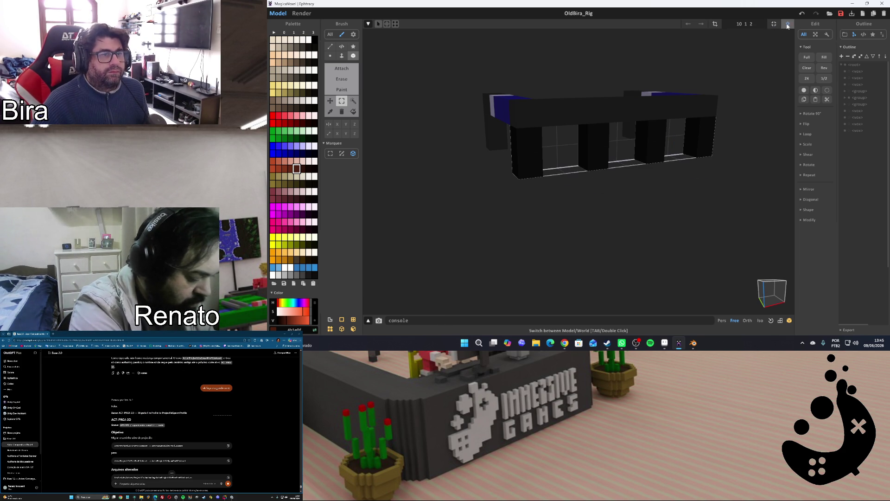
pyautogui.click(788, 24)
# Nudge the front panel upward so the frame sits back in the assembled table
pyautogui.press('Up')
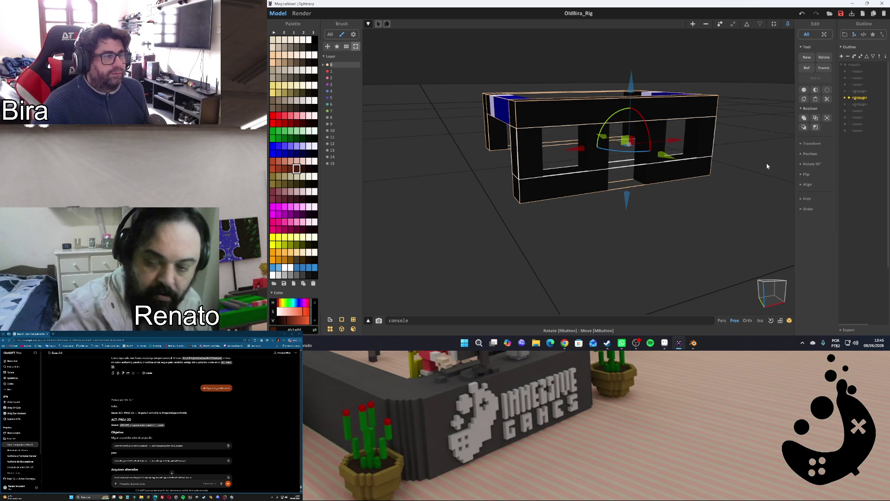
pyautogui.click(739, 205)
pyautogui.click(619, 134)
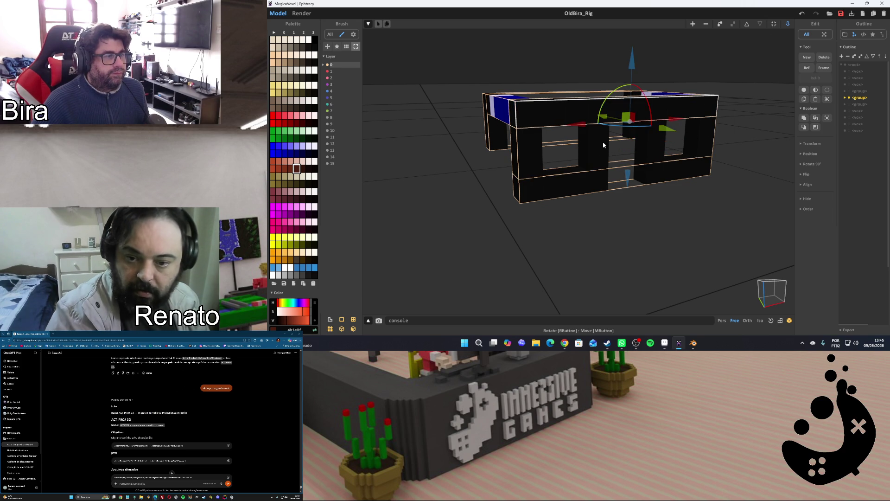
pyautogui.click(698, 231)
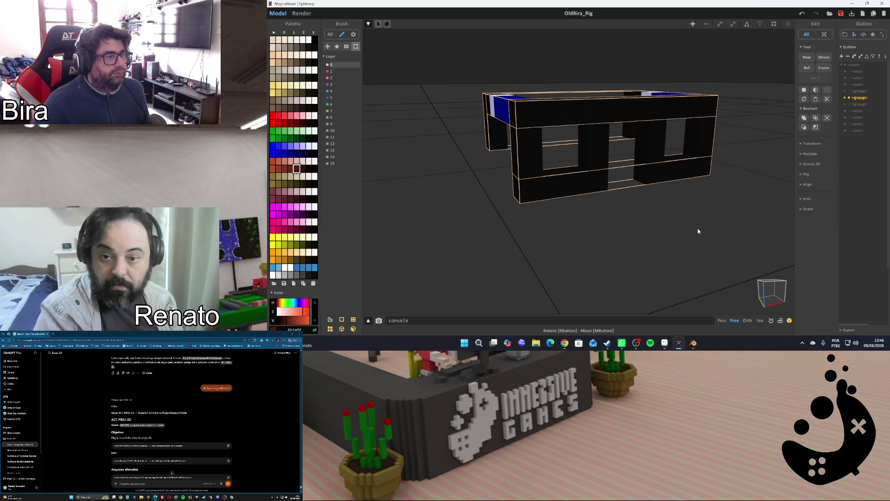
# Check the top bar's voxels in MagicaVoxel before returning to Aseprite
pyautogui.click(665, 343)
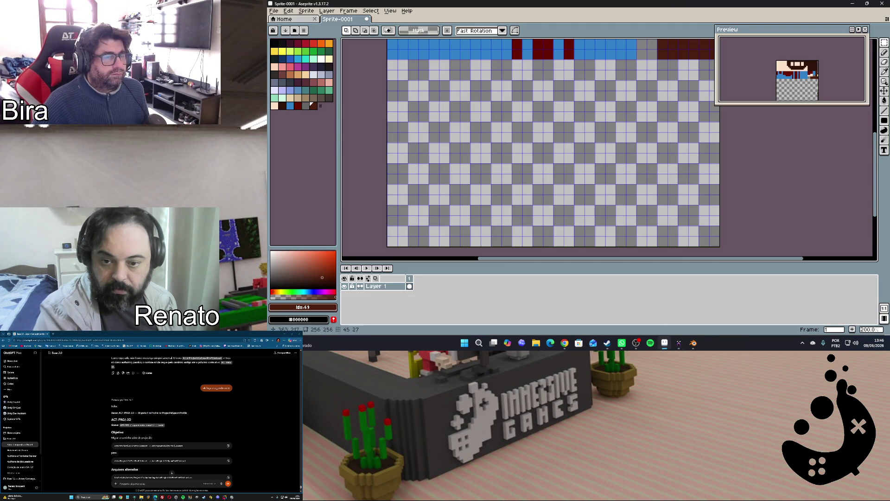
pyautogui.click(678, 343)
pyautogui.moveTo(666, 343)
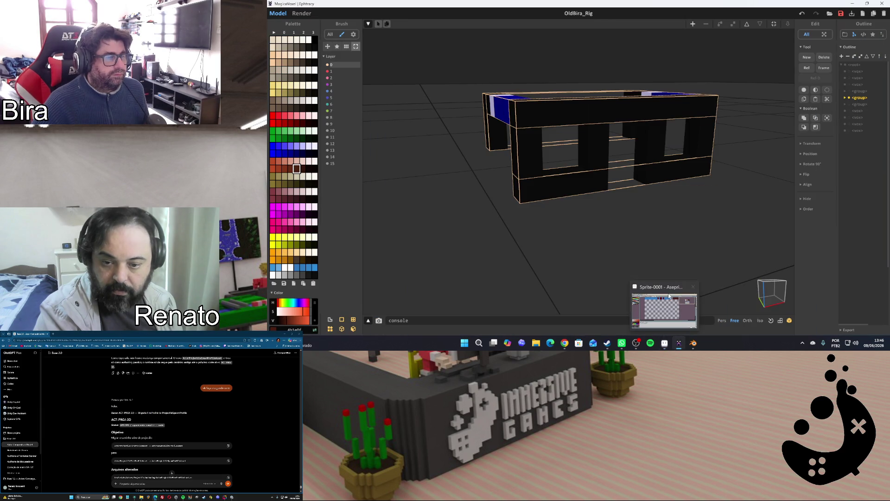
pyautogui.doubleClick(592, 121)
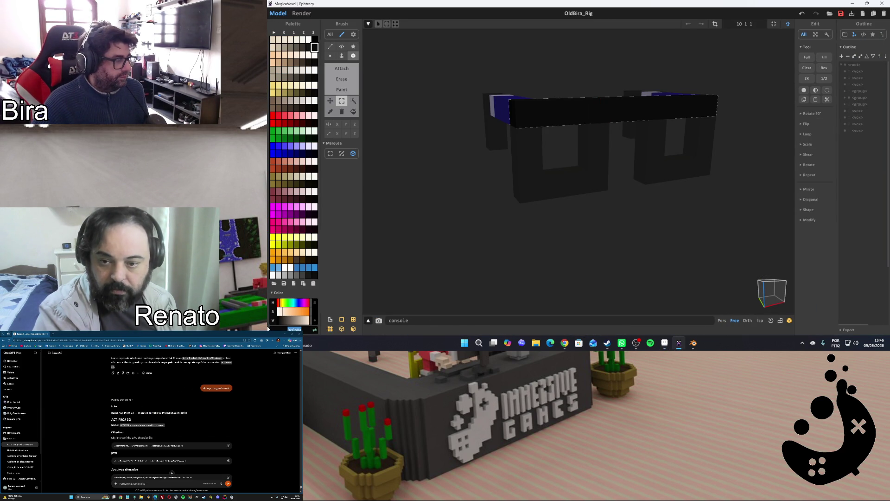
pyautogui.click(664, 343)
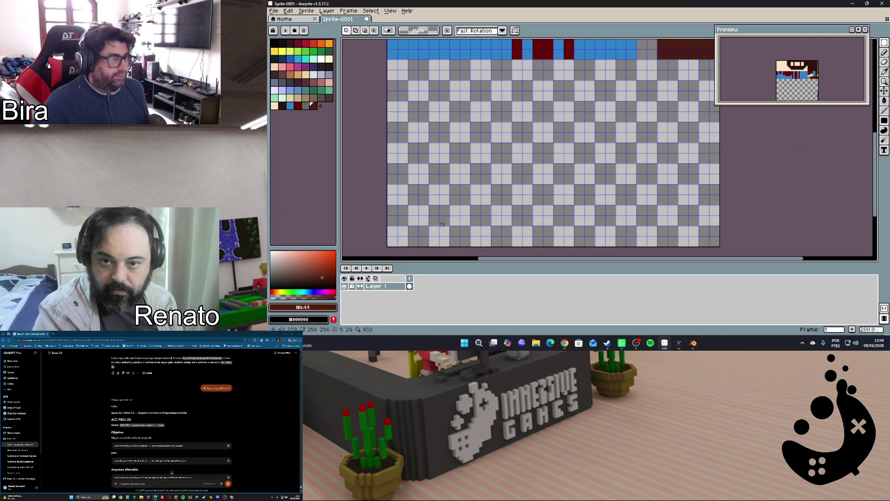
# Set the foreground colour to #0c0b0a and add it to the palette
pyautogui.click(313, 310)
pyautogui.click(379, 253)
pyautogui.write('0c0b0a')
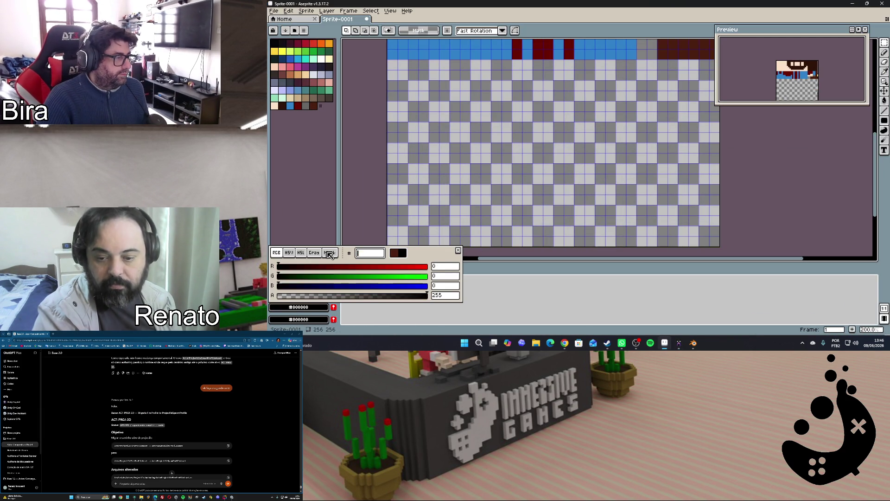
pyautogui.press('Return')
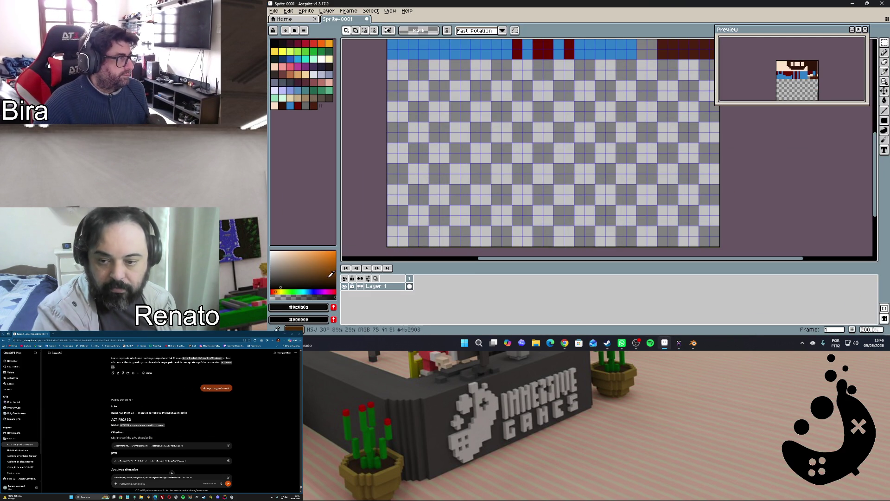
pyautogui.click(334, 308)
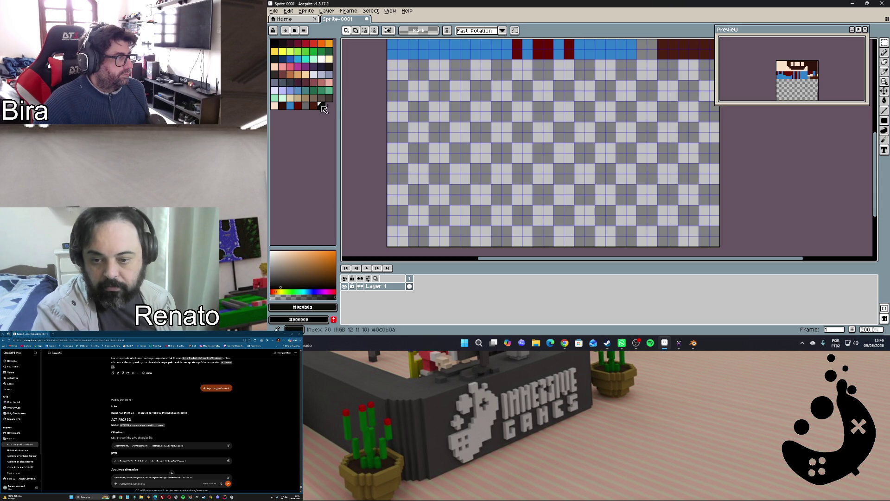
pyautogui.click(679, 342)
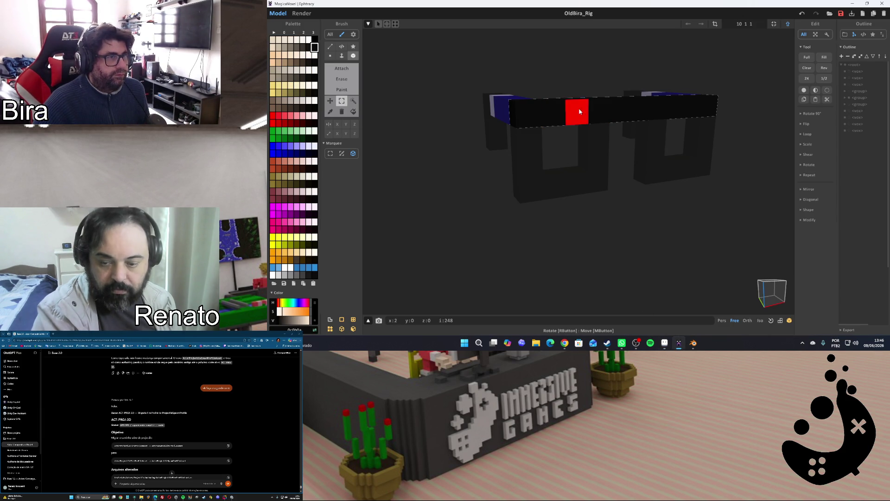
pyautogui.click(680, 343)
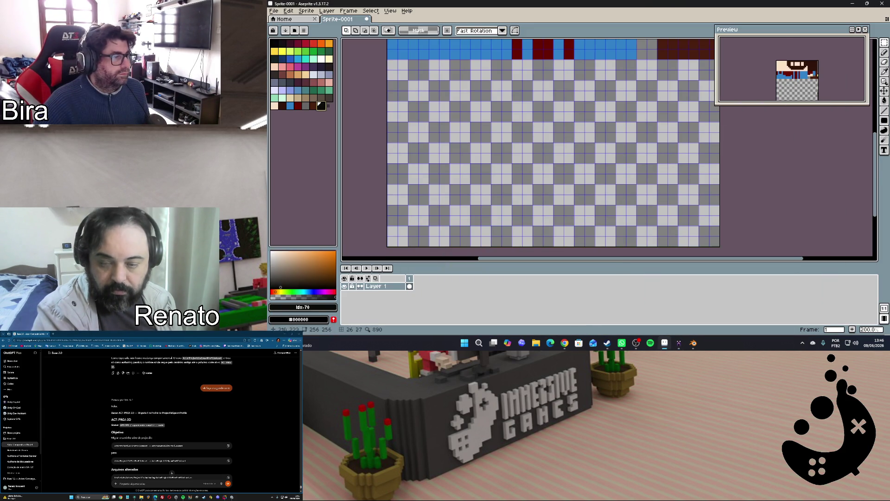
pyautogui.scroll(3, 687, 217)
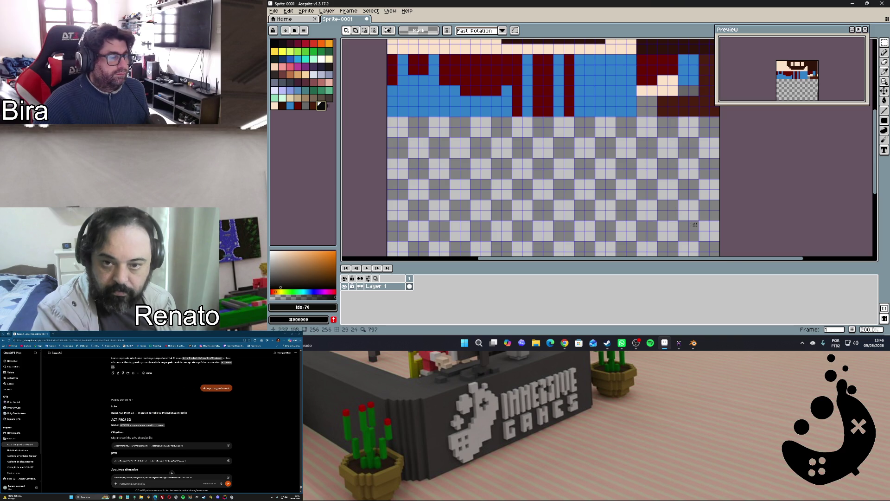
# Paint a black band along the pixel row under the blue area
pyautogui.moveTo(730, 259); pyautogui.dragTo(660, 258)
pyautogui.scroll(2, 542, 180)
pyautogui.scroll(-1, 542, 180)
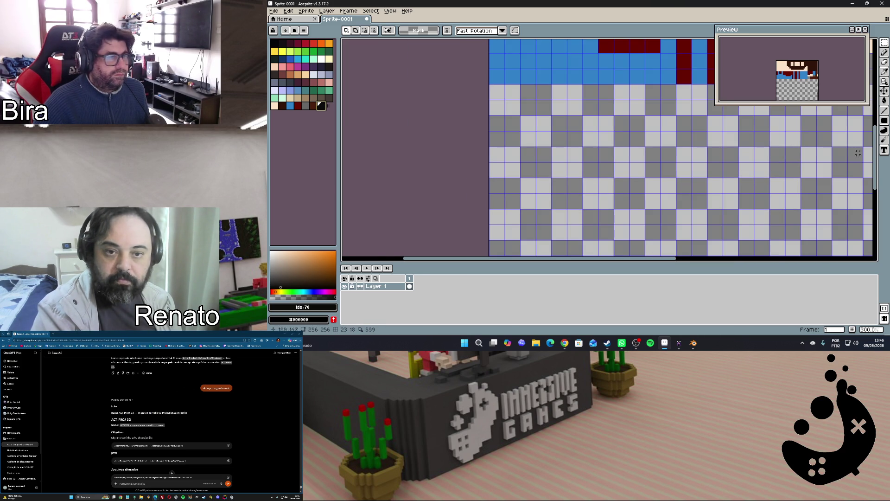
pyautogui.moveTo(879, 160); pyautogui.dragTo(884, 137)
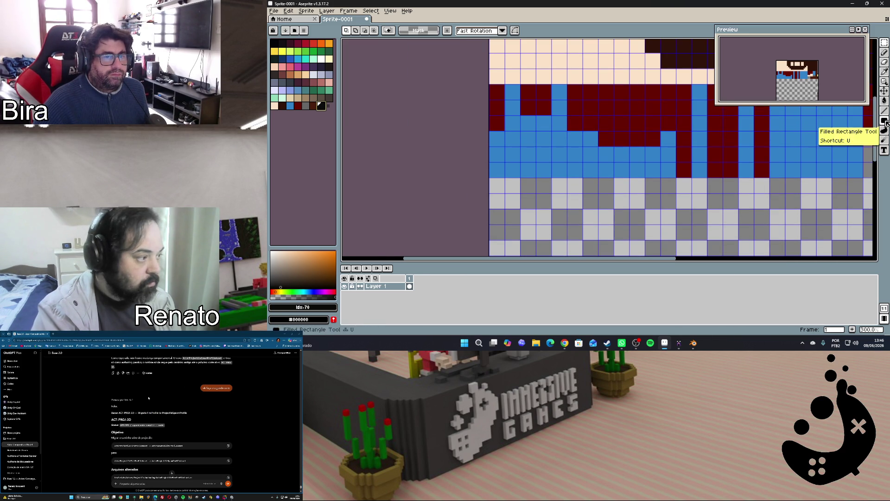
pyautogui.click(885, 120)
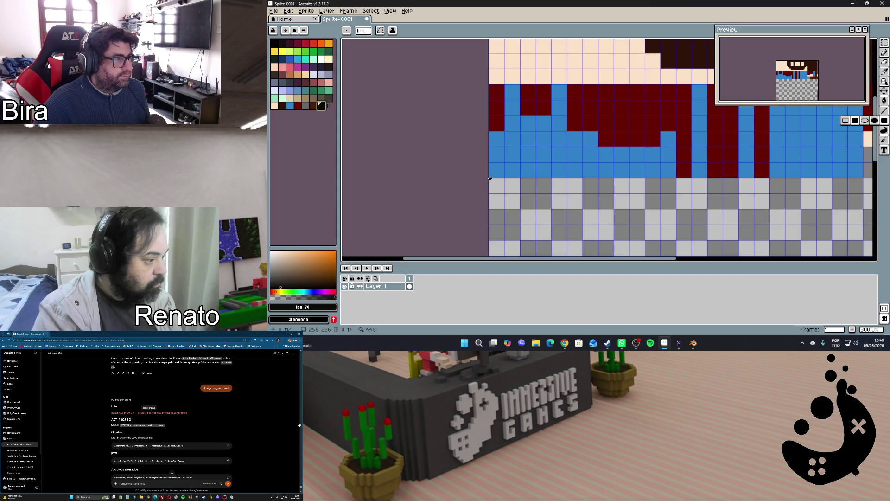
pyautogui.moveTo(490, 179)
pyautogui.mouseDown()
pyautogui.moveTo(580, 200)
pyautogui.moveTo(575, 192)
pyautogui.moveTo(607, 191)
pyautogui.mouseUp()
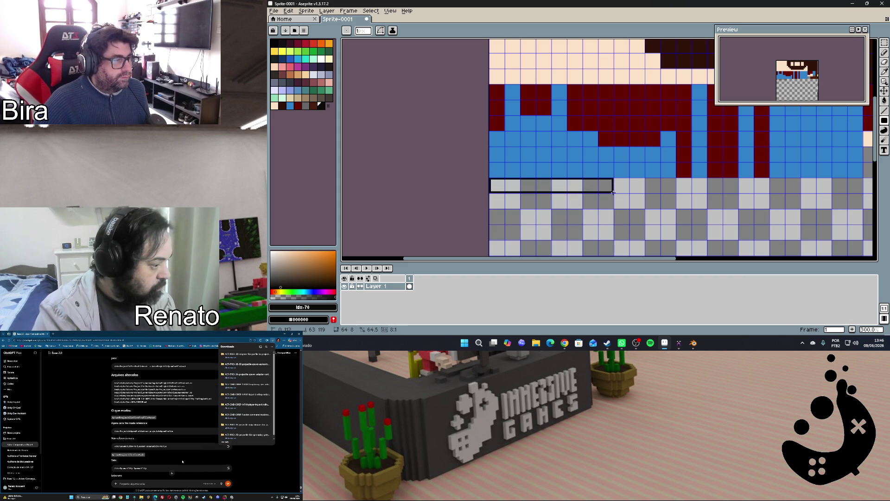
pyautogui.moveTo(613, 192); pyautogui.dragTo(646, 192)
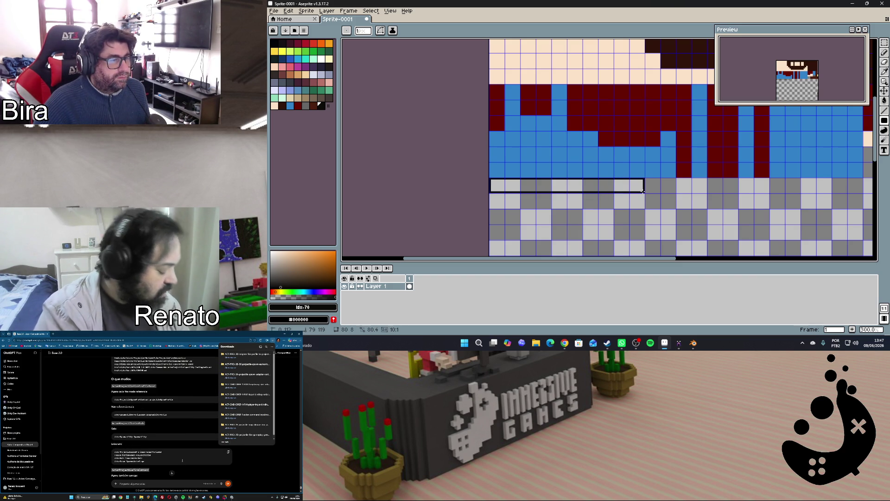
pyautogui.press('f')
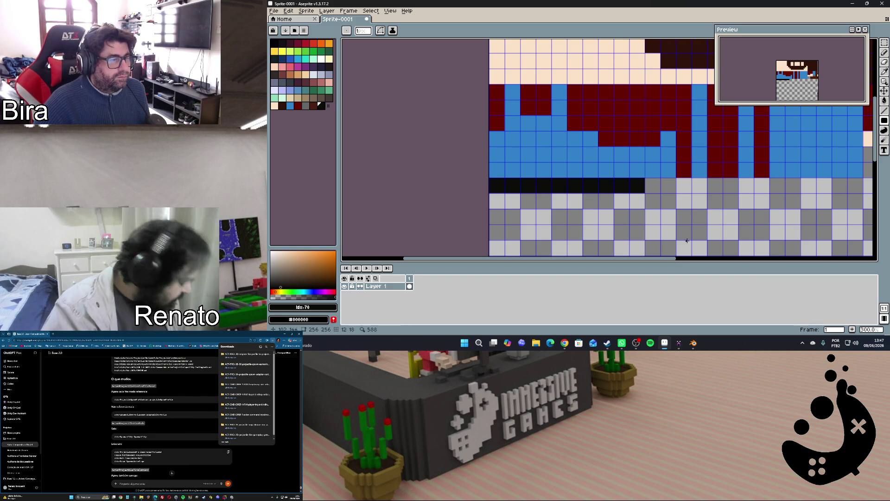
pyautogui.scroll(3, 626, 199)
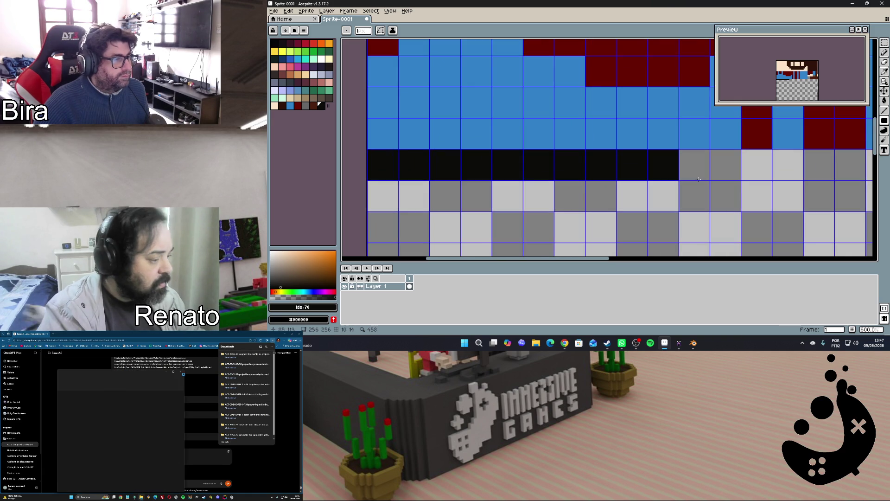
pyautogui.moveTo(876, 135); pyautogui.dragTo(881, 152)
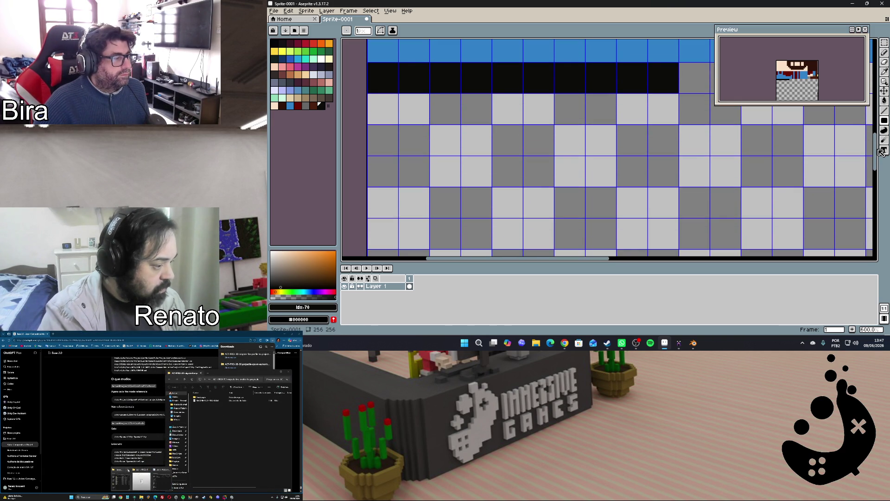
pyautogui.moveTo(881, 151); pyautogui.dragTo(881, 150)
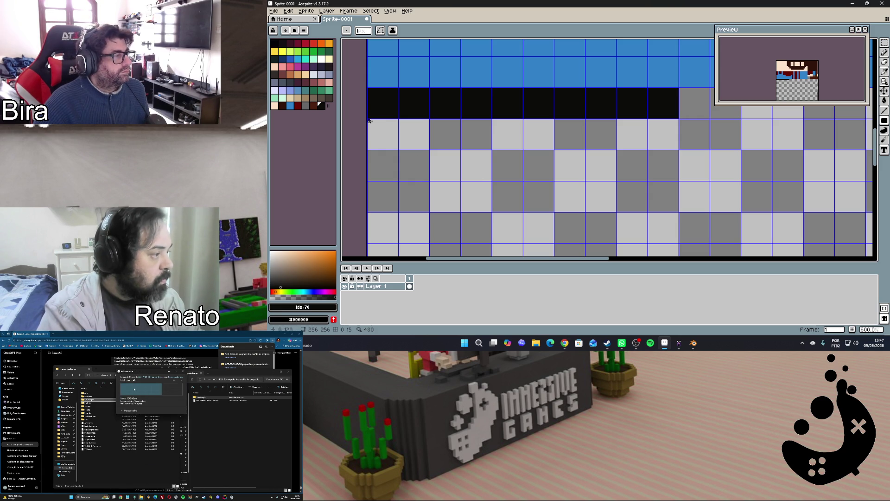
# Paint three two-pixel black columns hanging below the band
pyautogui.moveTo(369, 120); pyautogui.dragTo(404, 178)
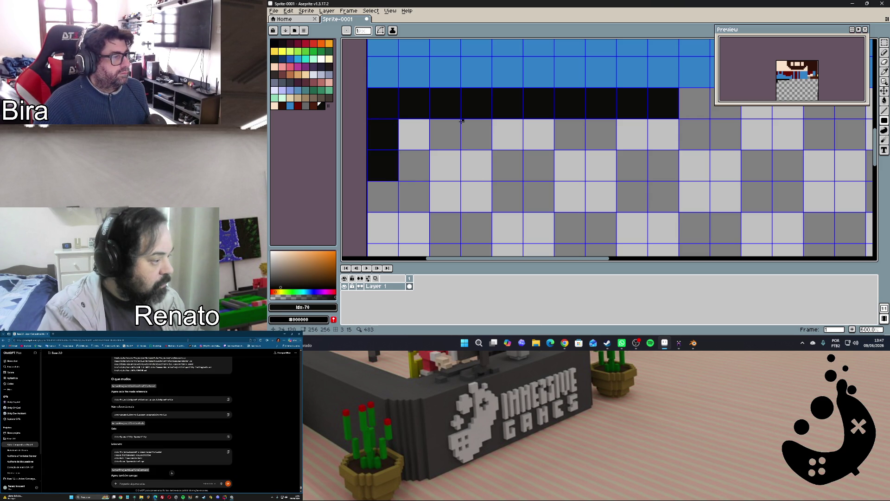
pyautogui.moveTo(485, 171); pyautogui.dragTo(487, 177)
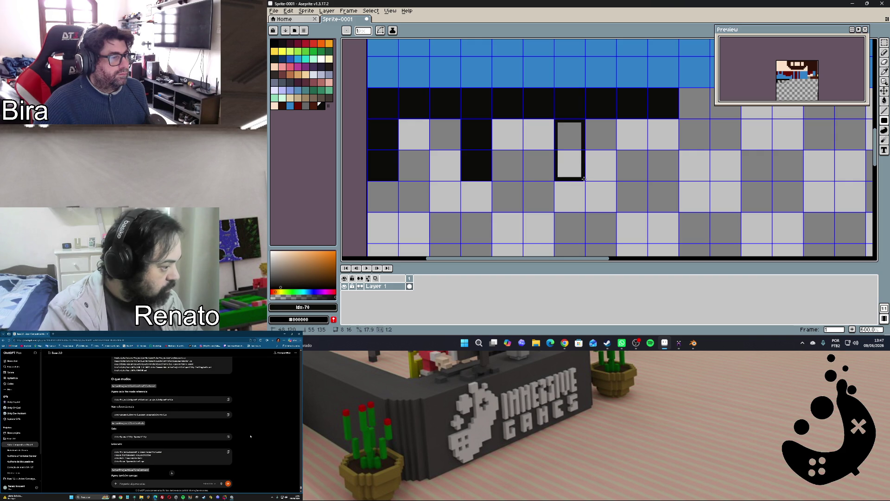
pyautogui.moveTo(556, 121); pyautogui.dragTo(583, 179)
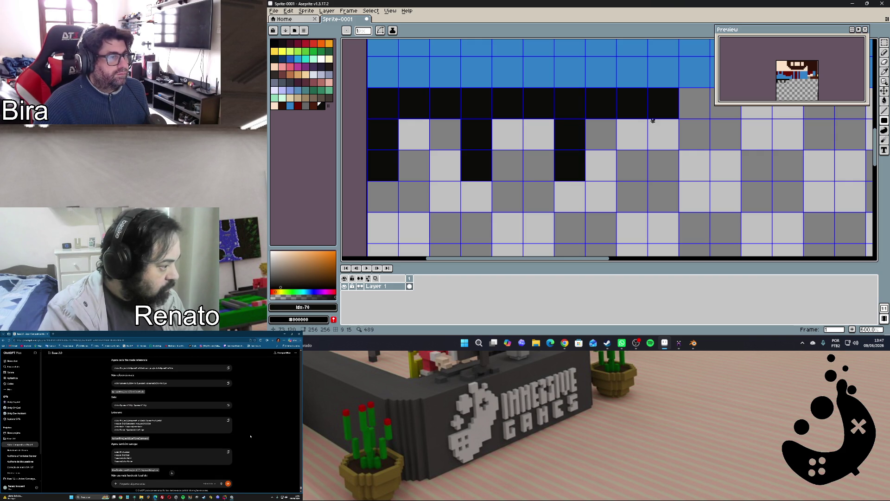
pyautogui.click(678, 345)
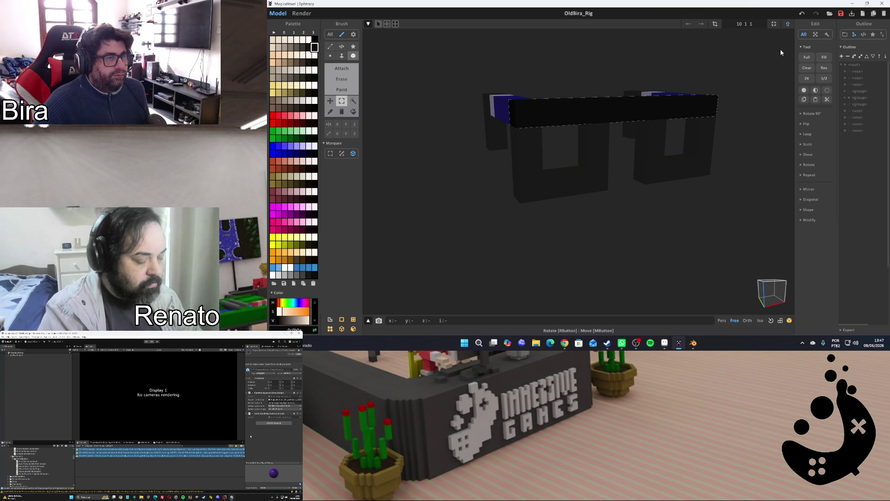
# Orbit the black glasses model for a front look, then return to the Aseprite sprite
pyautogui.moveTo(743, 154); pyautogui.dragTo(729, 145, button='right')
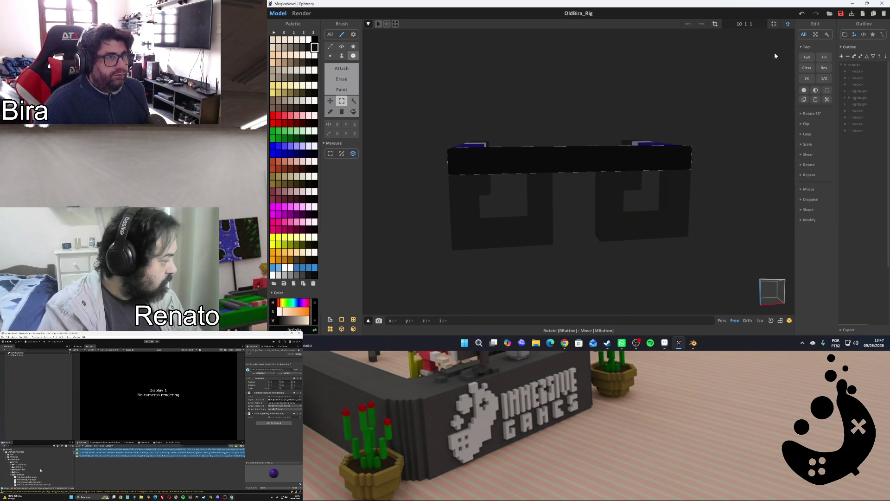
pyautogui.press('Tab')
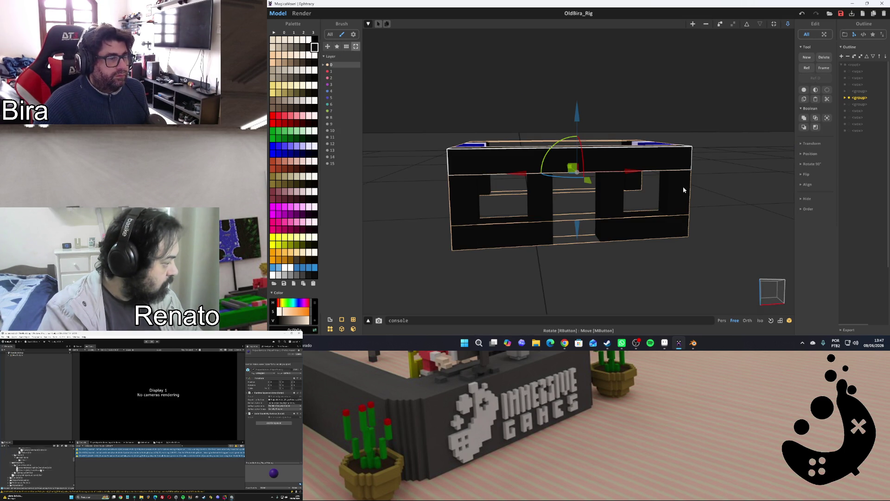
pyautogui.press('Tab')
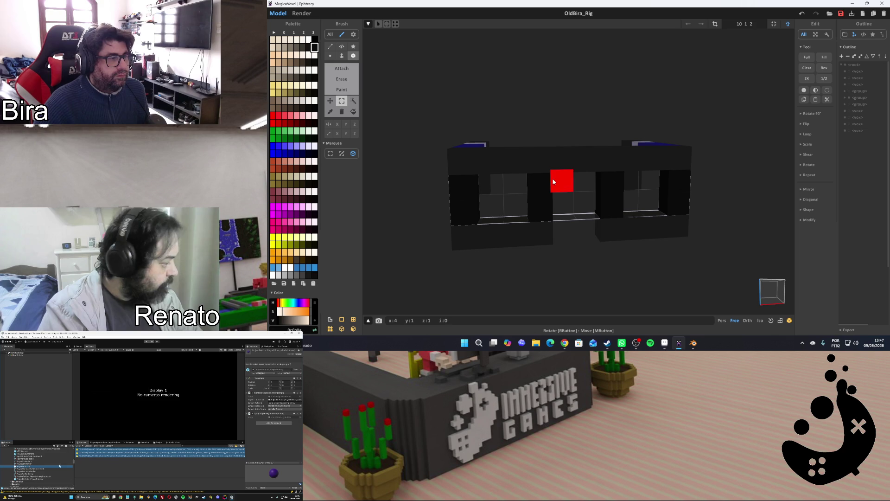
pyautogui.click(679, 344)
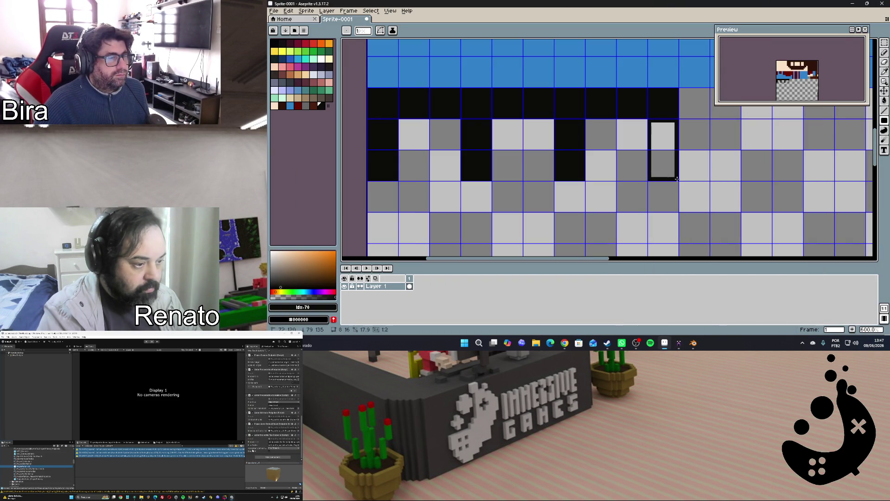
# Add the last black column and the bottom rows closing both lens frames
pyautogui.moveTo(669, 165); pyautogui.dragTo(664, 174)
pyautogui.moveTo(555, 182); pyautogui.dragTo(673, 209)
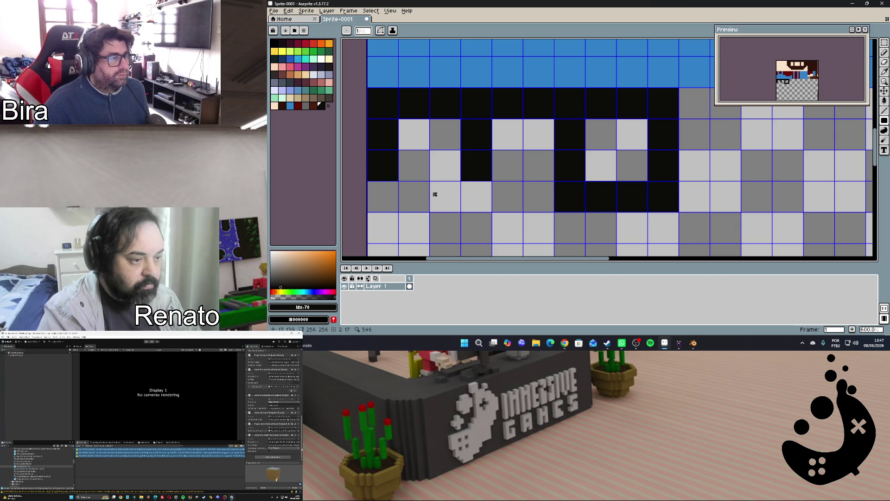
pyautogui.moveTo(367, 183); pyautogui.dragTo(490, 209)
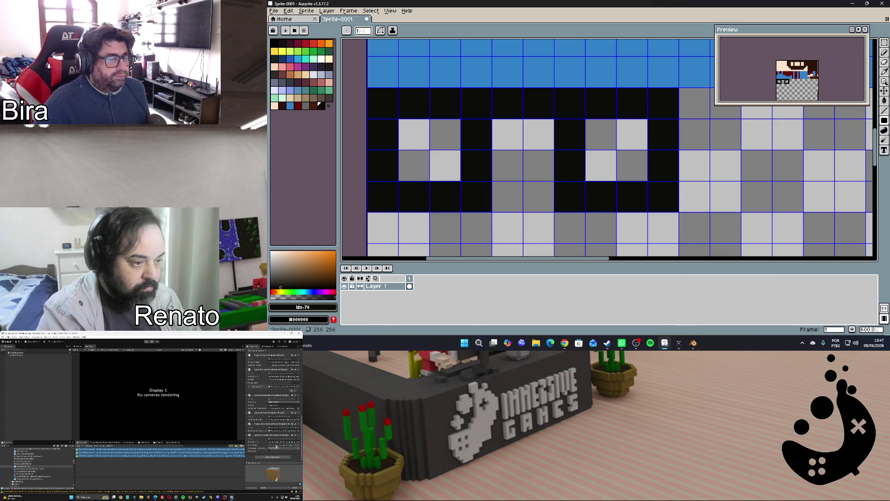
pyautogui.moveTo(664, 343)
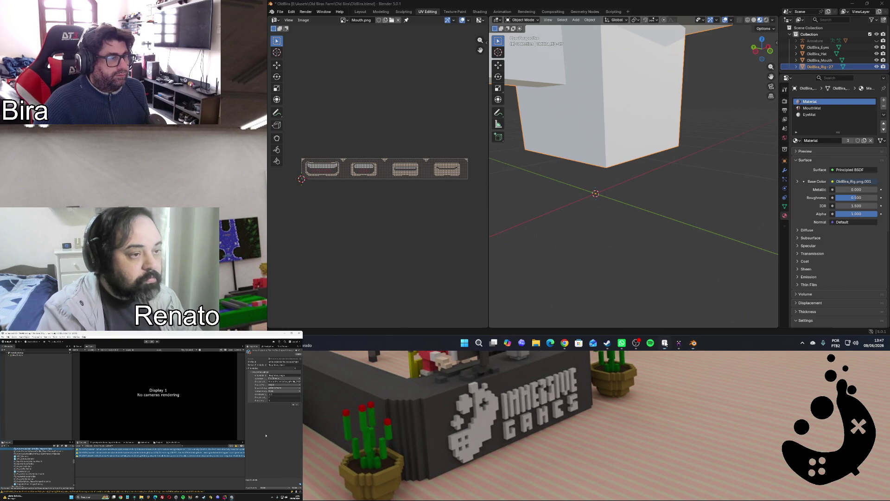
pyautogui.click(661, 306)
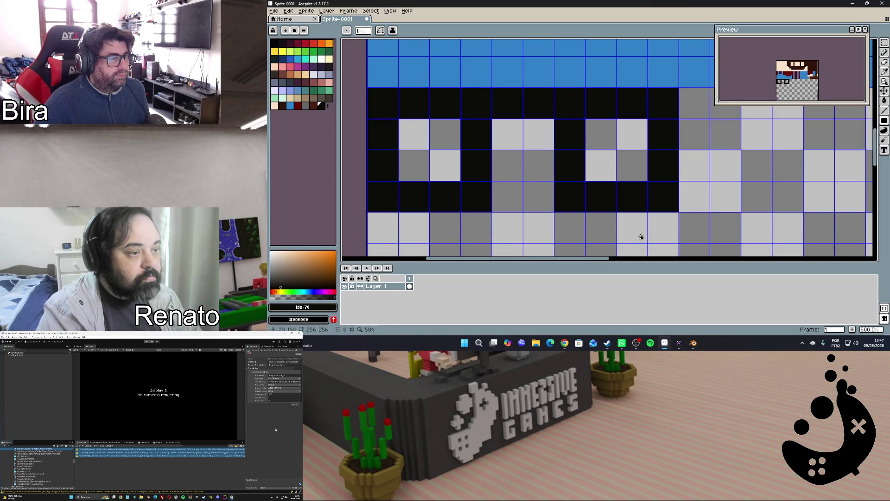
pyautogui.scroll(-1, 622, 226)
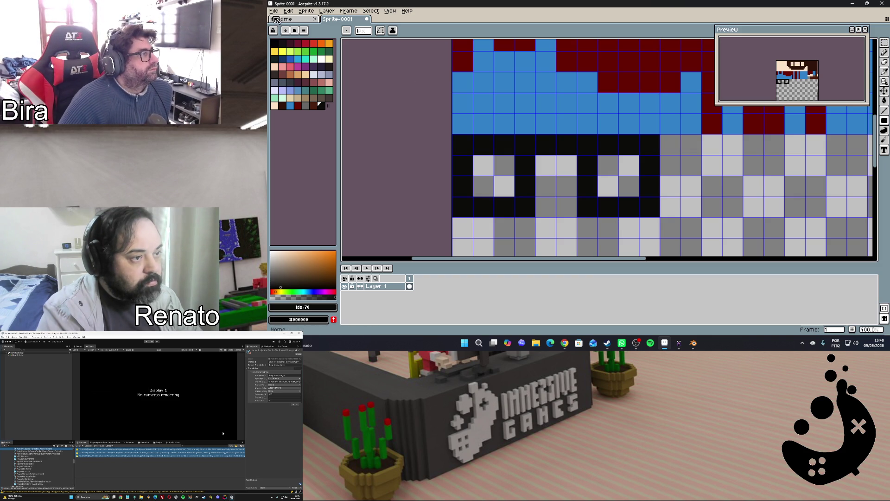
# Save the sprite as OldBira_Body_Texture in the Textures folder
pyautogui.click(275, 14)
pyautogui.click(286, 50)
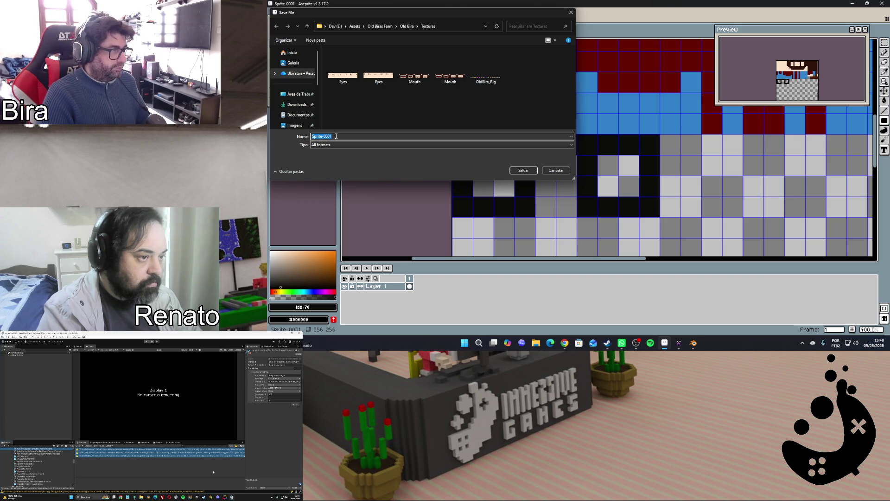
pyautogui.write('OldBira')
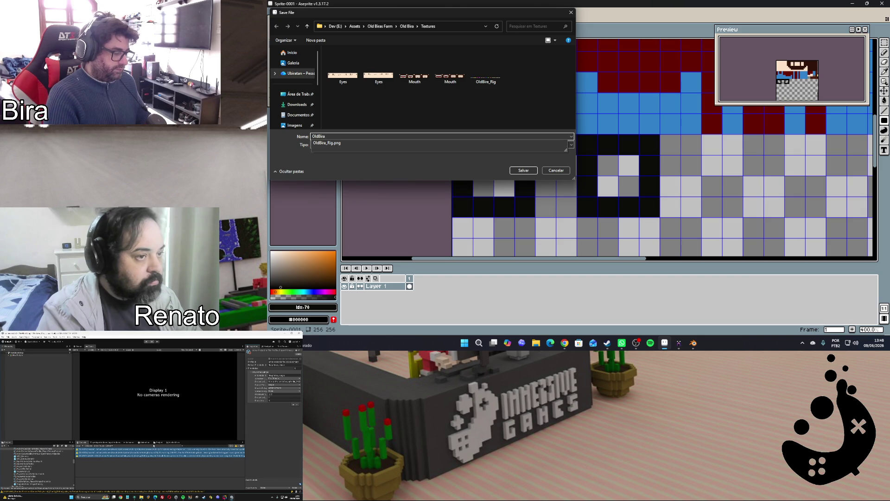
pyautogui.write('_Body_')
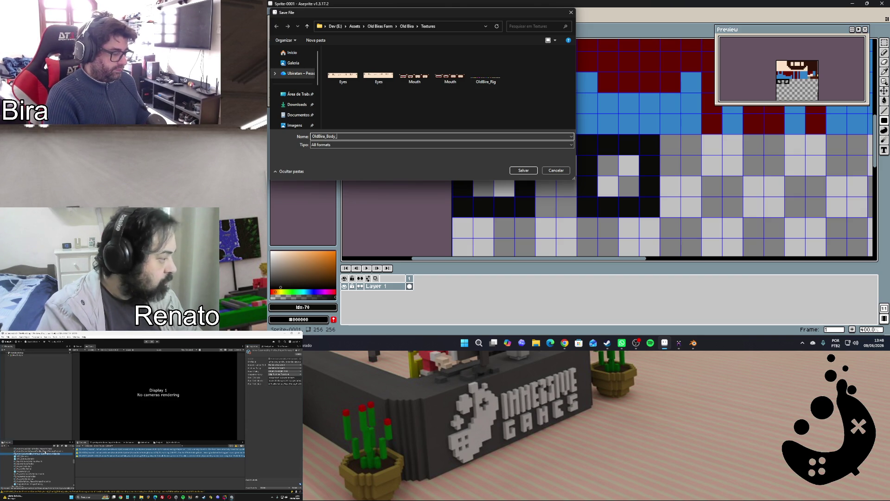
pyautogui.write('Texture')
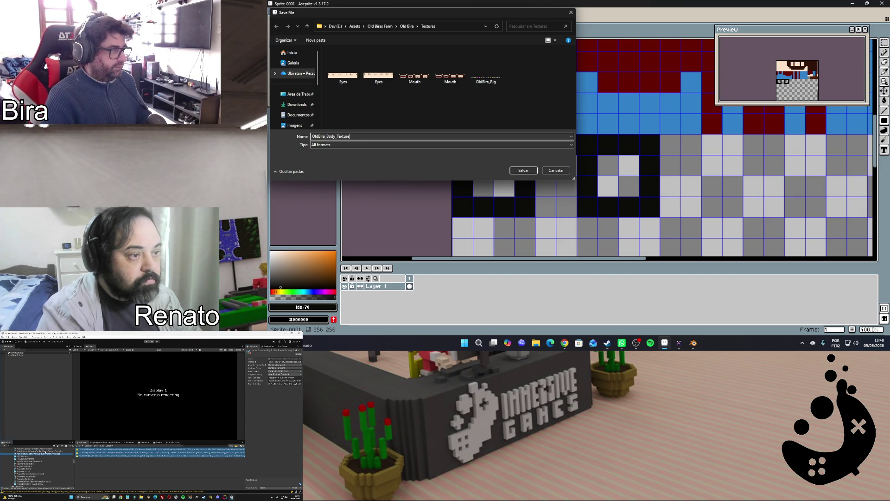
pyautogui.click(513, 171)
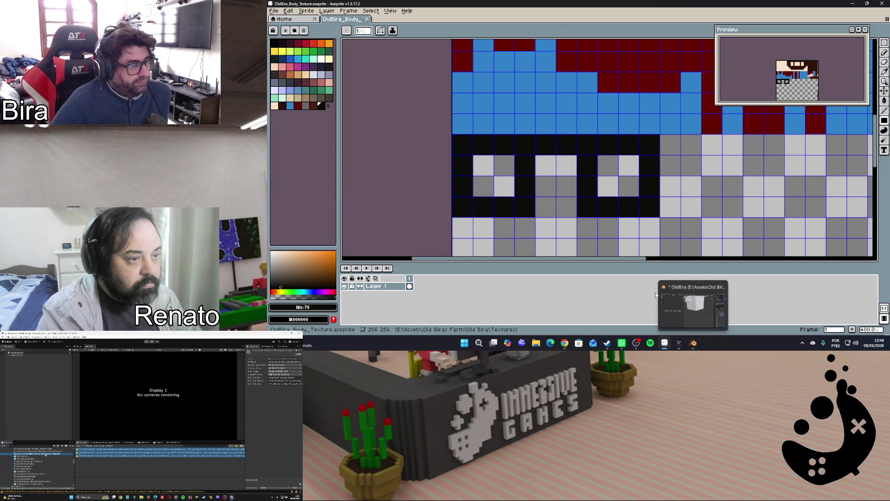
# Hide the body and hat meshes in Blender's viewport
pyautogui.click(666, 342)
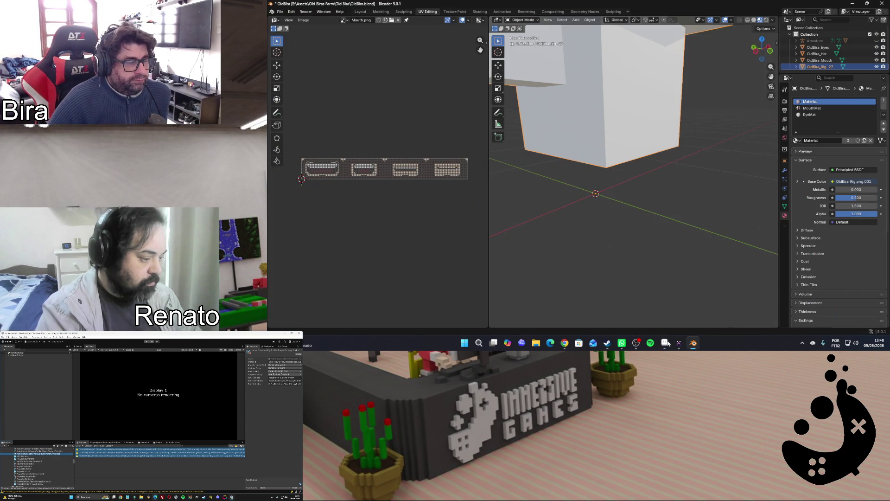
pyautogui.click(666, 342)
pyautogui.moveTo(680, 343)
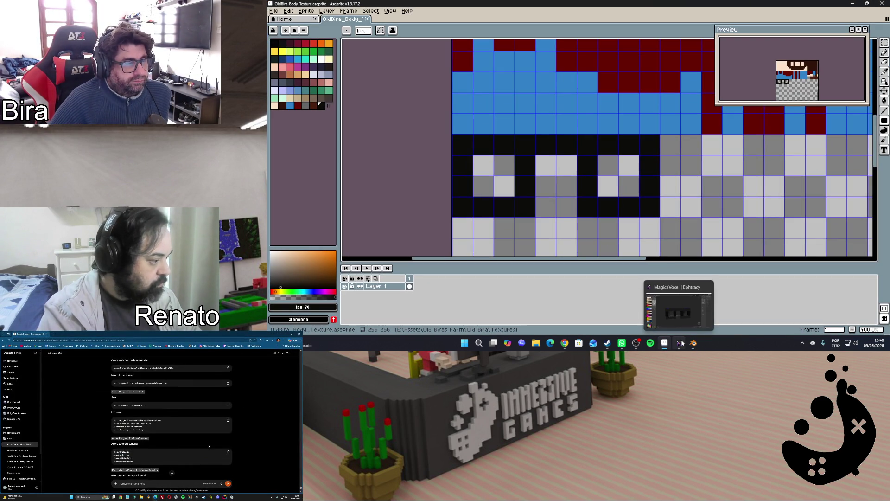
pyautogui.click(666, 342)
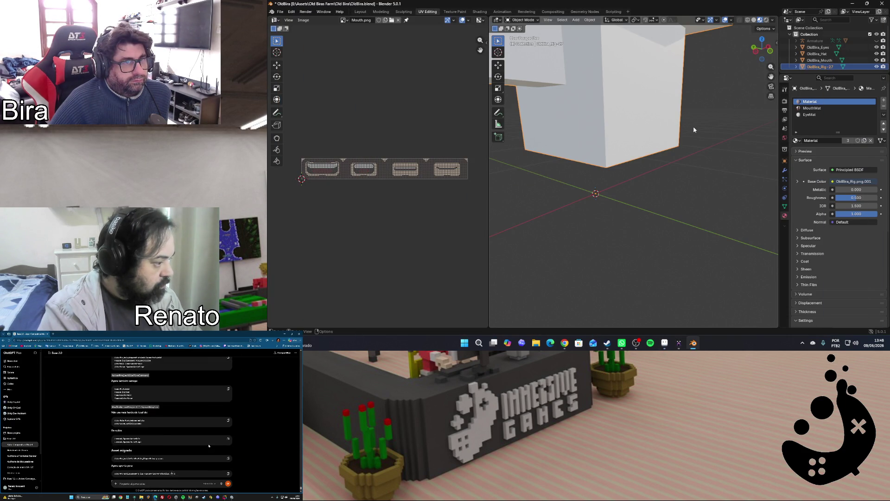
pyautogui.scroll(-2, 693, 130)
pyautogui.scroll(-3, 693, 129)
pyautogui.scroll(-2, 693, 130)
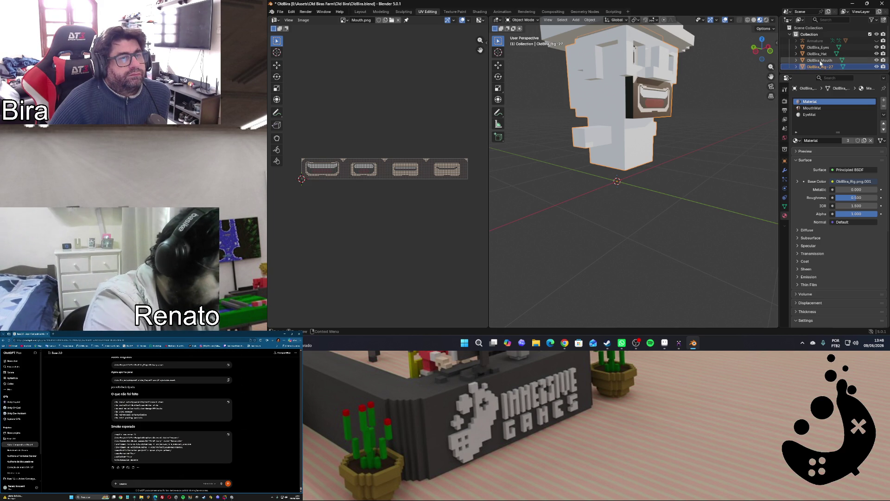
pyautogui.click(877, 67)
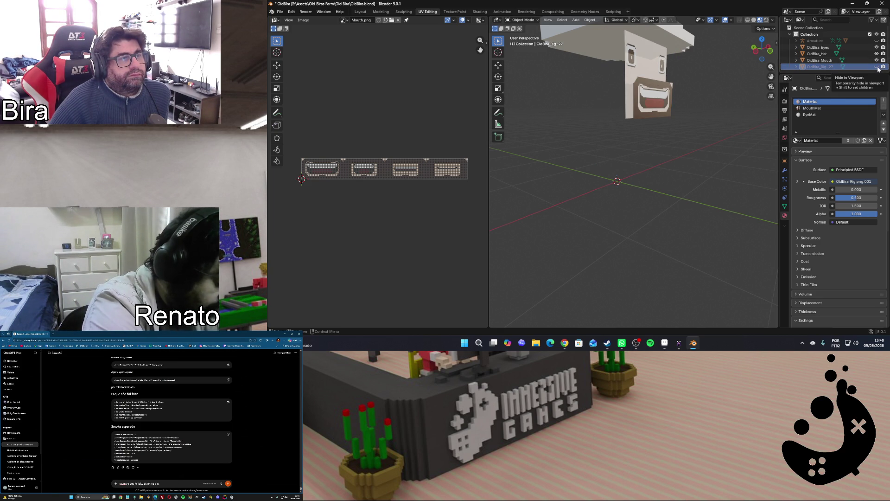
pyautogui.click(877, 67)
pyautogui.click(877, 54)
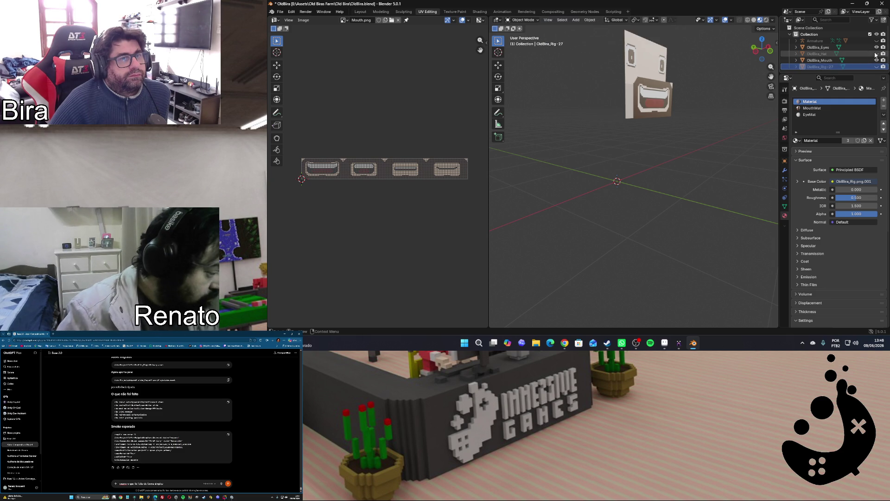
# Delete the OldBira_Hat object, leaving the eyes and mouth planes
pyautogui.click(818, 53)
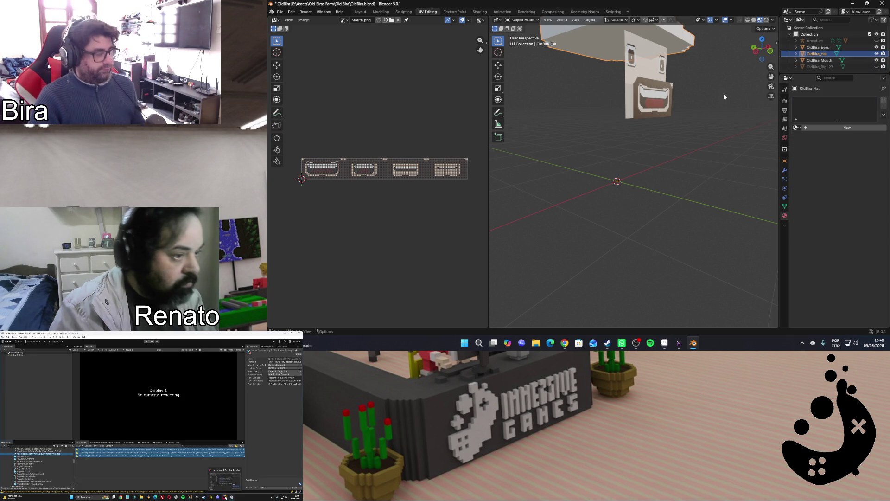
pyautogui.press('Delete')
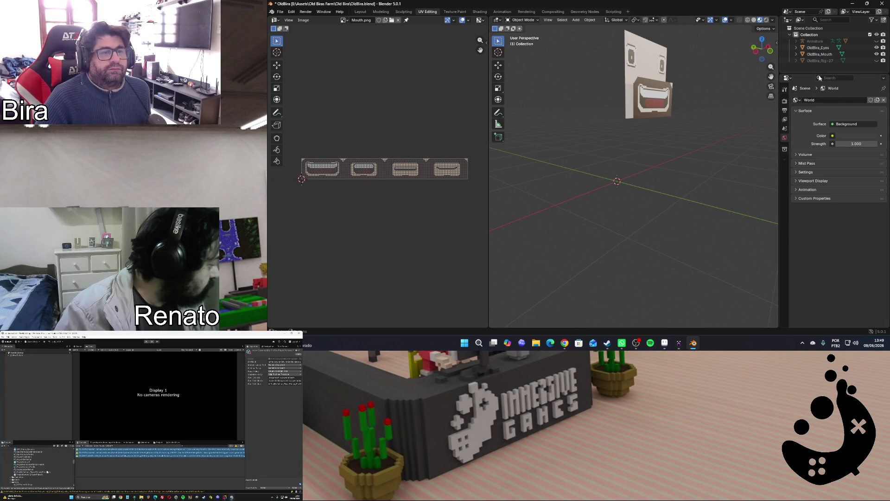
pyautogui.click(828, 63)
pyautogui.press('Delete')
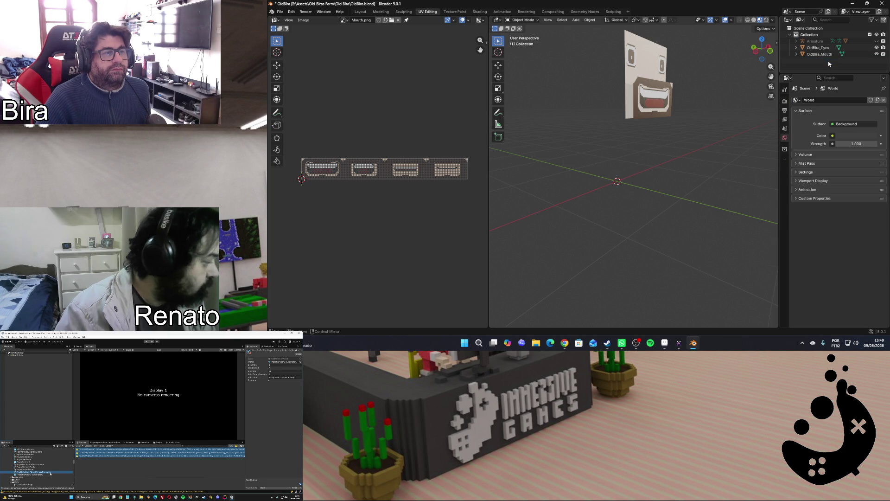
pyautogui.moveTo(754, 49)
pyautogui.mouseDown()
pyautogui.moveTo(765, 50)
pyautogui.moveTo(687, 162)
pyautogui.mouseUp()
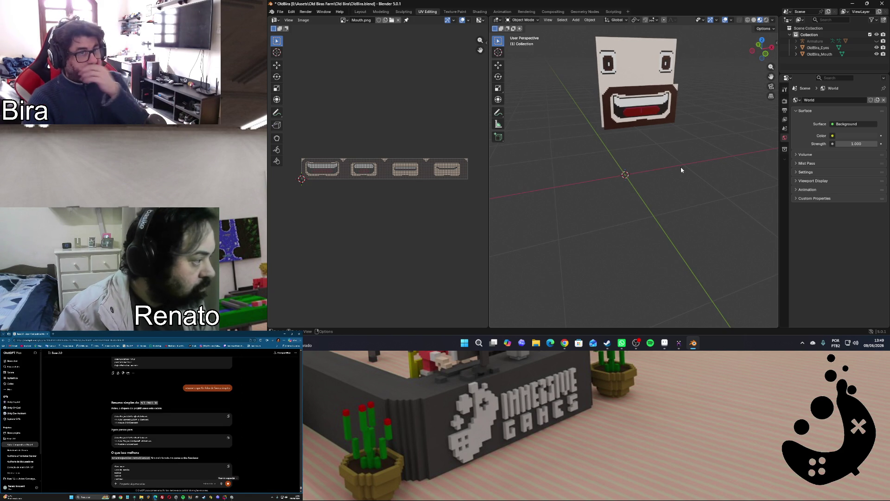
# Show the armature bones, check the full character mesh from the front, then hide it again
pyautogui.click(877, 41)
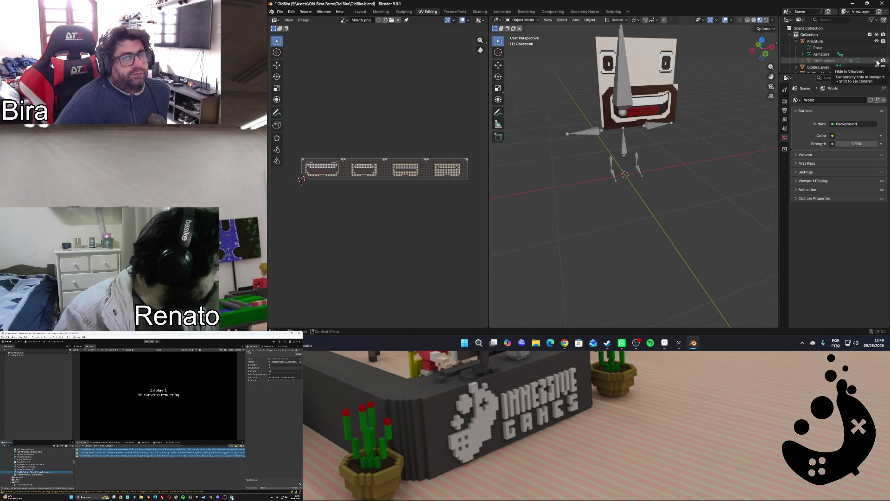
pyautogui.click(877, 62)
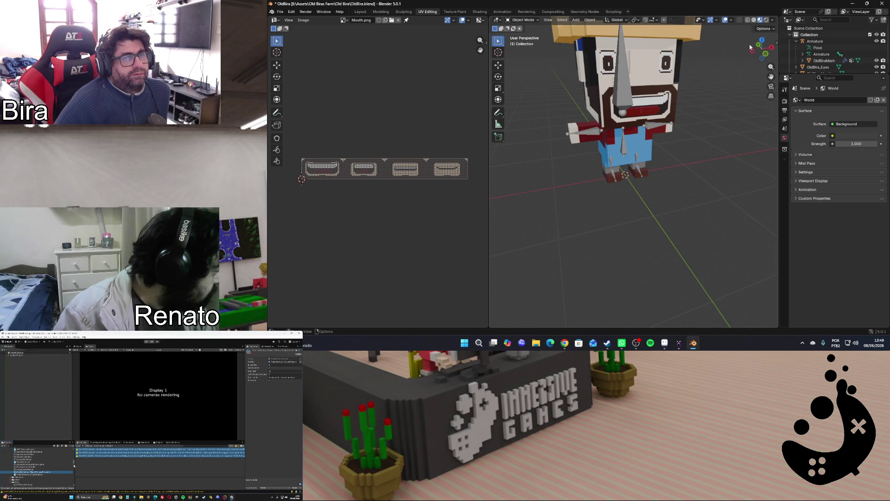
pyautogui.moveTo(752, 52); pyautogui.dragTo(762, 50)
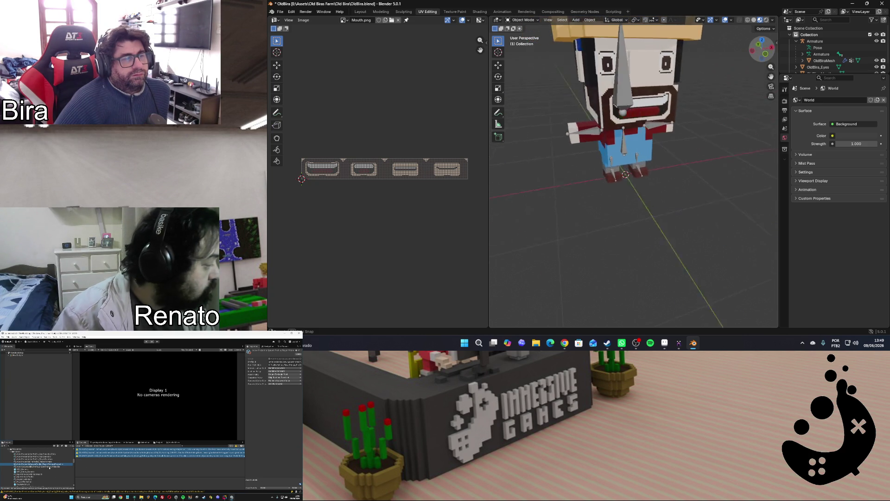
pyautogui.moveTo(763, 50); pyautogui.dragTo(762, 50)
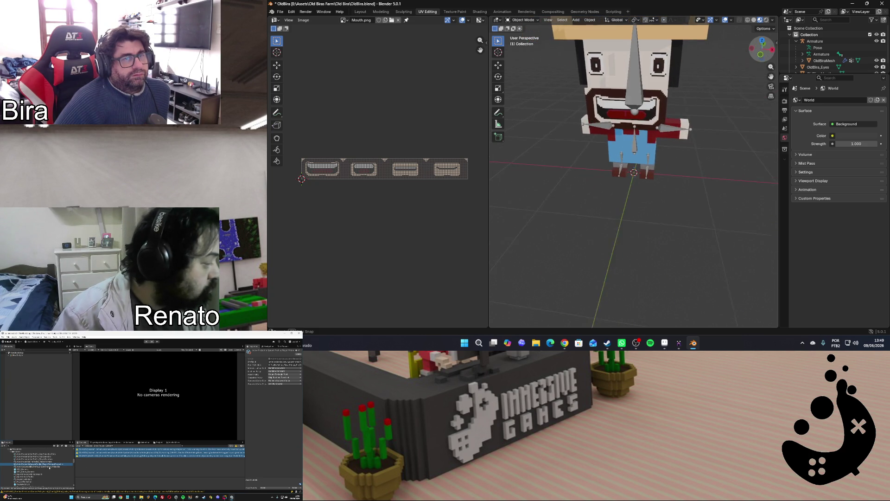
pyautogui.click(880, 61)
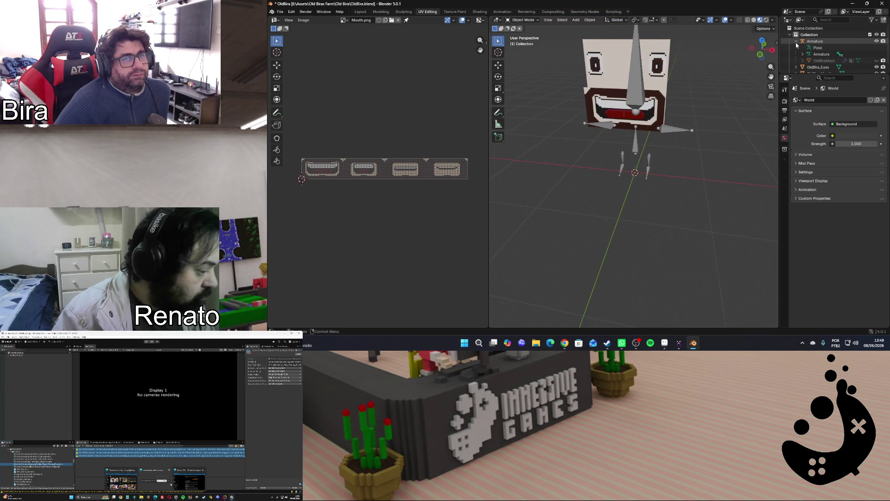
pyautogui.click(797, 43)
# Apply Shade Auto Smooth to the OldBira_Mouth plane and inspect it
pyautogui.click(818, 53)
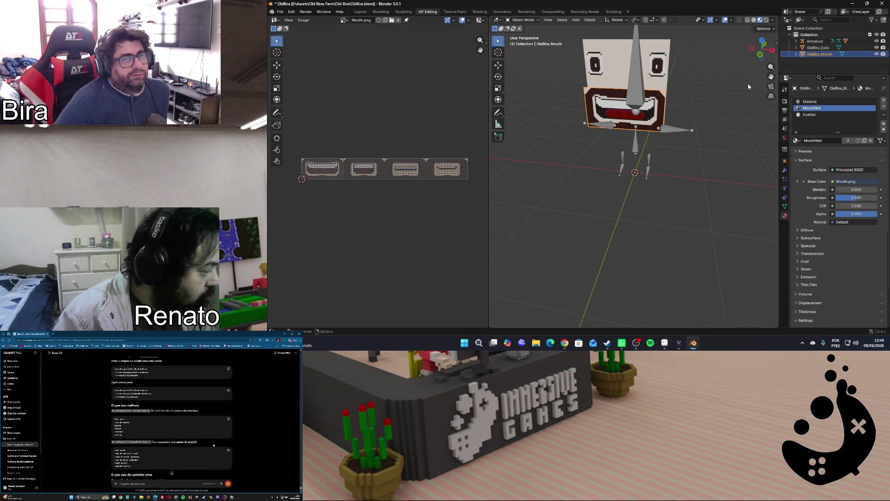
pyautogui.rightClick(725, 99)
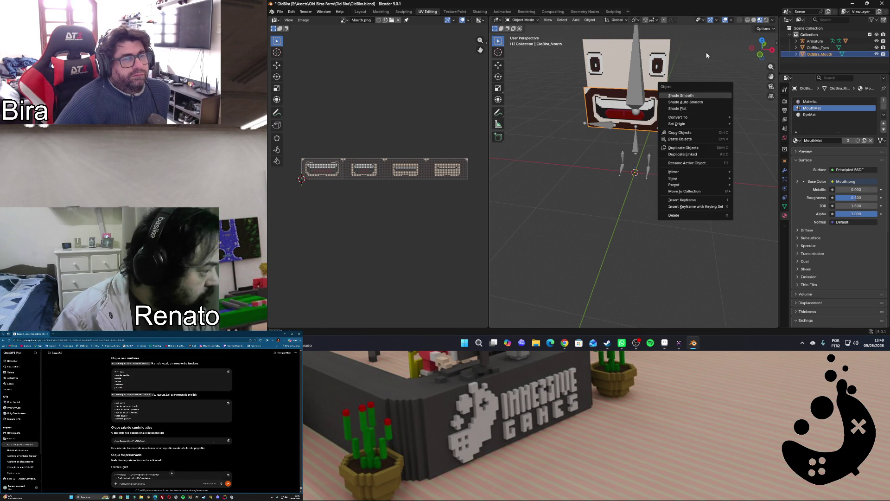
pyautogui.click(706, 101)
pyautogui.moveTo(758, 57); pyautogui.dragTo(763, 52)
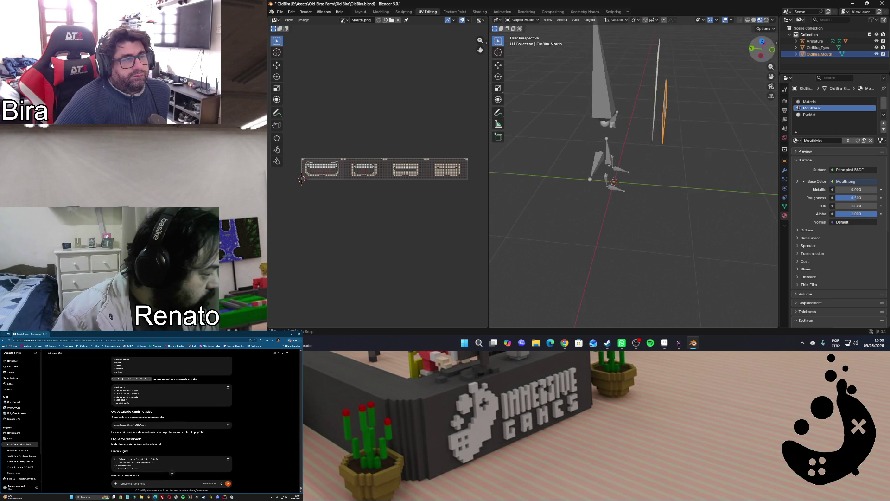
pyautogui.moveTo(762, 52); pyautogui.dragTo(761, 49)
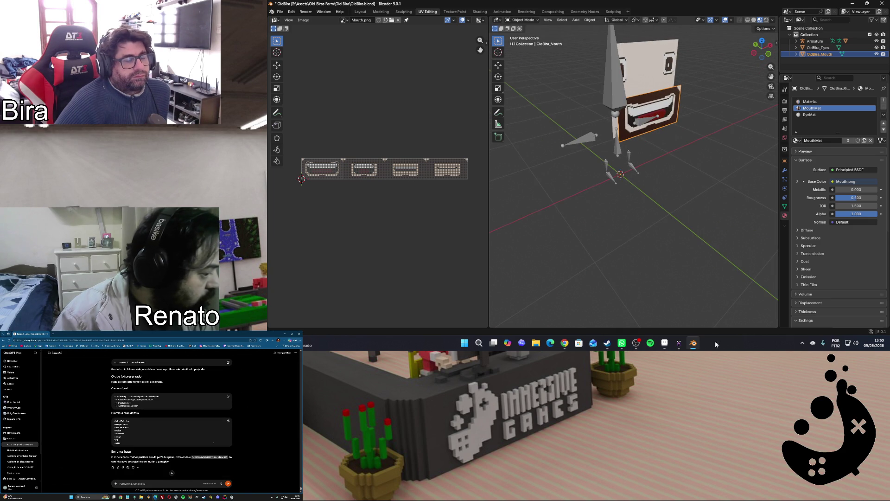
pyautogui.click(677, 343)
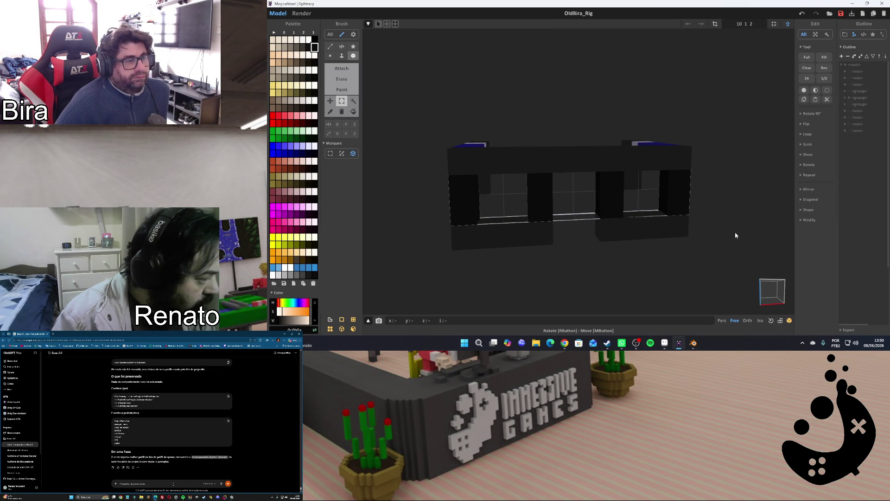
# Select the blue top bar in world mode and enter its voxel edit mode
pyautogui.click(788, 23)
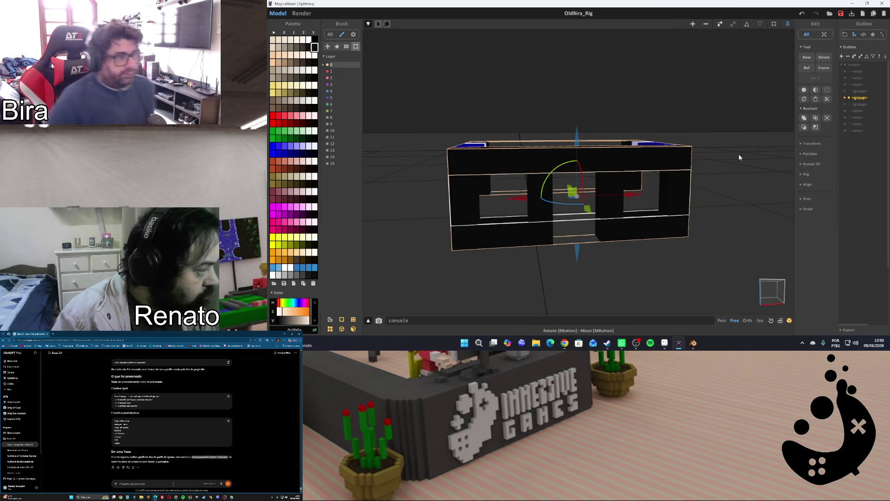
pyautogui.moveTo(726, 175); pyautogui.dragTo(644, 173, button='right')
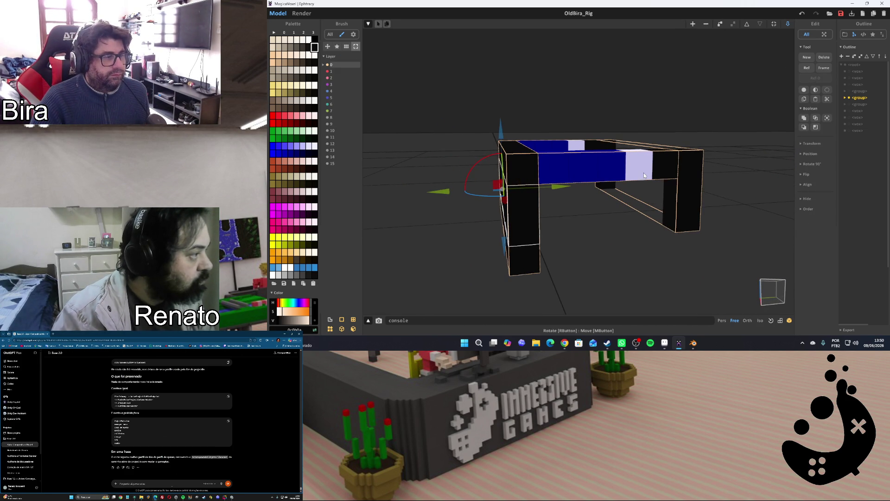
pyautogui.click(602, 173)
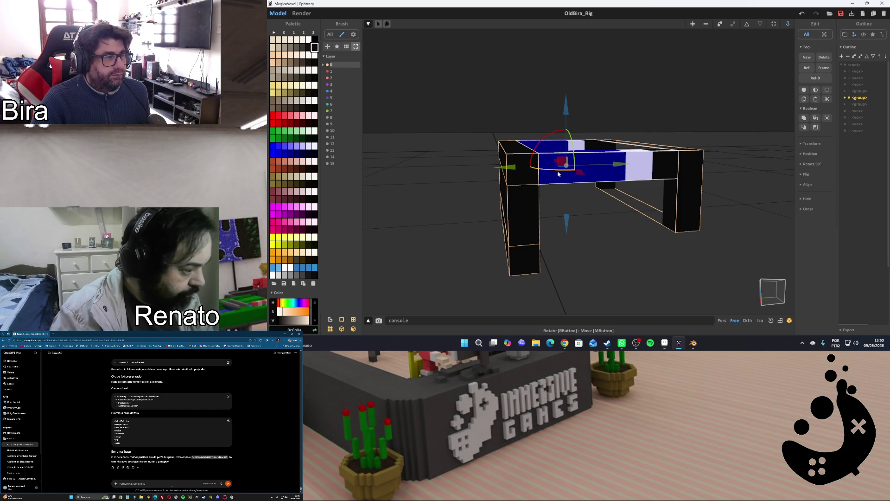
pyautogui.press('Tab')
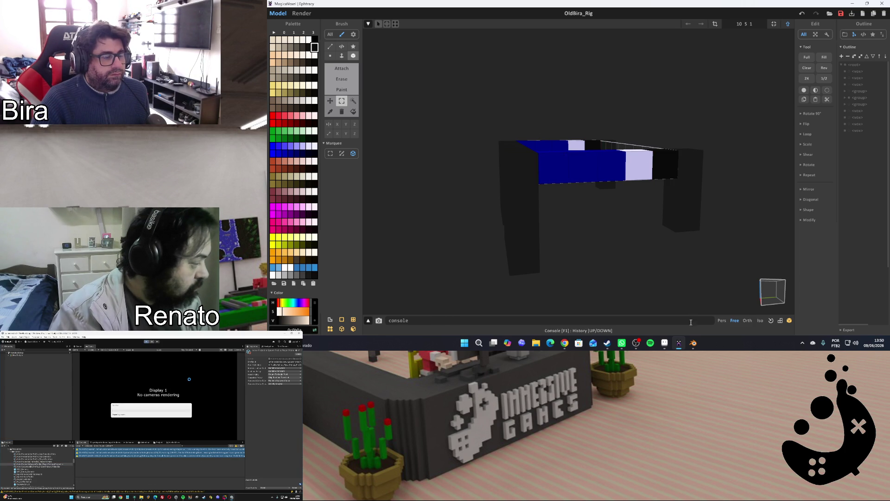
pyautogui.click(667, 343)
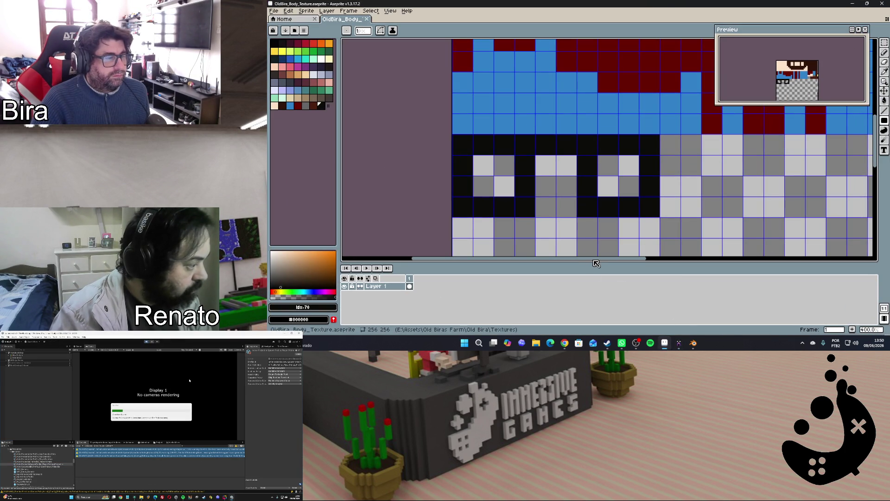
pyautogui.moveTo(634, 260); pyautogui.dragTo(724, 260)
pyautogui.moveTo(682, 260); pyautogui.dragTo(708, 259)
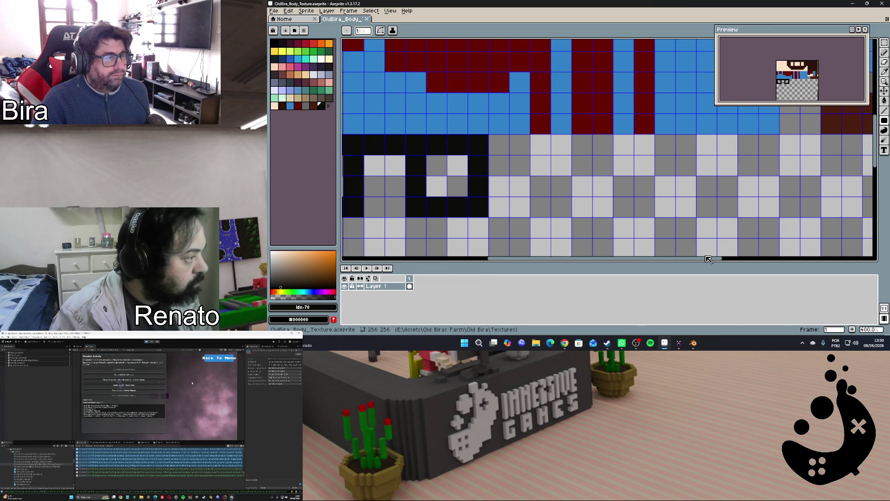
# Sample the top bar's blue voxel colour in MagicaVoxel and read its hex value, then return to Aseprite
pyautogui.click(667, 343)
pyautogui.click(609, 165)
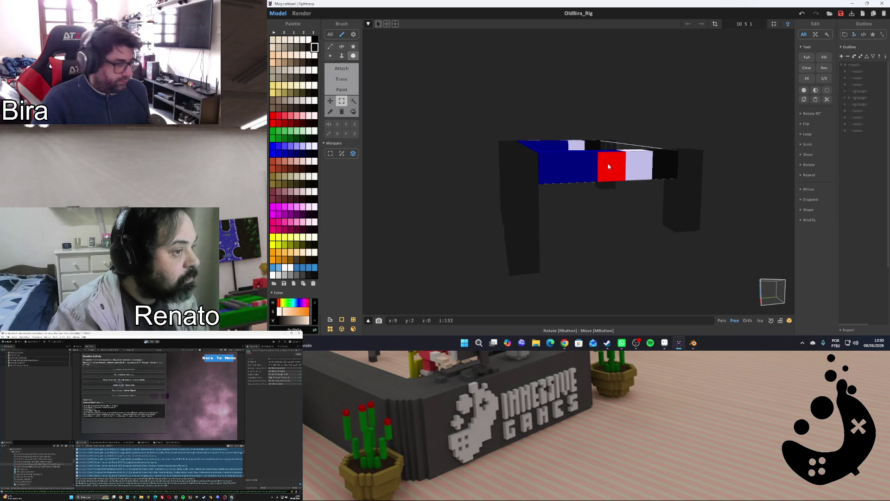
pyautogui.click(291, 154)
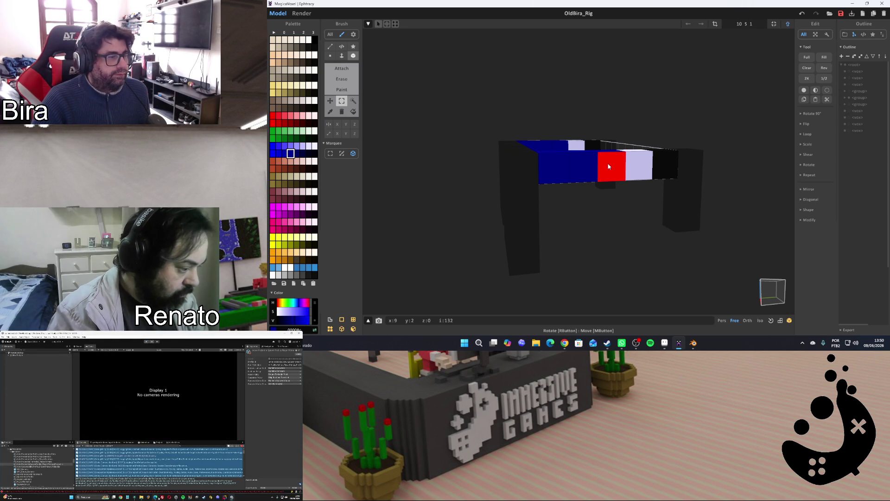
pyautogui.click(608, 166)
pyautogui.click(306, 329)
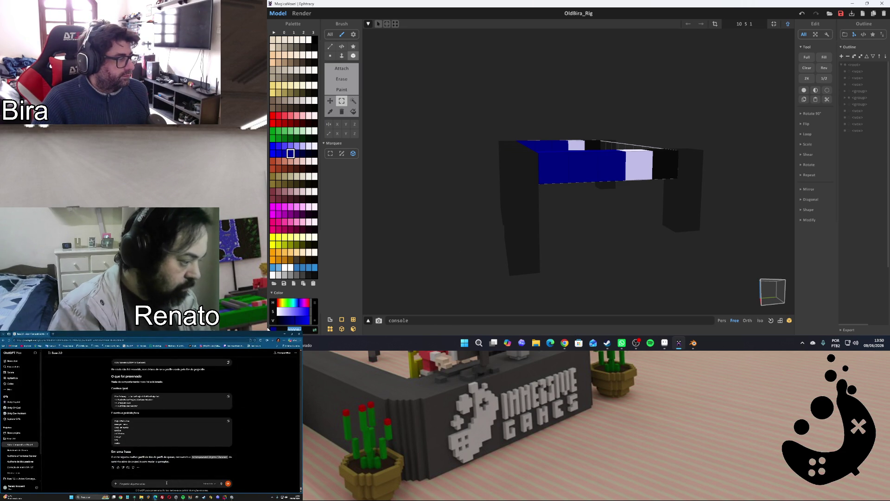
pyautogui.click(665, 344)
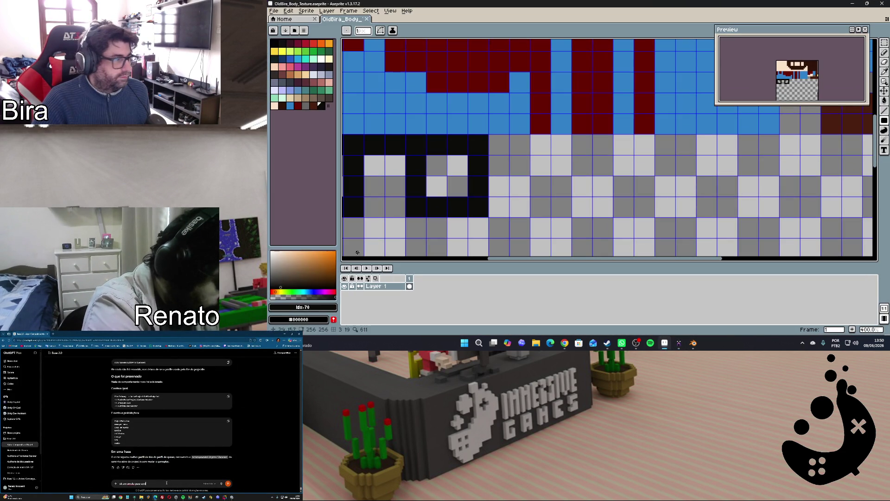
# Set the foreground colour to dark blue 00008c and add it to the palette
pyautogui.click(316, 308)
pyautogui.click(376, 253)
pyautogui.write('00008c')
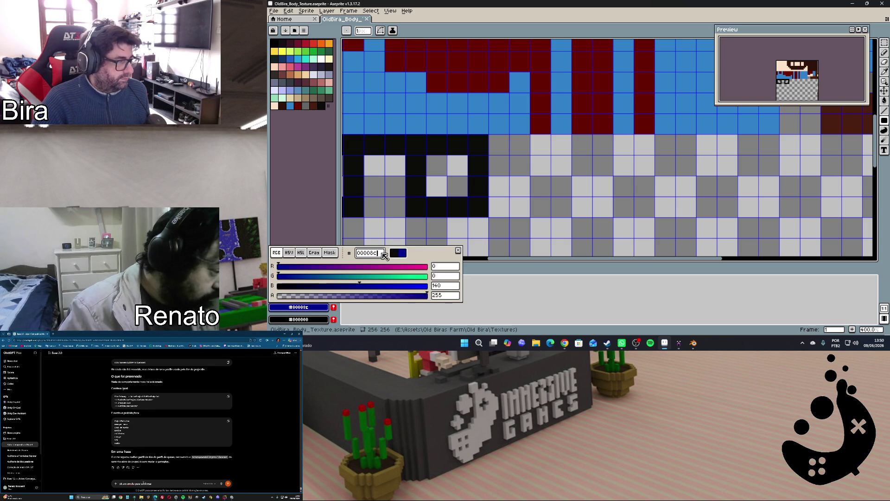
pyautogui.press('Return')
pyautogui.click(335, 309)
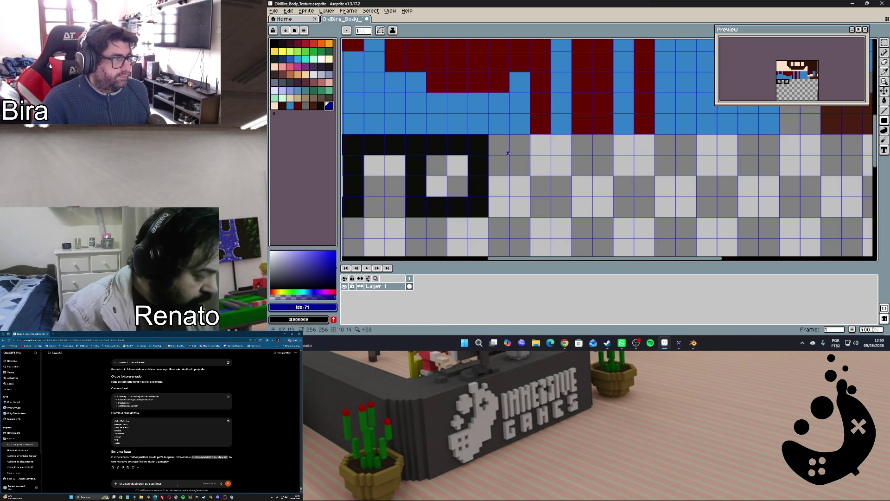
# Paint a dark-blue rectangle beside the eye on the body texture, then bring Blender forward
pyautogui.press('u')
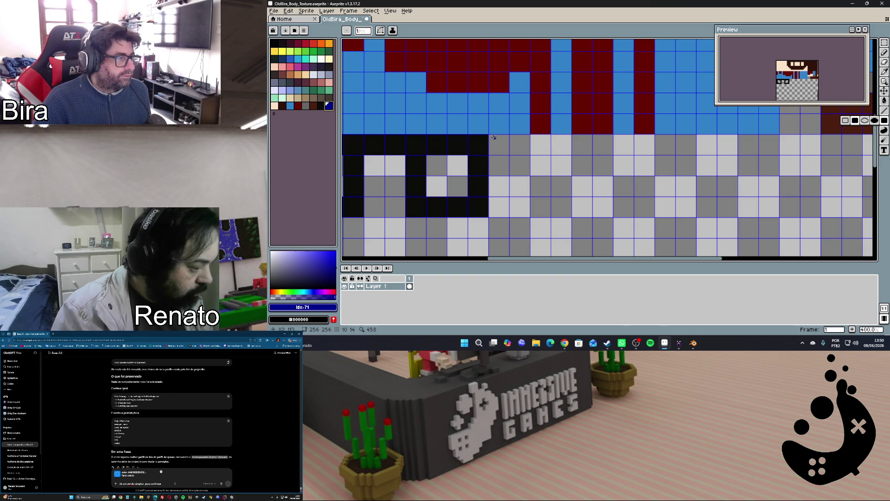
pyautogui.moveTo(489, 136); pyautogui.dragTo(548, 153)
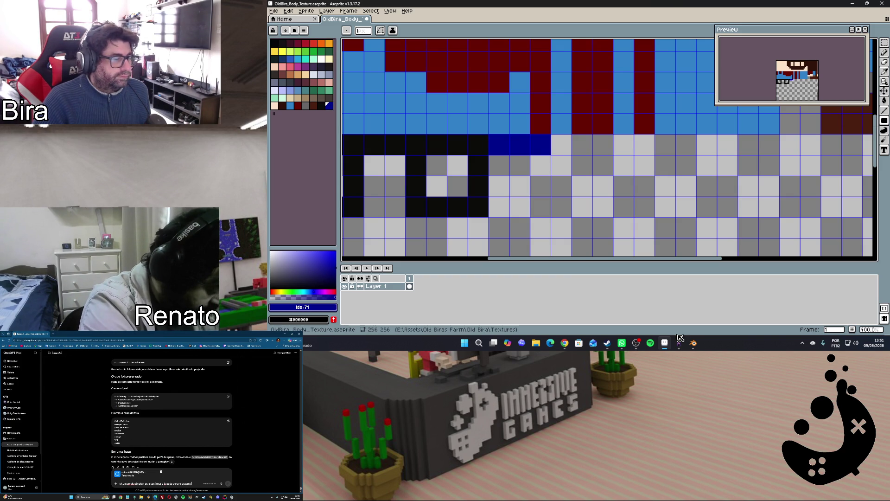
pyautogui.click(693, 343)
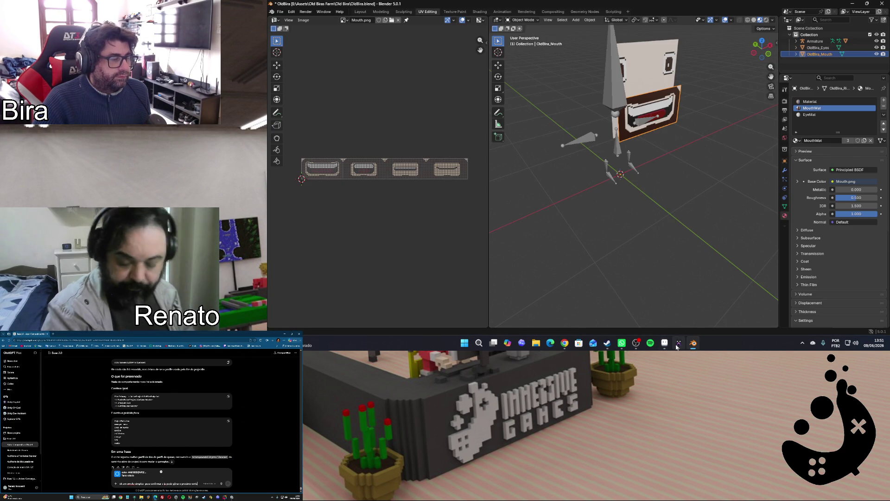
# Set the foreground colour to light lavender e6e6ff and paint one pixel right of the dark blue strip
pyautogui.click(678, 341)
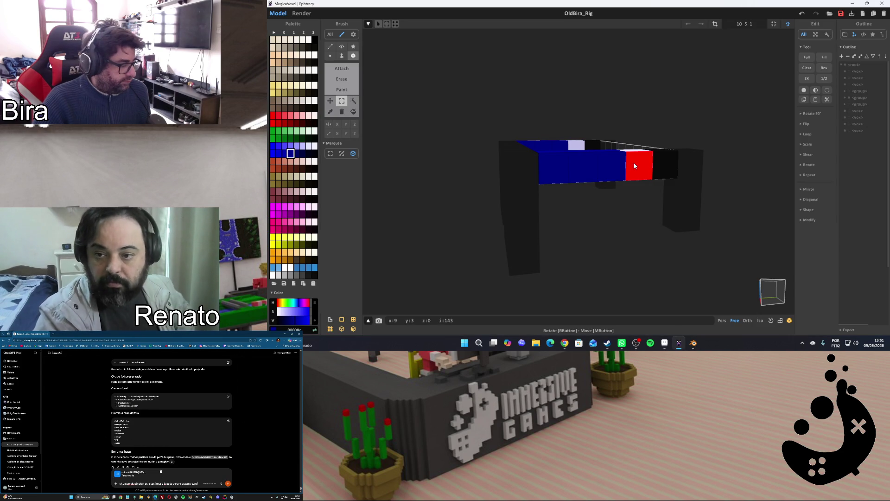
pyautogui.click(679, 344)
pyautogui.click(304, 307)
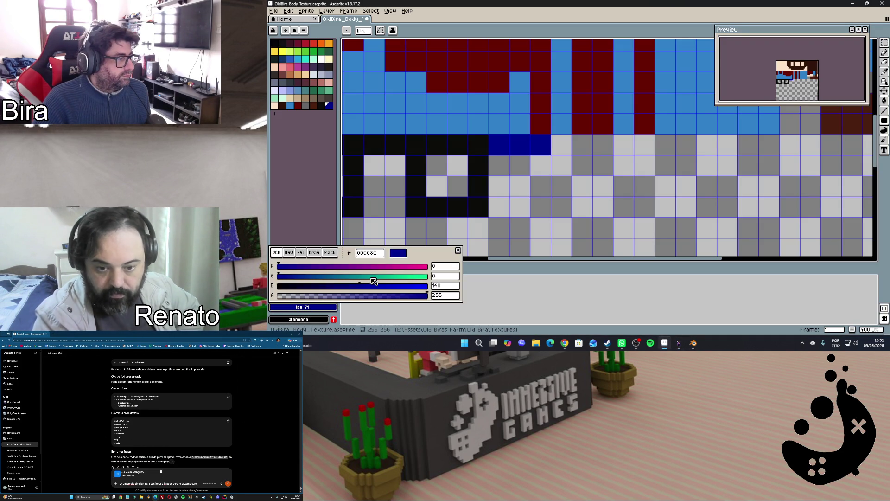
pyautogui.doubleClick(379, 255)
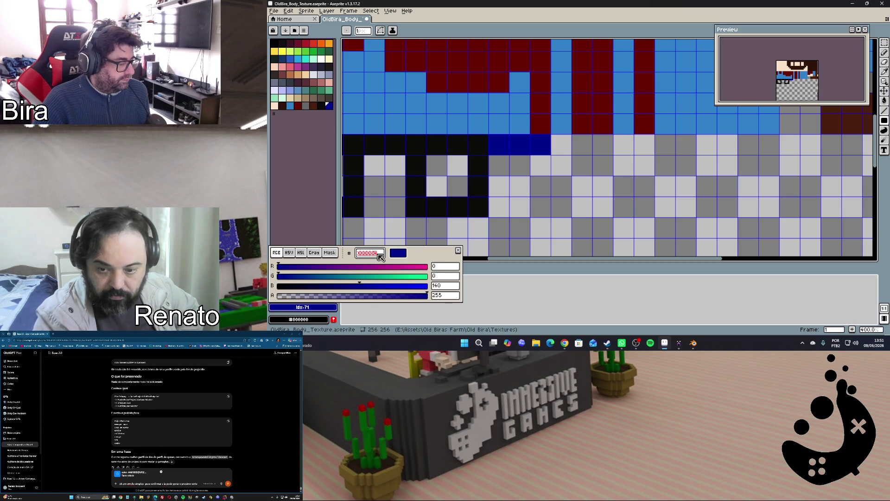
pyautogui.write('e6e6ff')
pyautogui.press('Return')
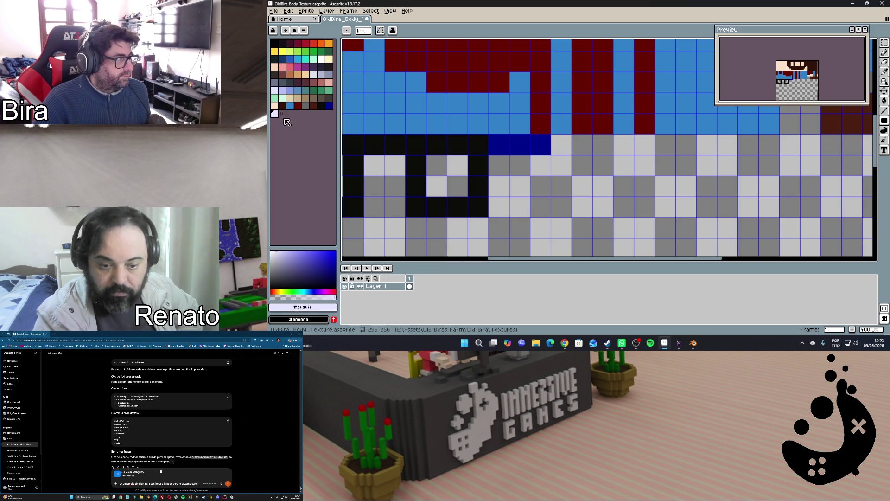
pyautogui.click(560, 145)
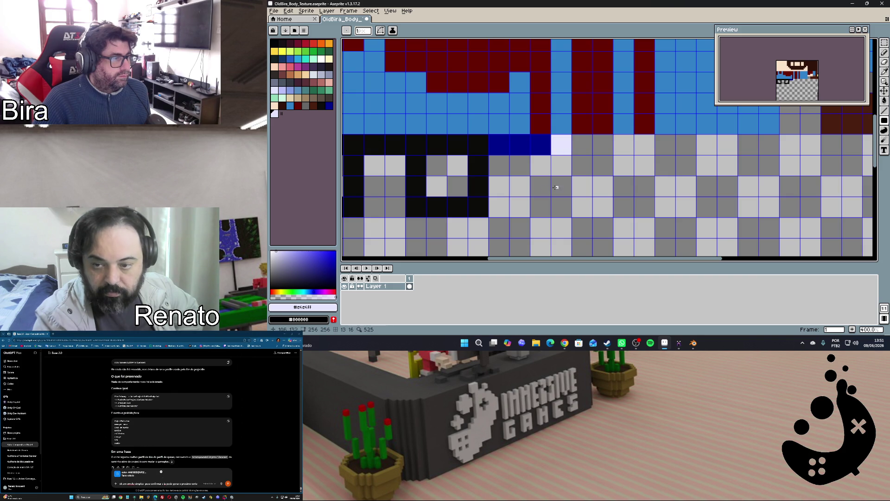
# Eyedrop black from the canvas and paint the next pixel black, checking against the MagicaVoxel top bar
pyautogui.keyDown('alt'); pyautogui.click(481, 165); pyautogui.keyUp('alt')
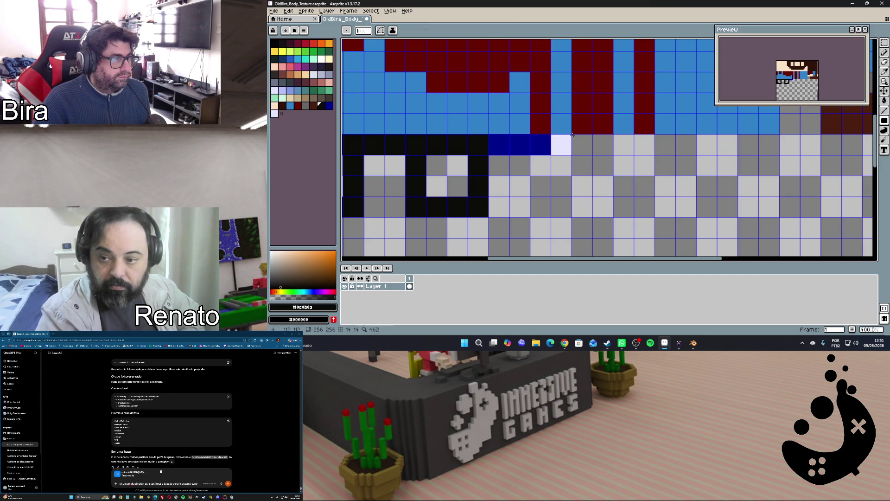
pyautogui.click(589, 150)
pyautogui.moveTo(665, 343)
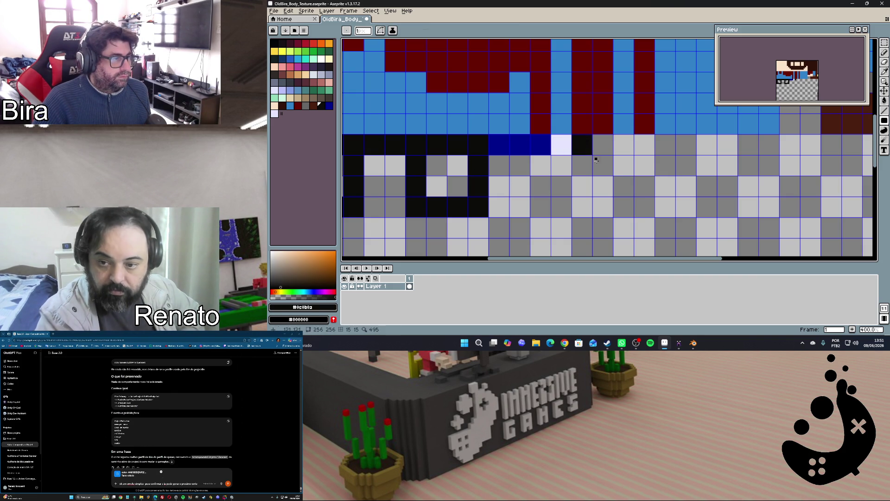
pyautogui.click(679, 343)
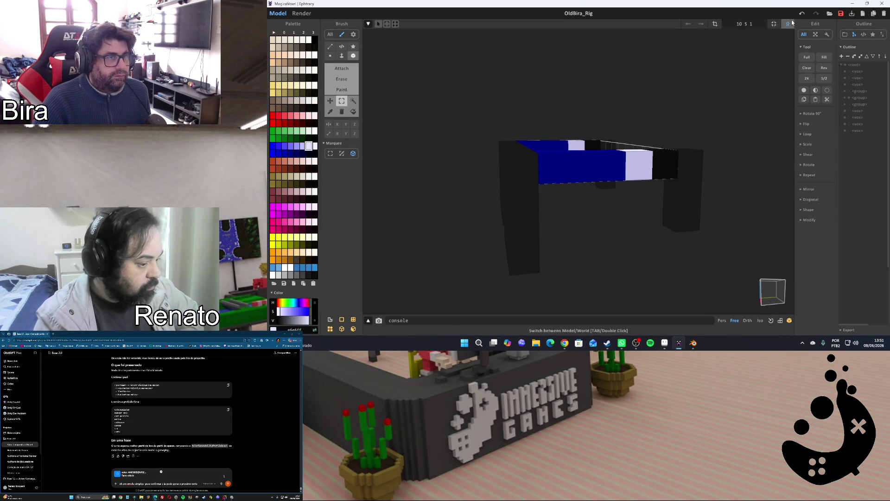
pyautogui.press('Tab')
pyautogui.press('Tab')
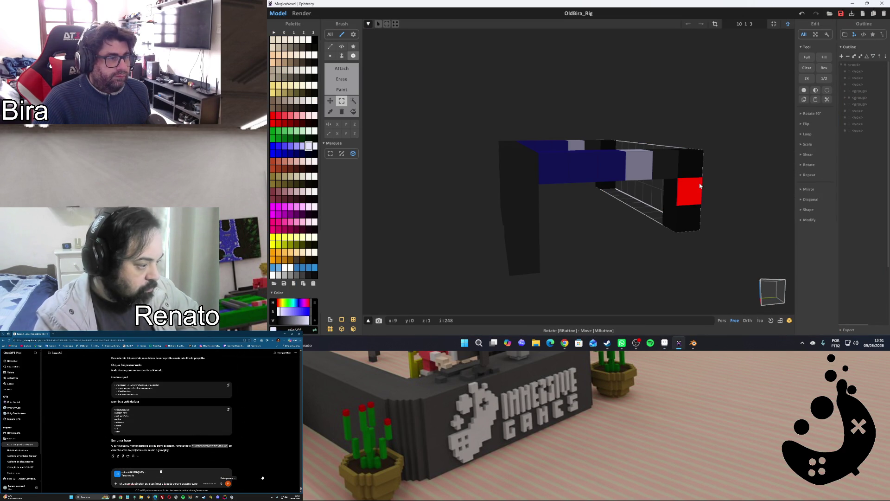
pyautogui.click(679, 343)
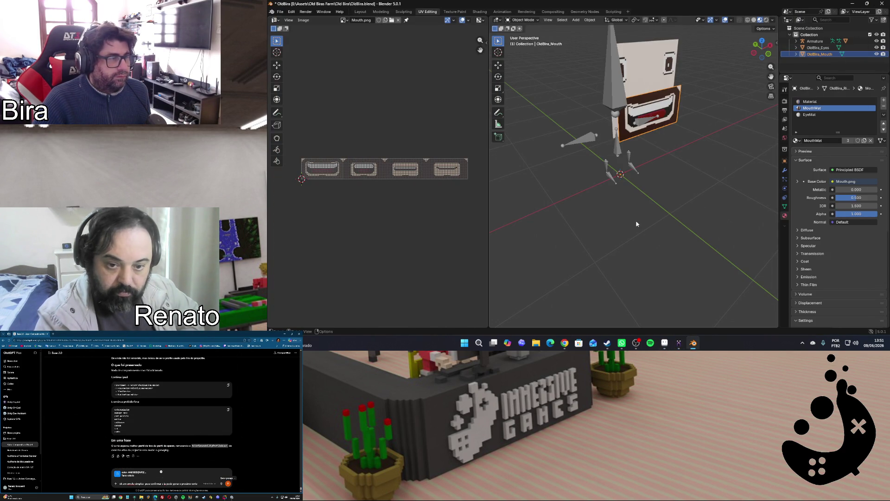
pyautogui.click(665, 343)
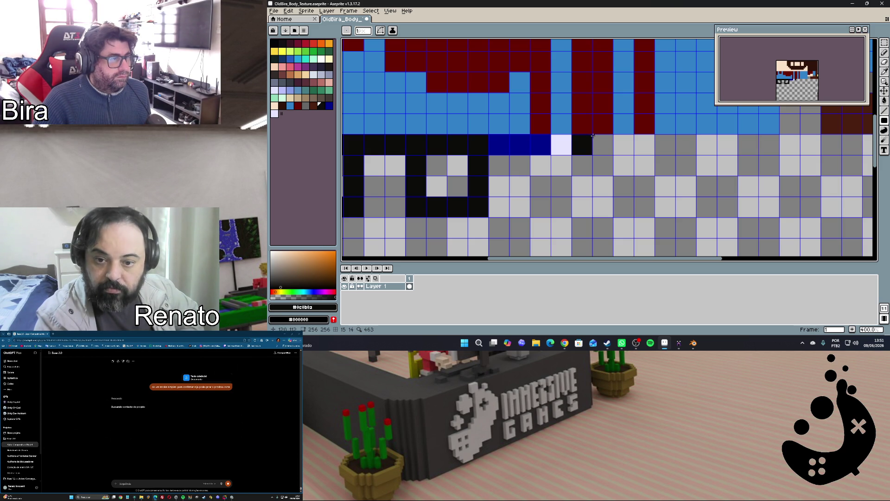
# Draw a short black column down from the black pixel and save the body texture
pyautogui.moveTo(592, 135); pyautogui.dragTo(610, 195)
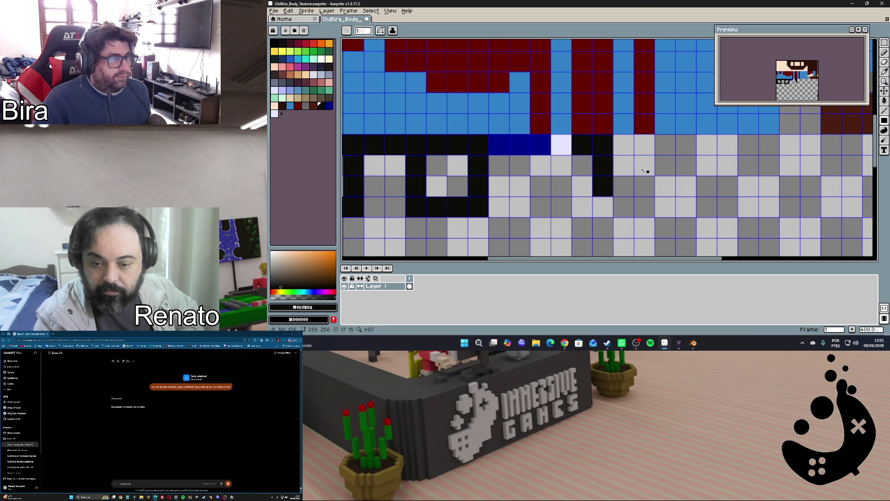
pyautogui.scroll(2, 622, 165)
pyautogui.scroll(1, 622, 164)
pyautogui.scroll(-2, 622, 165)
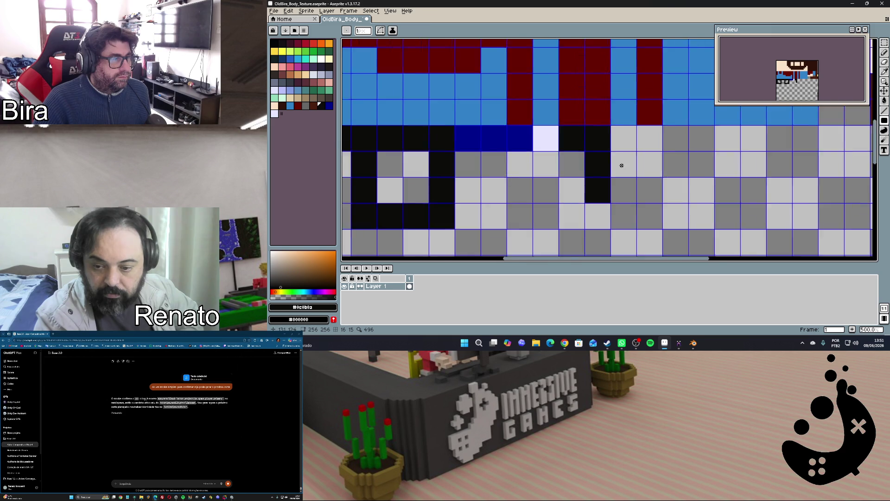
pyautogui.scroll(-1, 623, 165)
pyautogui.scroll(-2, 622, 165)
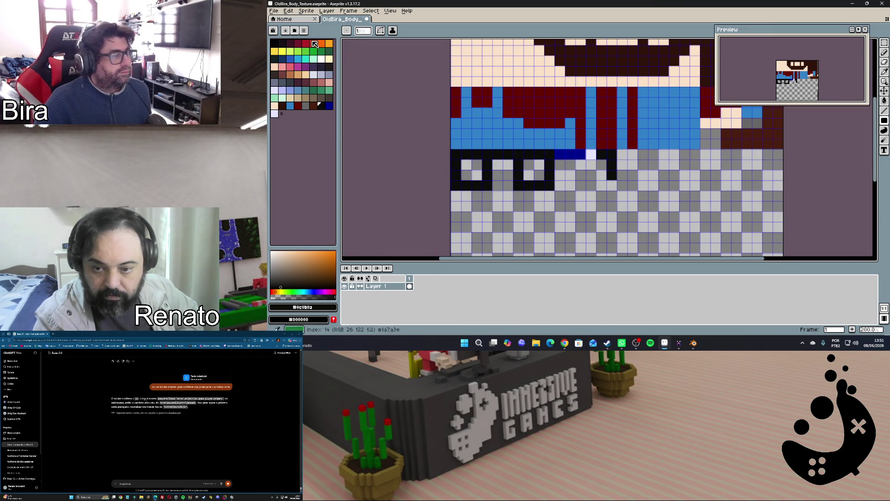
pyautogui.click(274, 10)
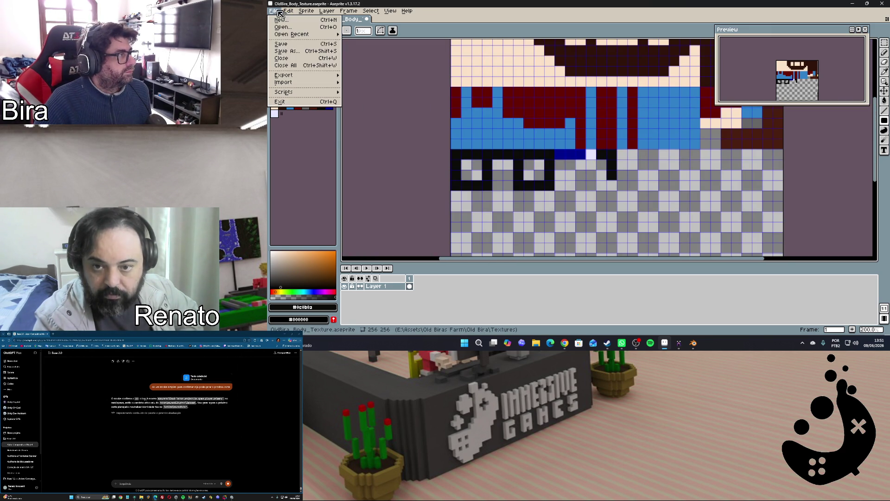
pyautogui.click(291, 44)
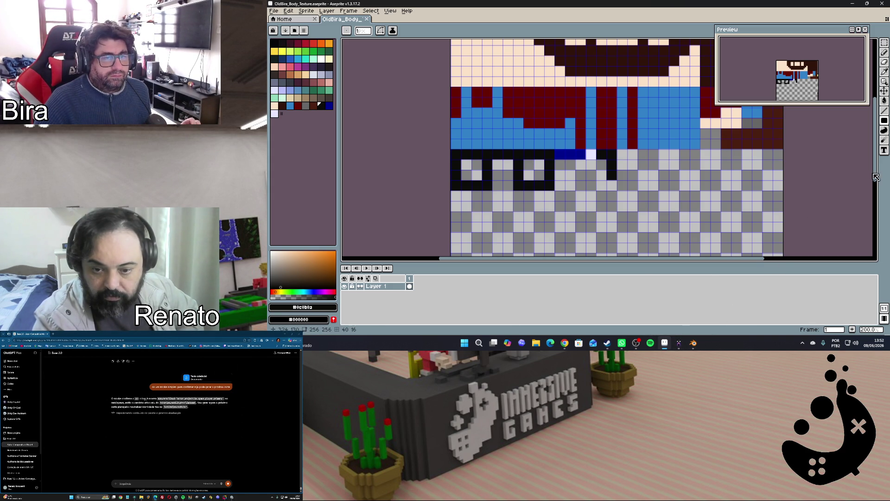
pyautogui.moveTo(876, 177); pyautogui.dragTo(833, 205)
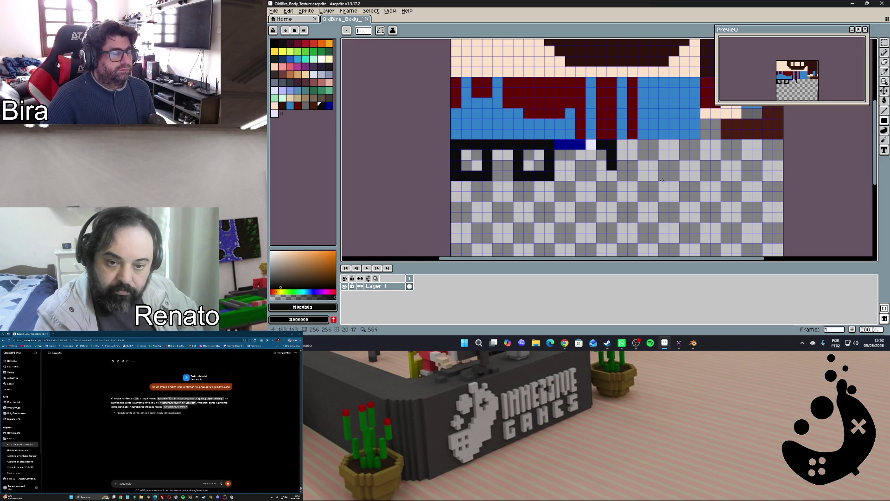
pyautogui.scroll(1, 668, 180)
pyautogui.scroll(-1, 612, 178)
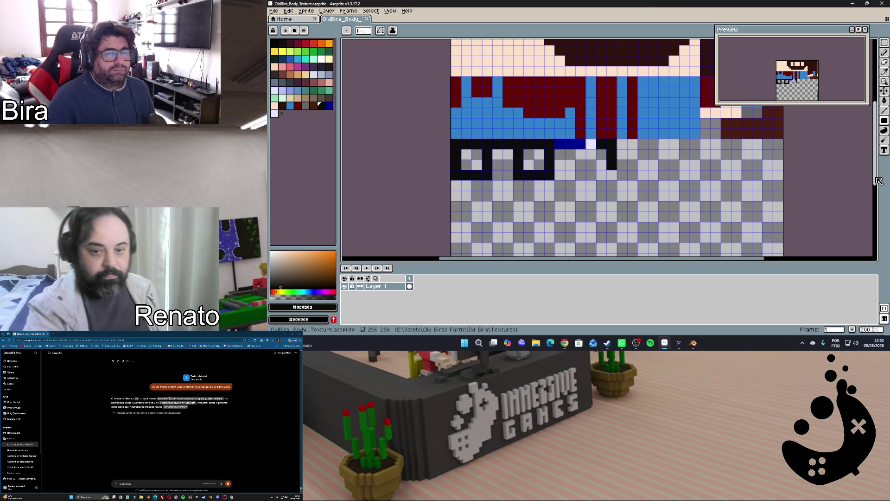
pyautogui.moveTo(879, 180)
pyautogui.mouseDown()
pyautogui.moveTo(875, 152)
pyautogui.moveTo(853, 176)
pyautogui.mouseUp()
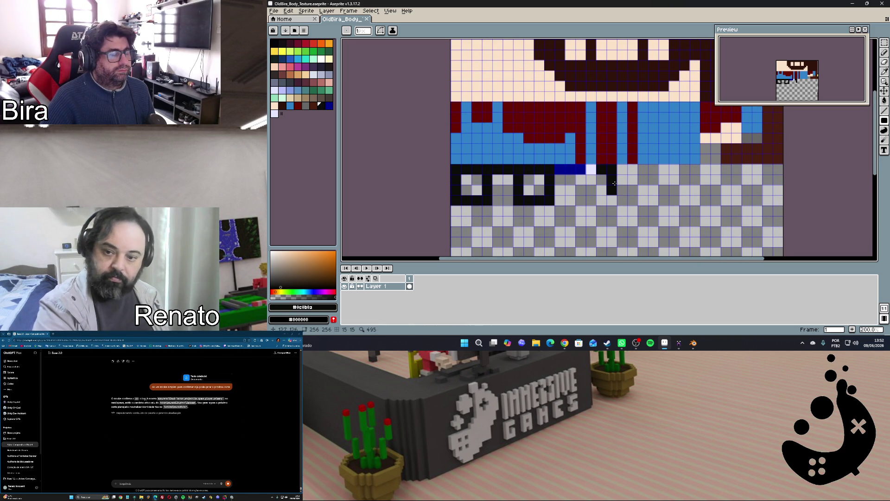
pyautogui.scroll(1, 613, 184)
pyautogui.scroll(1, 614, 184)
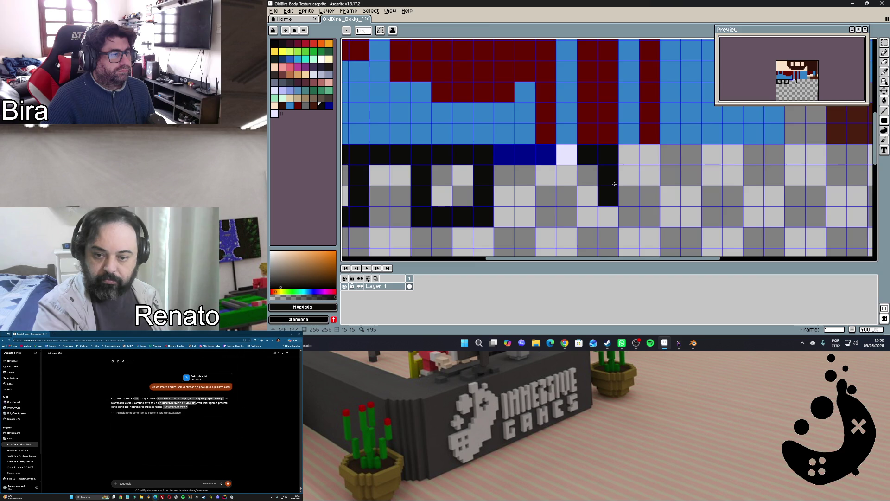
pyautogui.scroll(-1, 614, 184)
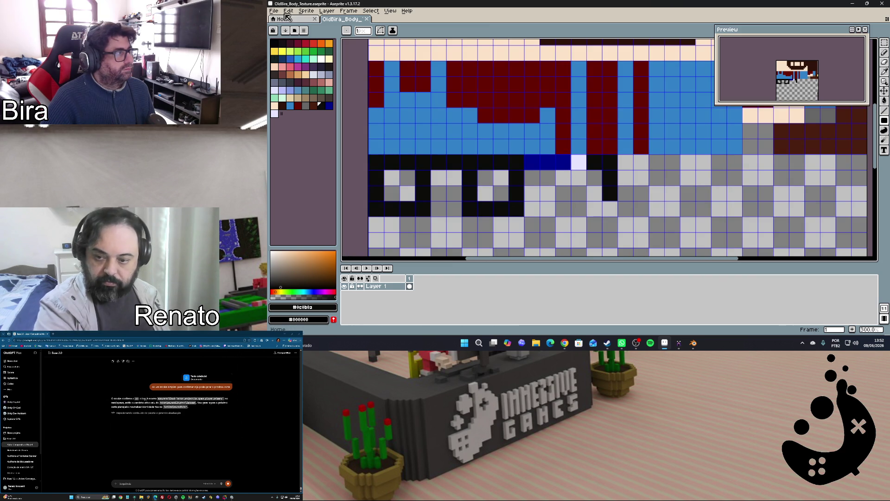
# Save the body texture again and bring the MagicaVoxel rig model forward
pyautogui.click(274, 11)
pyautogui.click(285, 47)
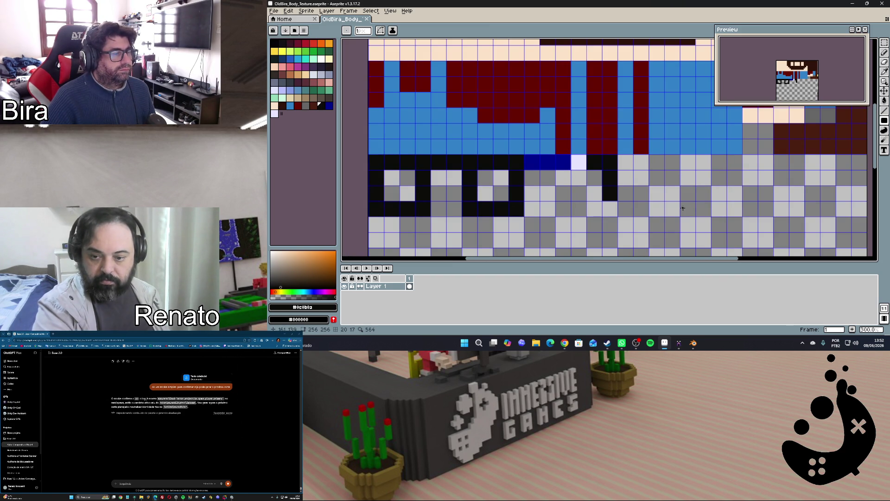
pyautogui.scroll(2, 647, 193)
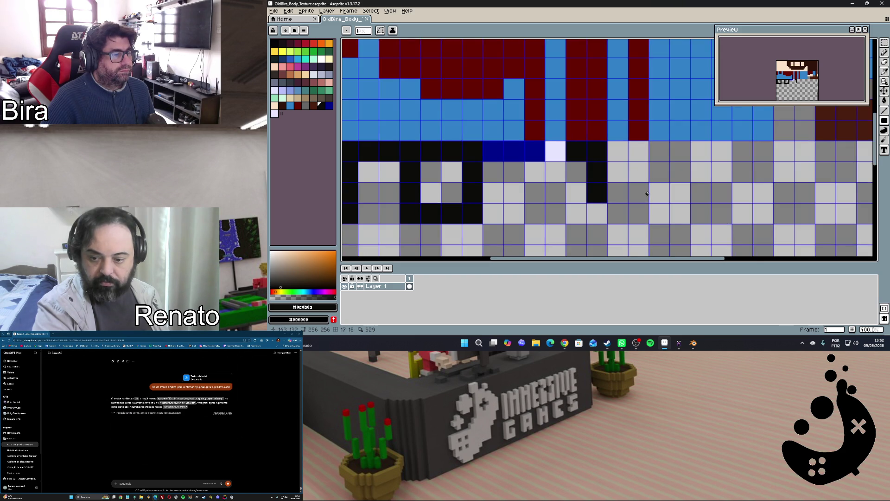
pyautogui.scroll(-3, 647, 194)
pyautogui.scroll(1, 647, 194)
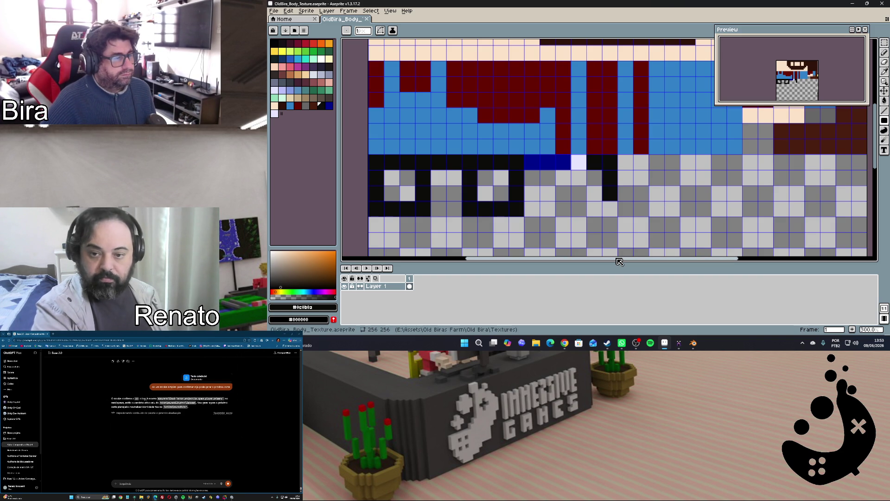
pyautogui.moveTo(619, 262); pyautogui.dragTo(632, 262)
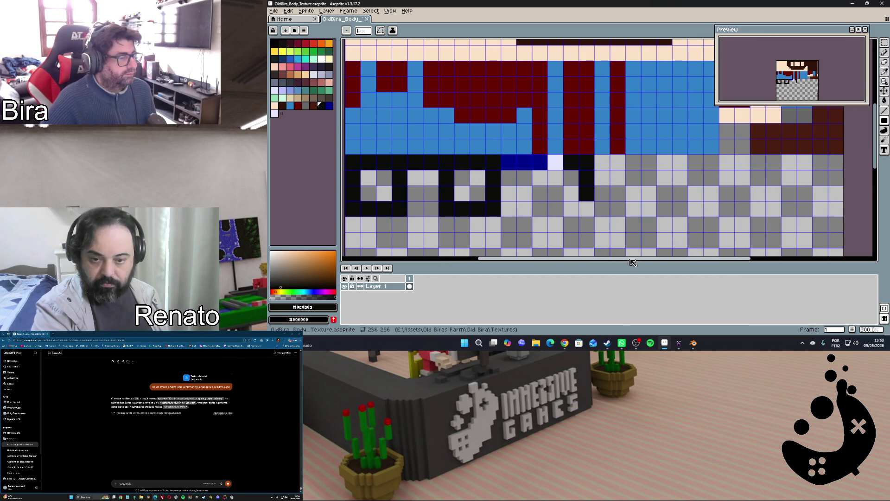
pyautogui.moveTo(632, 262); pyautogui.dragTo(627, 262)
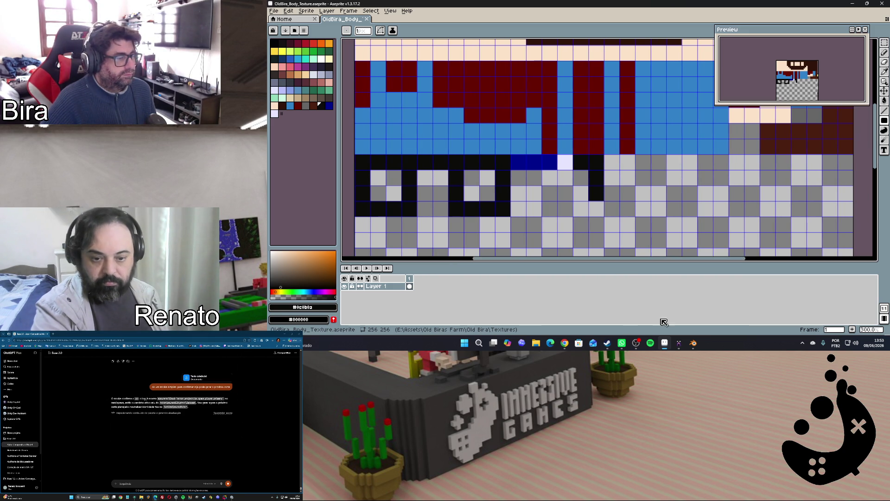
pyautogui.click(678, 342)
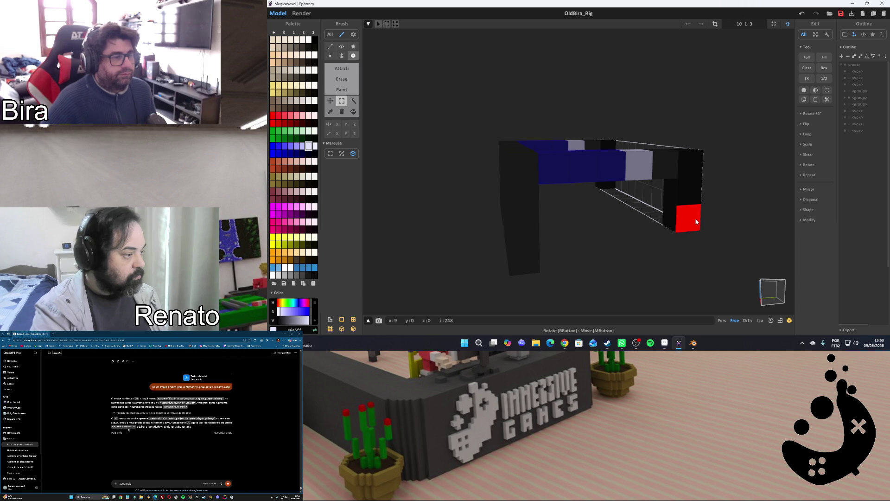
# Inspect the textured frame in world view, then paint one more dark pixel below the black column in Aseprite
pyautogui.press('Tab')
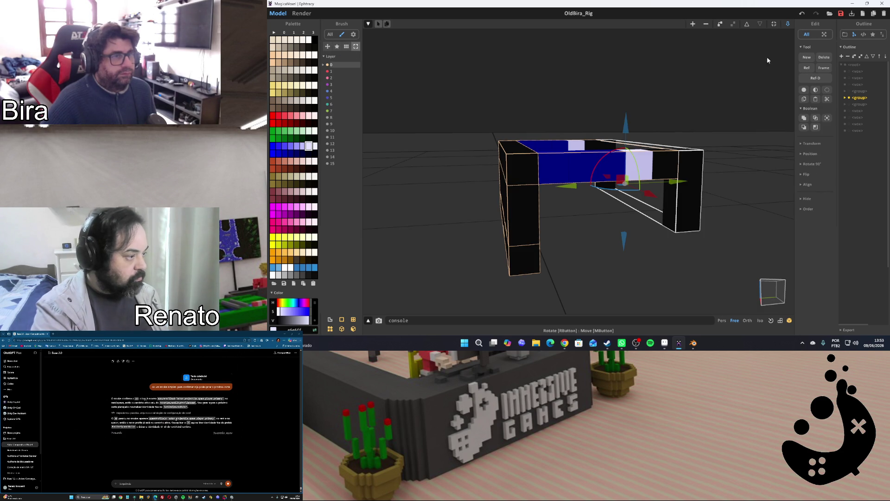
pyautogui.moveTo(765, 98); pyautogui.dragTo(695, 153, button='right')
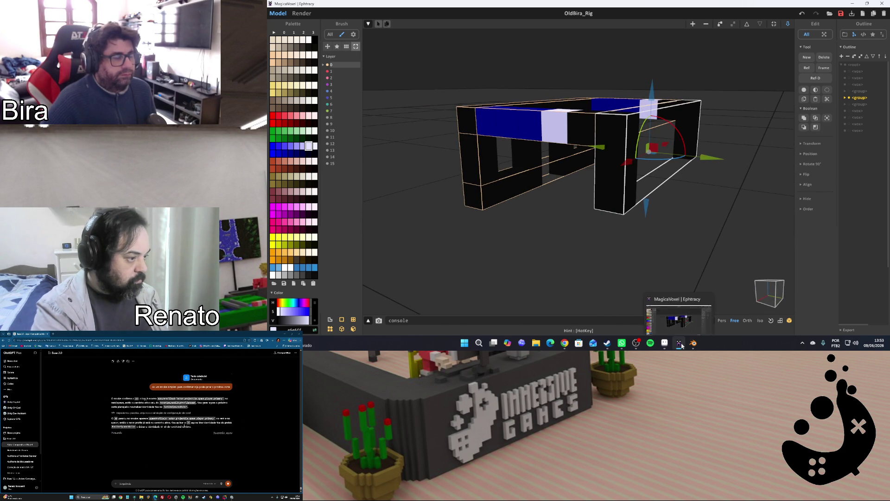
pyautogui.moveTo(679, 343)
pyautogui.click(664, 343)
pyautogui.scroll(1, 606, 183)
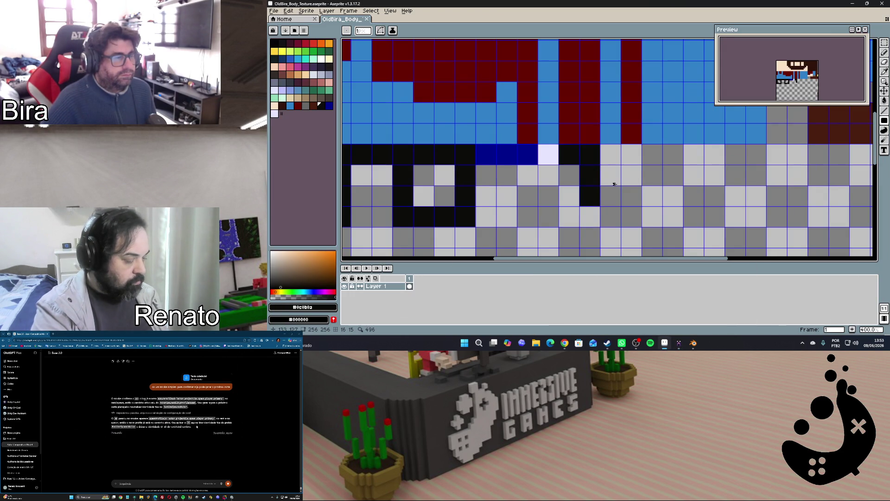
pyautogui.click(588, 216)
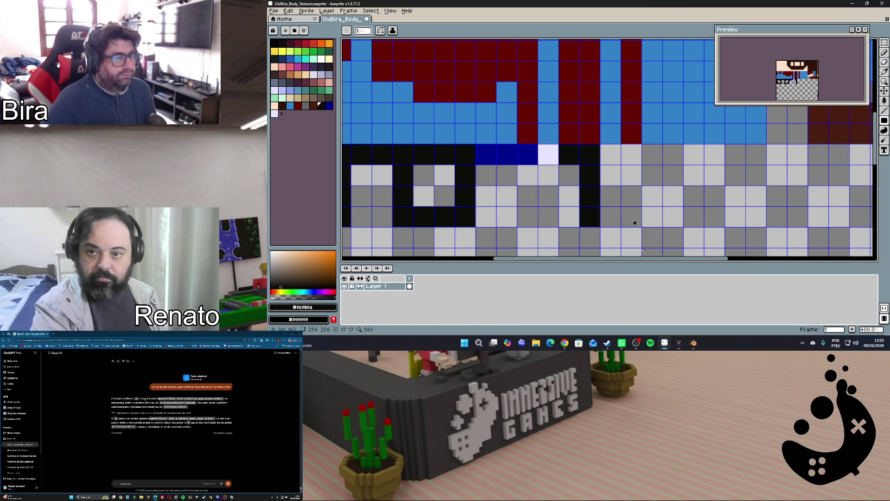
# Back in the rig scene, clear the part selection and select the whole glasses group
pyautogui.click(680, 344)
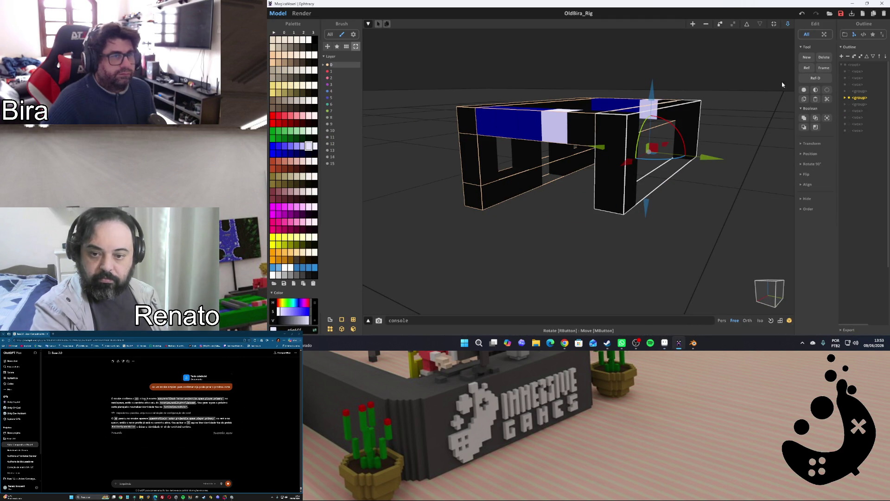
pyautogui.click(759, 130)
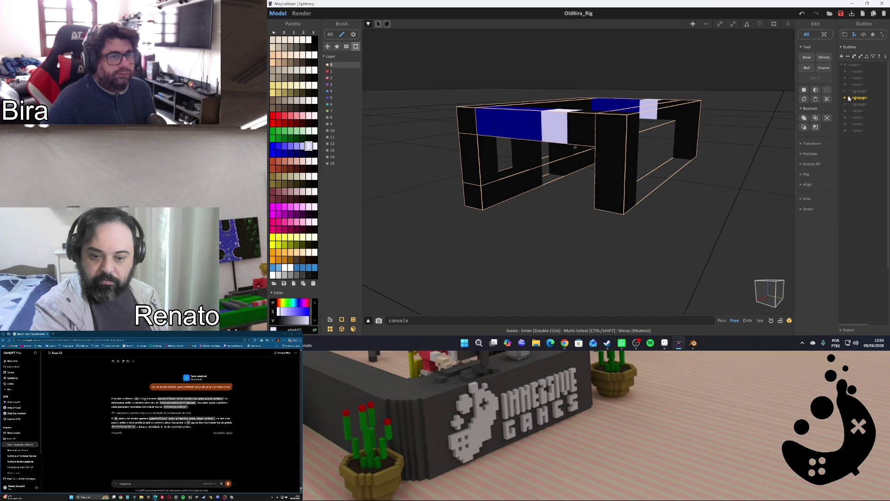
pyautogui.click(748, 28)
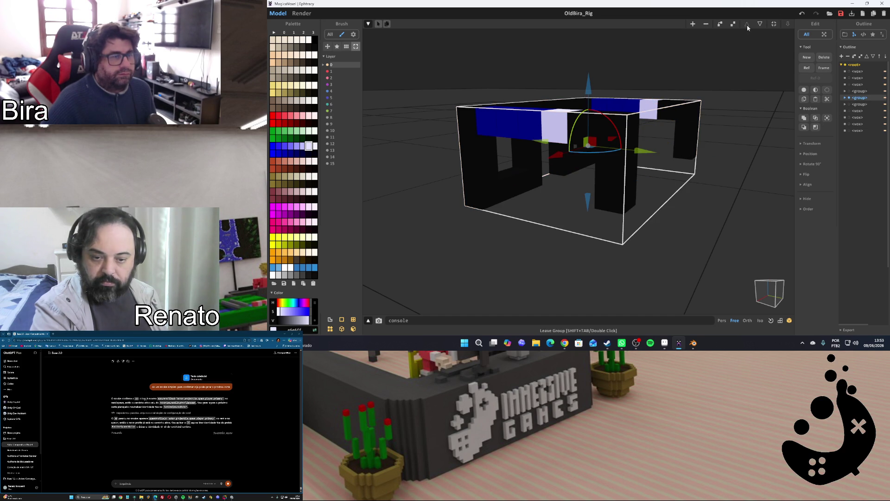
# Rename the group to Glasses, collapse it, deselect it and hide it from the viewport
pyautogui.rightClick(860, 98)
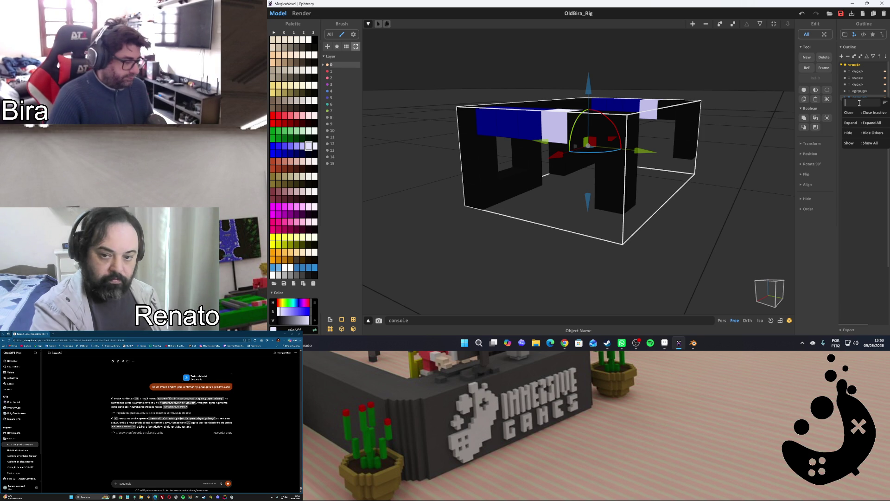
pyautogui.write('Glasses')
pyautogui.press('Return')
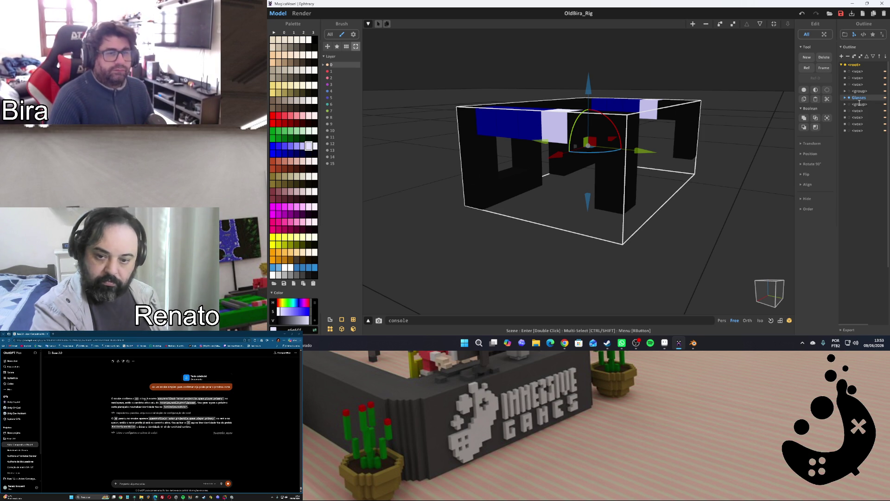
pyautogui.click(847, 98)
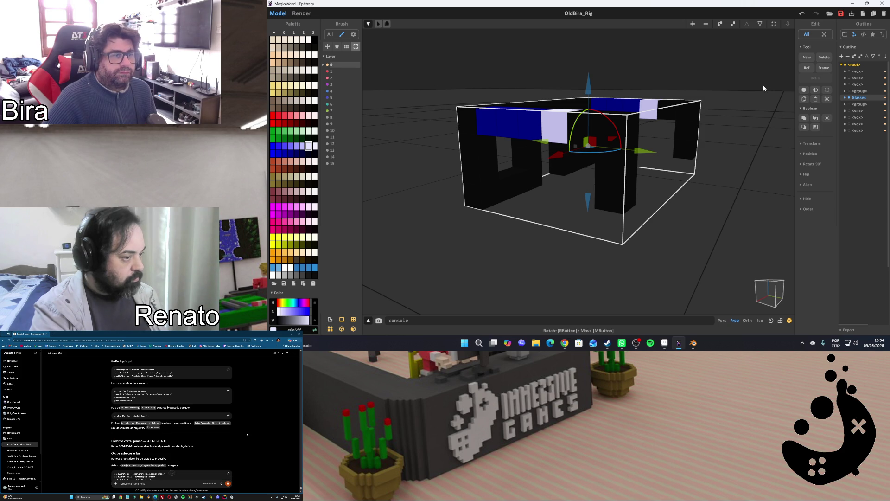
pyautogui.click(764, 88)
pyautogui.click(848, 98)
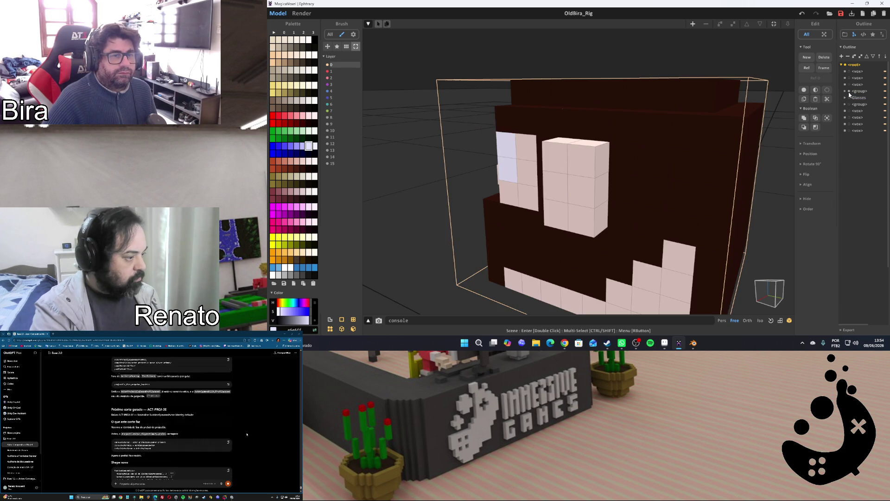
# Show the hat part, expand its group in the Outline and step through its child layers
pyautogui.click(849, 106)
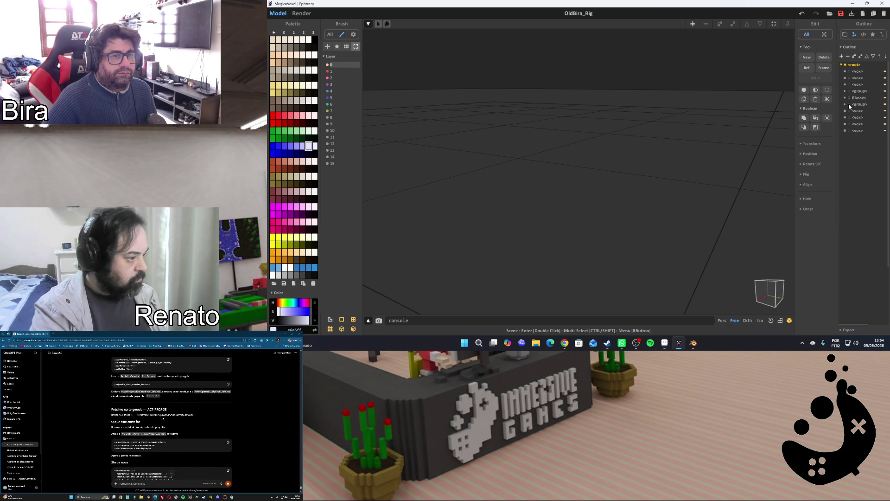
pyautogui.click(850, 105)
pyautogui.scroll(-3, 702, 145)
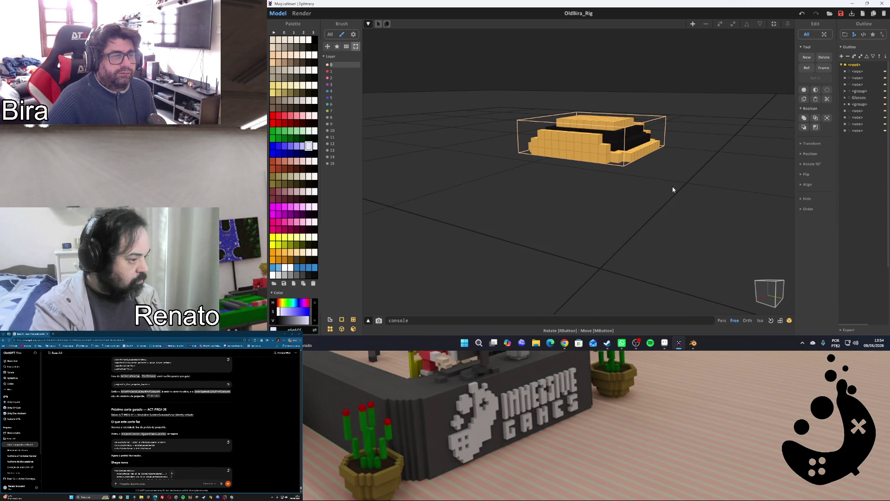
pyautogui.moveTo(672, 184)
pyautogui.mouseDown(button='right')
pyautogui.moveTo(676, 160)
pyautogui.moveTo(692, 189)
pyautogui.moveTo(739, 195)
pyautogui.mouseUp(button='right')
pyautogui.scroll(2, 691, 188)
pyautogui.scroll(2, 741, 196)
pyautogui.click(654, 189)
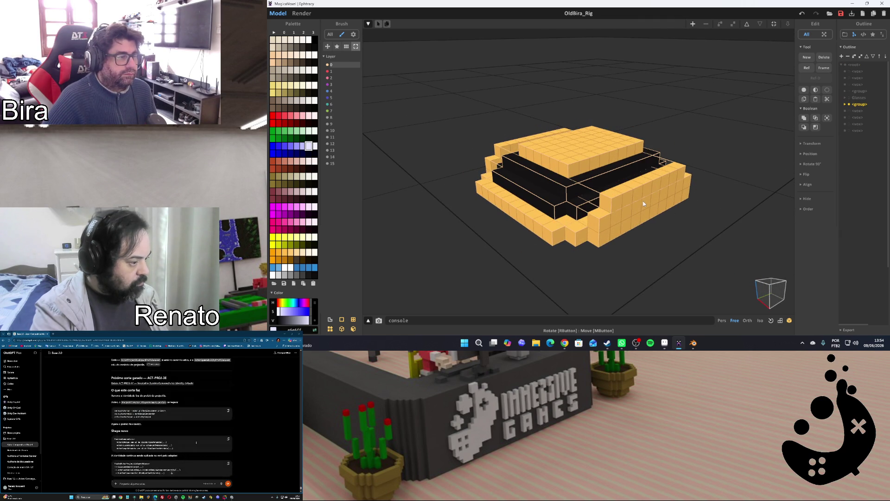
pyautogui.moveTo(654, 188); pyautogui.dragTo(661, 207, button='right')
pyautogui.click(846, 106)
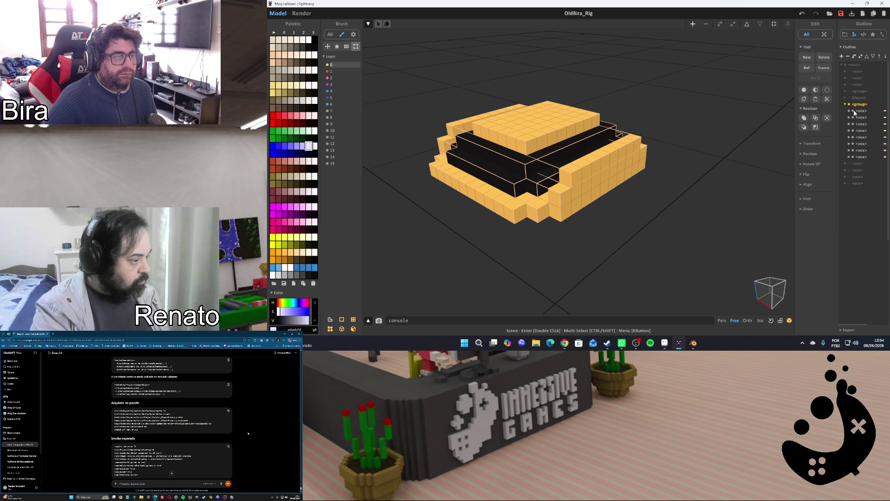
pyautogui.click(854, 119)
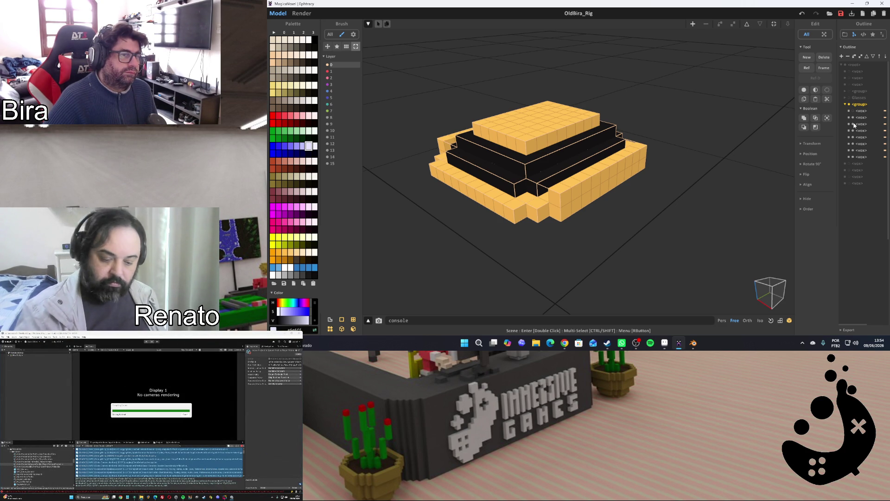
pyautogui.click(854, 111)
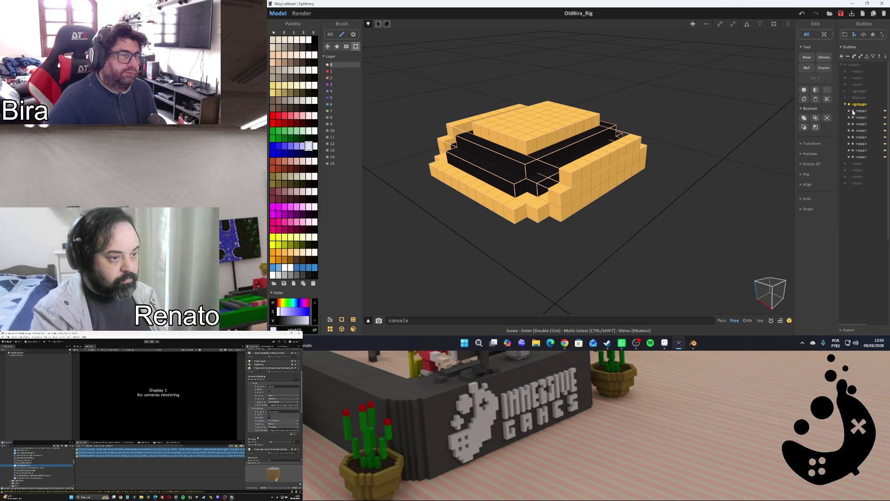
# Hide the hat's yellow top slab, brim sections, base and side bars one by one
pyautogui.click(851, 157)
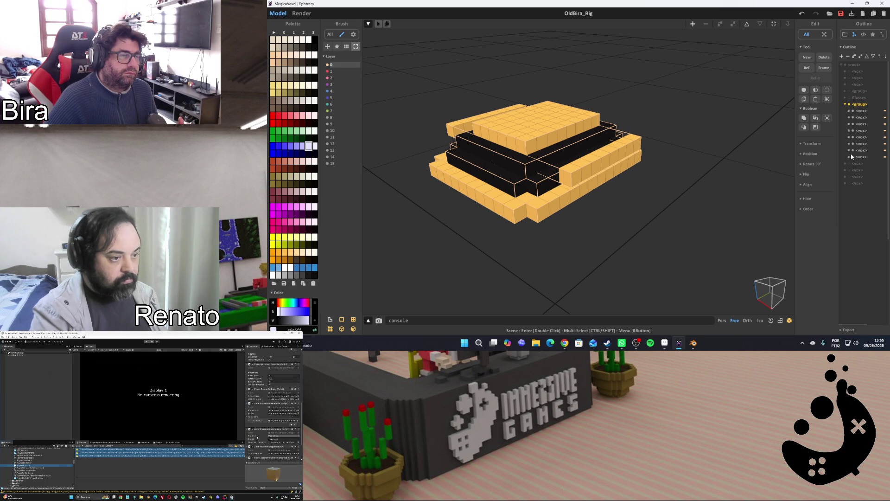
pyautogui.click(853, 151)
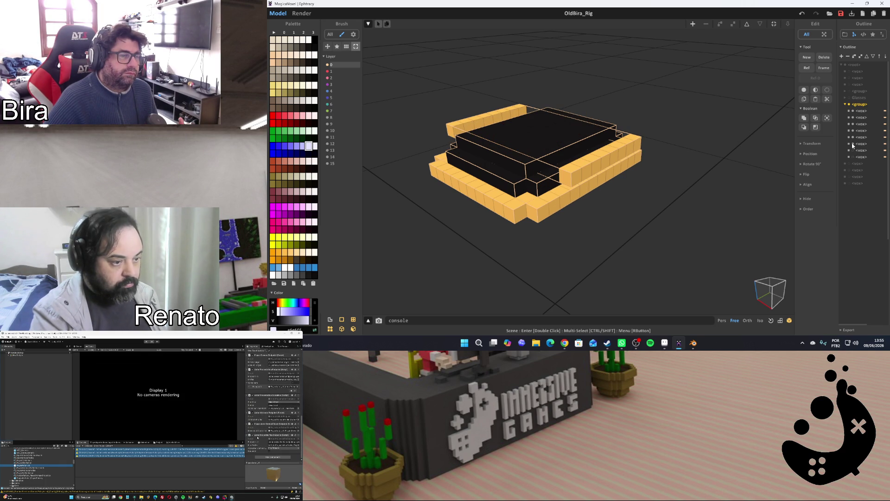
pyautogui.click(854, 141)
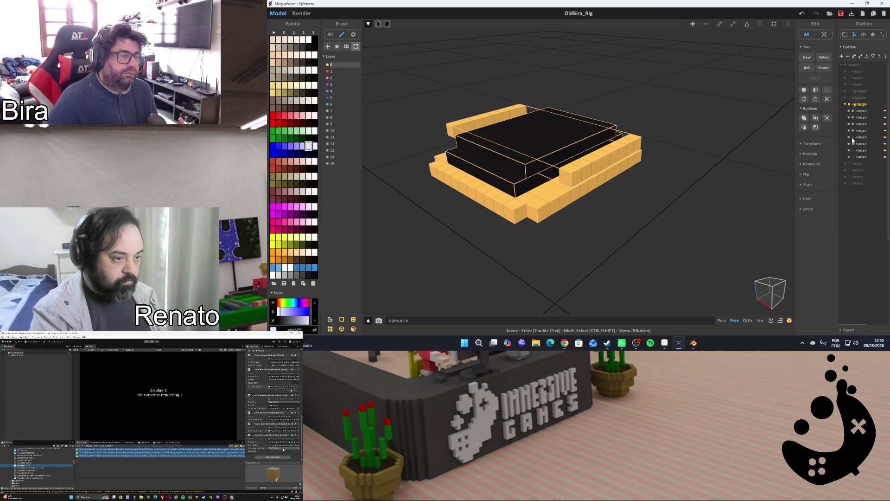
pyautogui.click(852, 132)
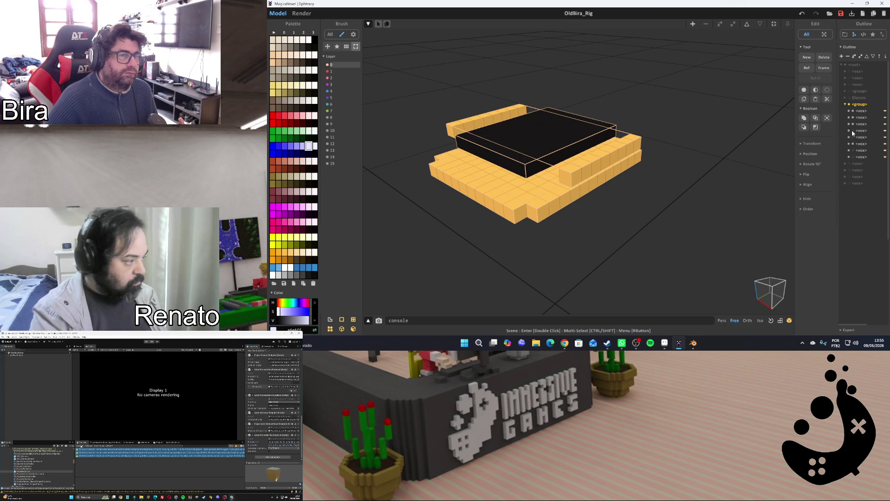
pyautogui.click(852, 124)
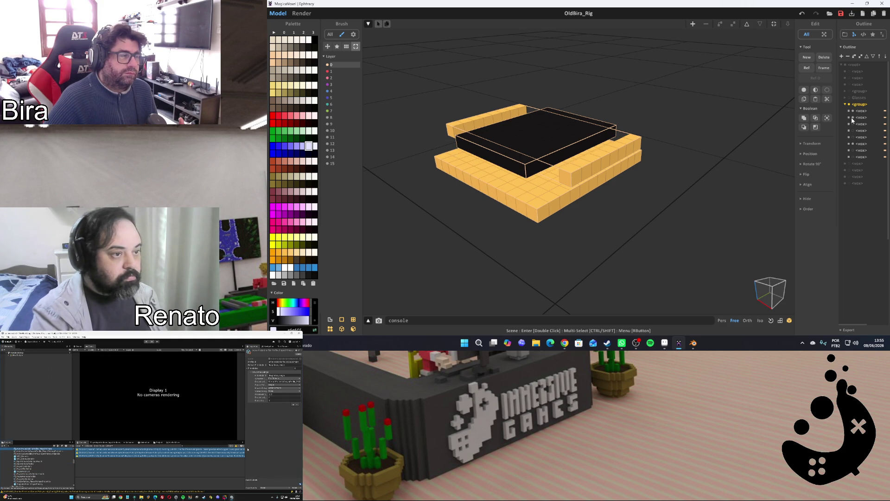
pyautogui.click(852, 121)
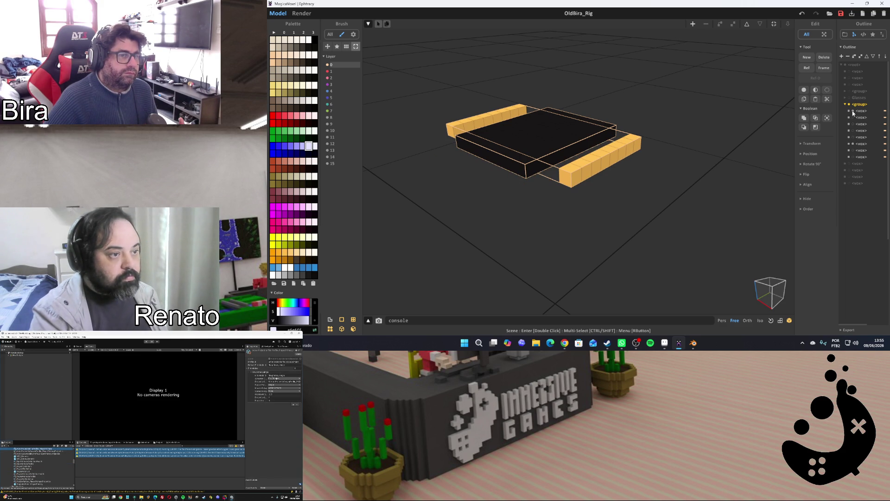
pyautogui.click(852, 112)
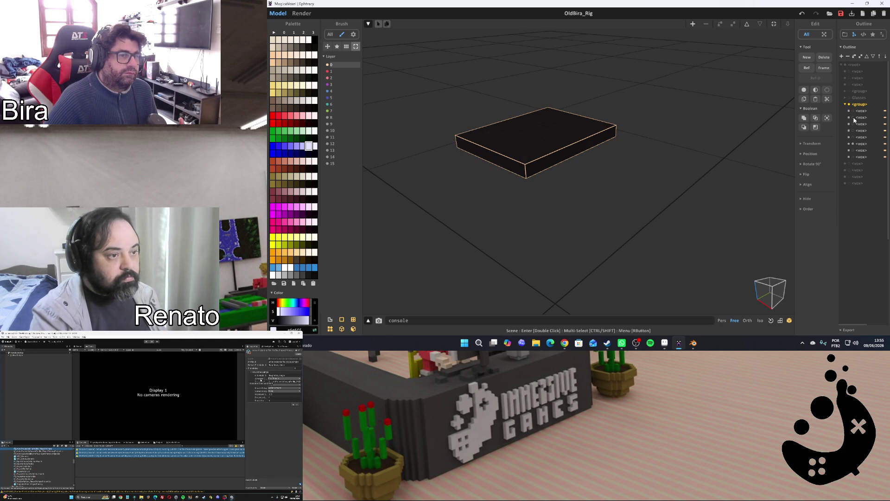
# Toggle the lower black slab layers until both stay visible alone
pyautogui.click(853, 138)
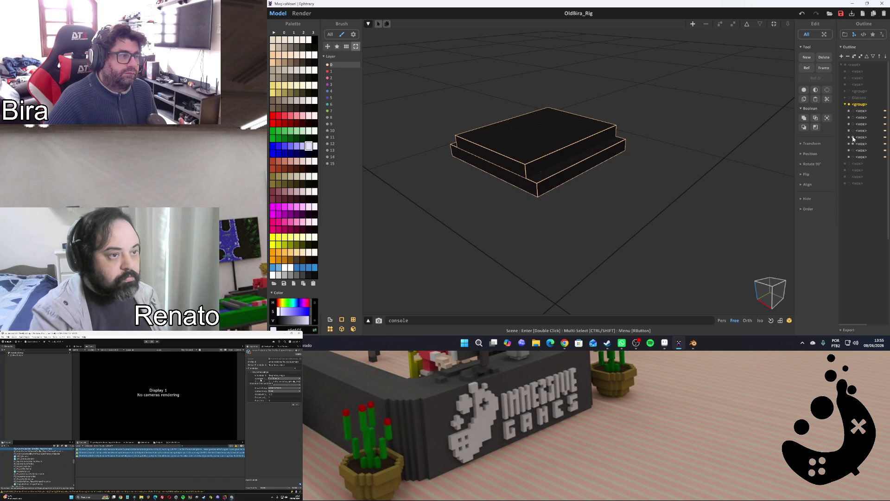
pyautogui.click(852, 138)
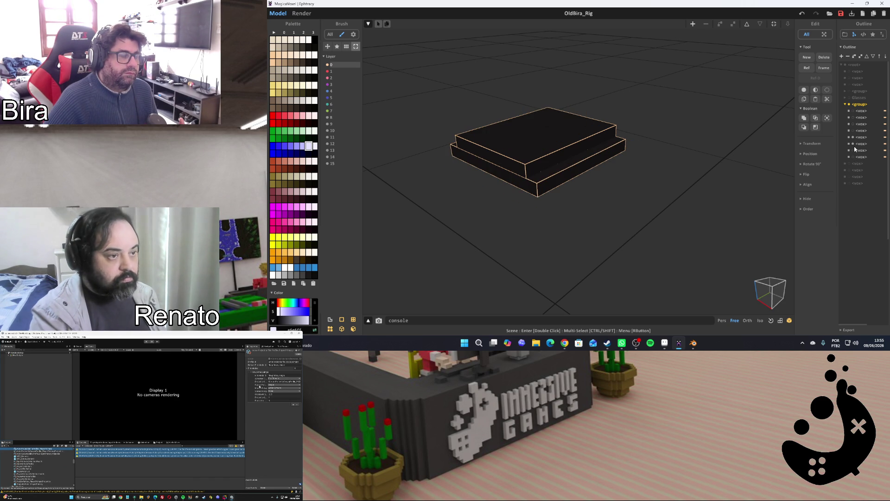
pyautogui.click(852, 130)
pyautogui.click(852, 130)
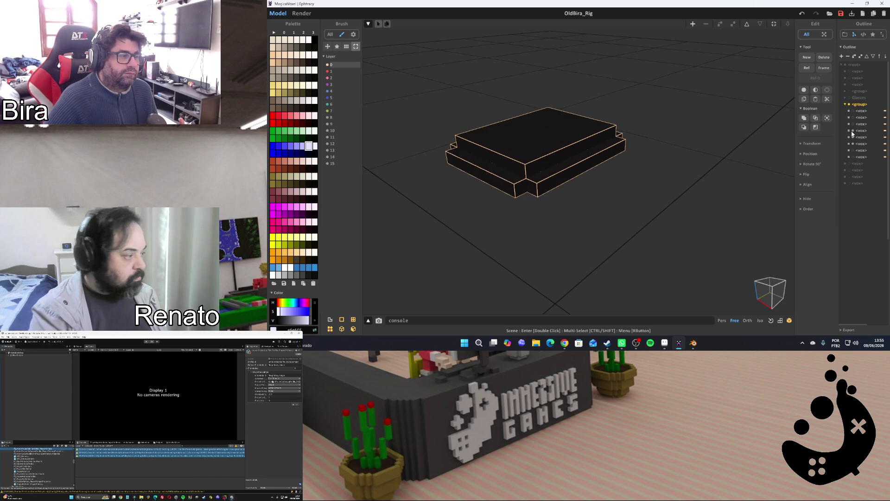
pyautogui.click(853, 130)
pyautogui.click(852, 131)
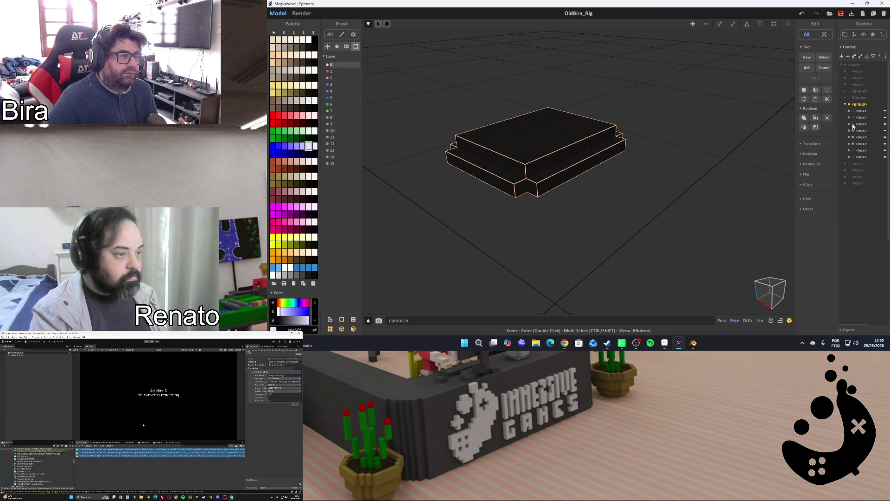
# Select one black slab layer of the hat and enter it for voxel editing
pyautogui.moveTo(626, 160)
pyautogui.mouseDown(button='right')
pyautogui.moveTo(620, 201)
pyautogui.moveTo(599, 206)
pyautogui.moveTo(642, 163)
pyautogui.moveTo(642, 177)
pyautogui.mouseUp(button='right')
pyautogui.click(613, 106)
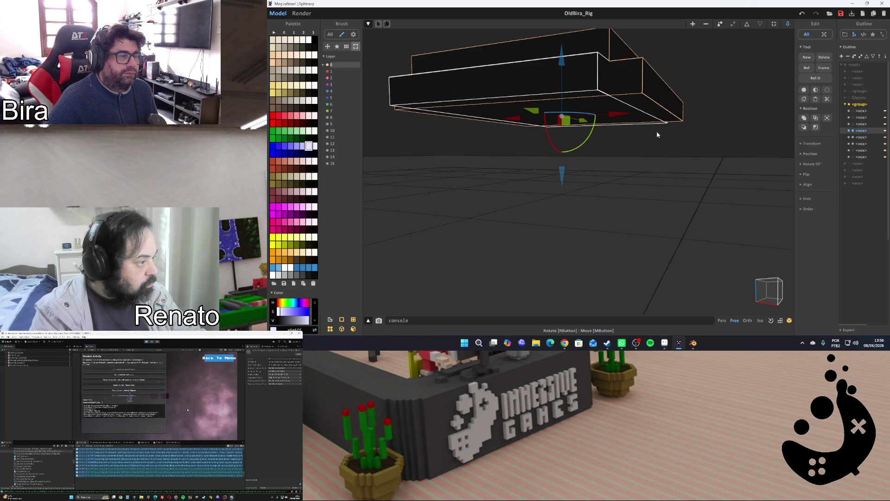
pyautogui.doubleClick(650, 108)
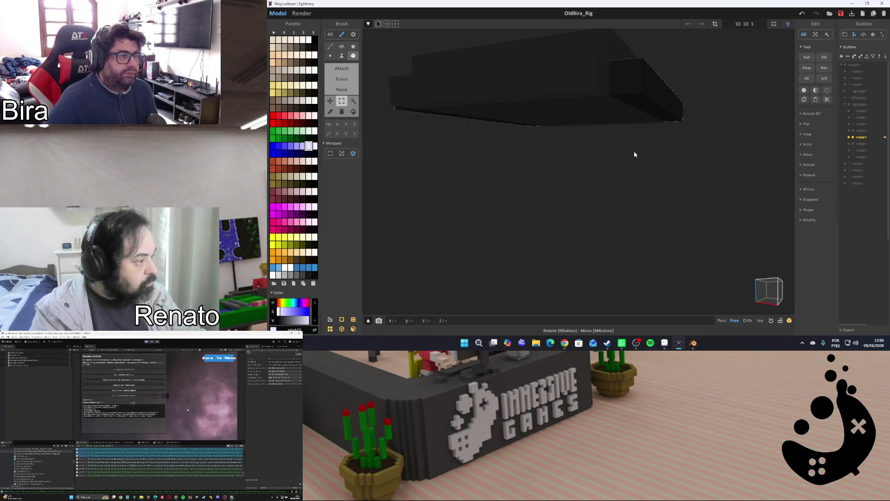
# Switch to the Erase brush and re-enter the dark slab for editing after viewing the whole scene
pyautogui.click(343, 79)
pyautogui.moveTo(545, 152); pyautogui.dragTo(560, 117, button='right')
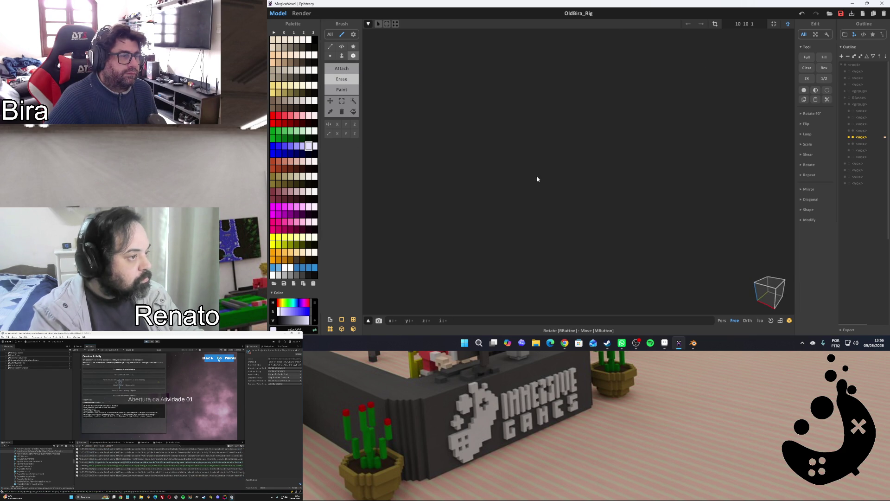
pyautogui.scroll(2, 561, 118)
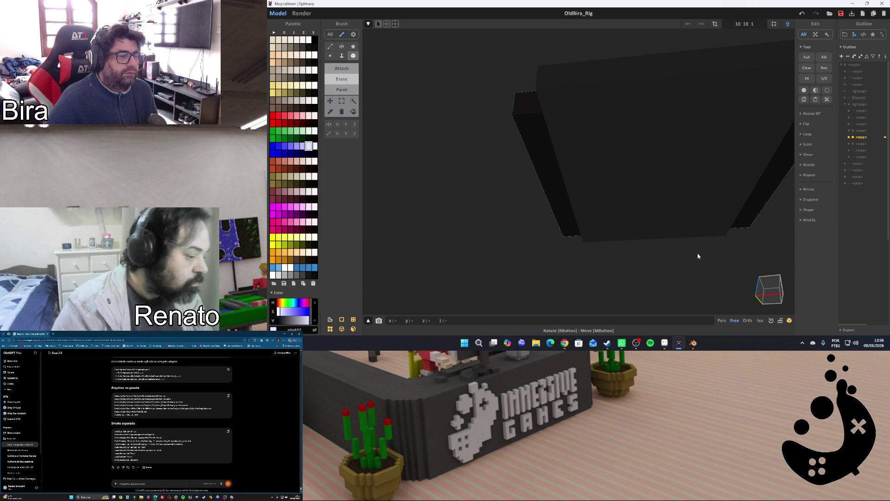
pyautogui.moveTo(700, 253); pyautogui.dragTo(682, 258, button='right')
pyautogui.scroll(-3, 682, 258)
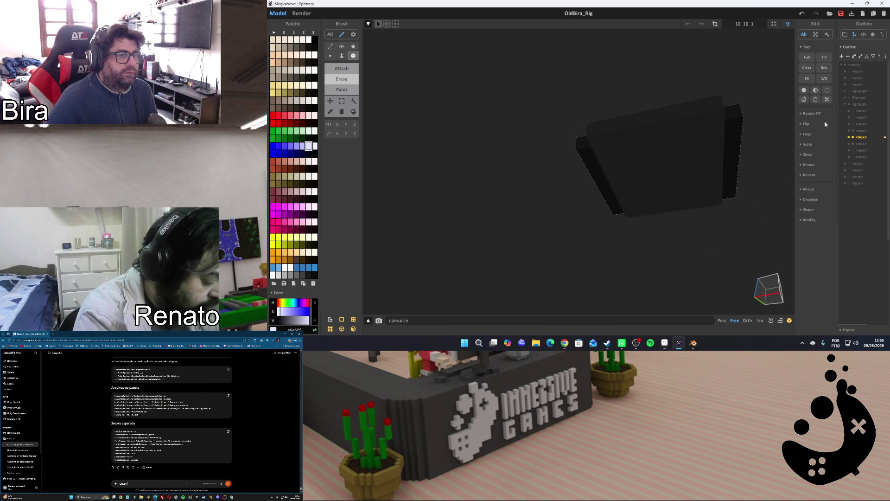
pyautogui.click(788, 26)
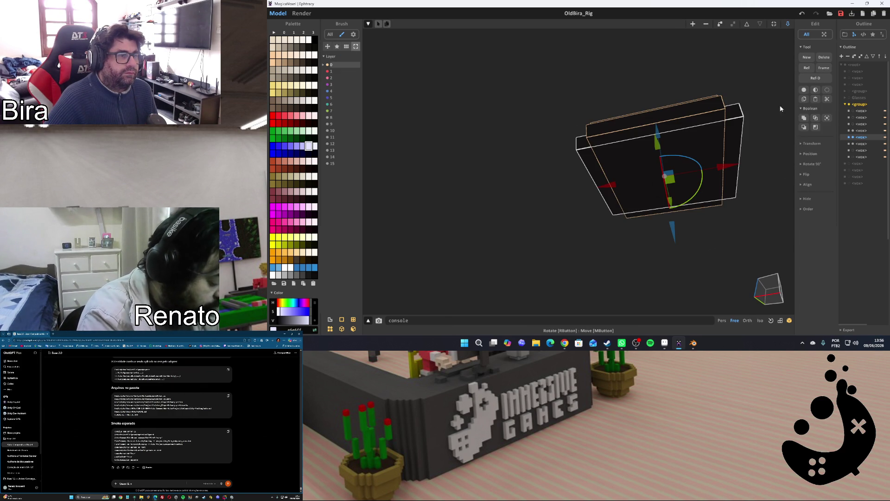
pyautogui.doubleClick(714, 116)
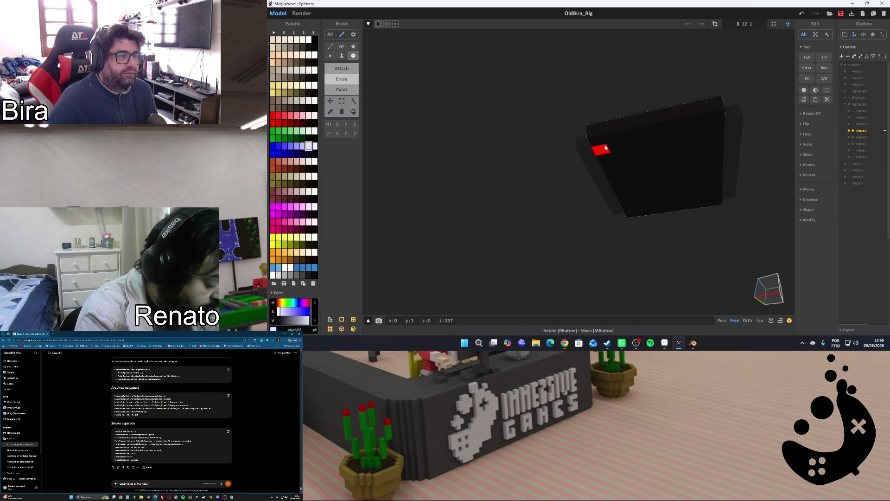
# Erase the slab's inner top layer leaving a raised rim, then return to the scene view
pyautogui.moveTo(643, 165); pyautogui.dragTo(714, 201)
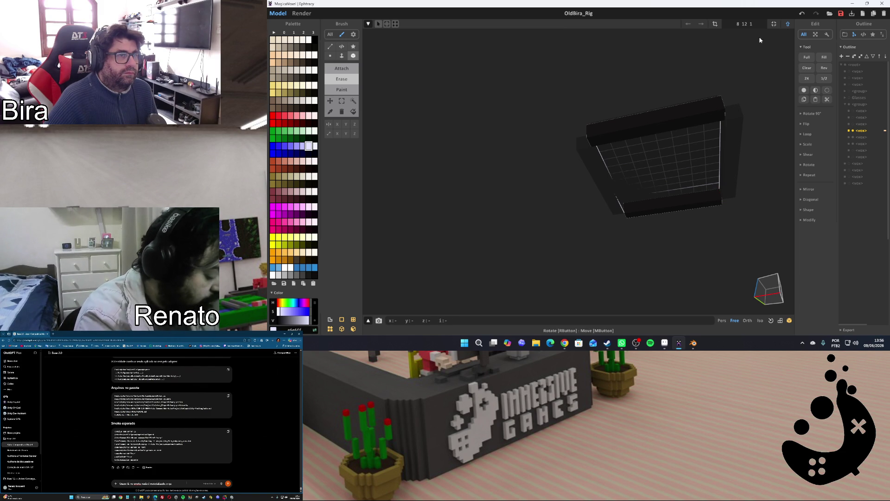
pyautogui.press('Tab')
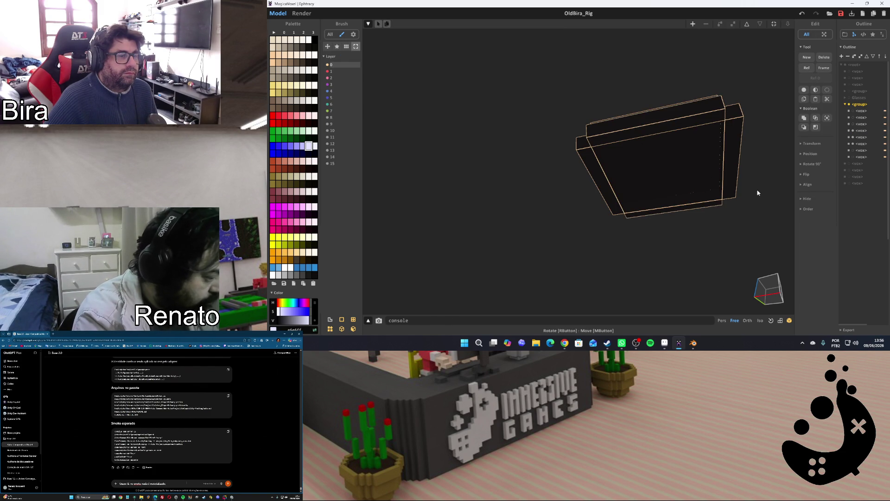
pyautogui.moveTo(762, 172)
pyautogui.mouseDown(button='right')
pyautogui.moveTo(761, 191)
pyautogui.moveTo(770, 154)
pyautogui.moveTo(725, 210)
pyautogui.moveTo(737, 199)
pyautogui.mouseUp(button='right')
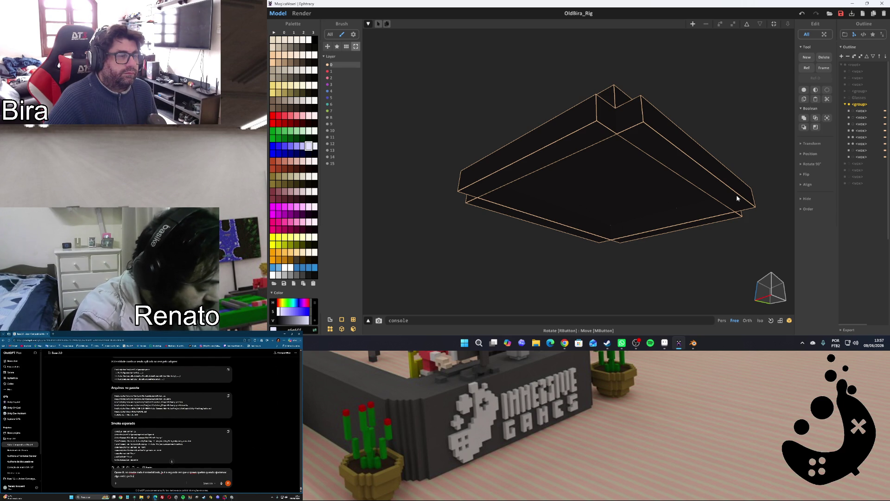
# Fill the slab's open top with a dark voxel layer using the Face brush, undoing a stray lavender layer first
pyautogui.click(679, 156)
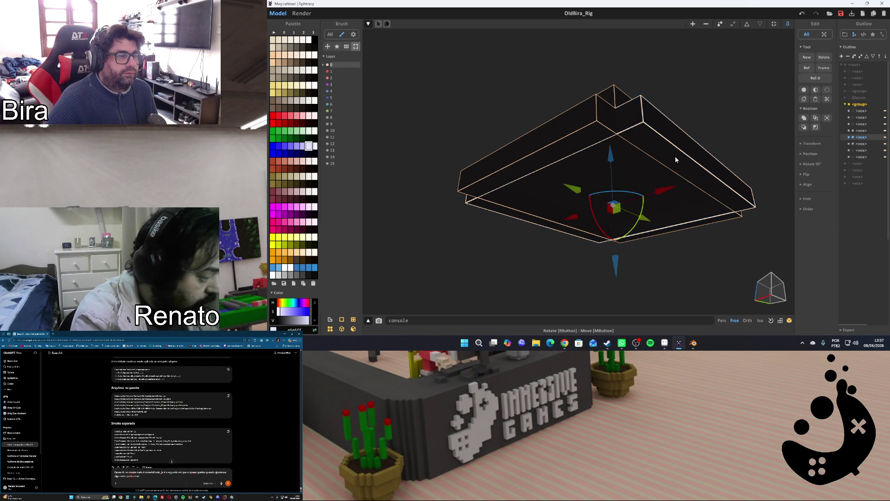
pyautogui.press('Tab')
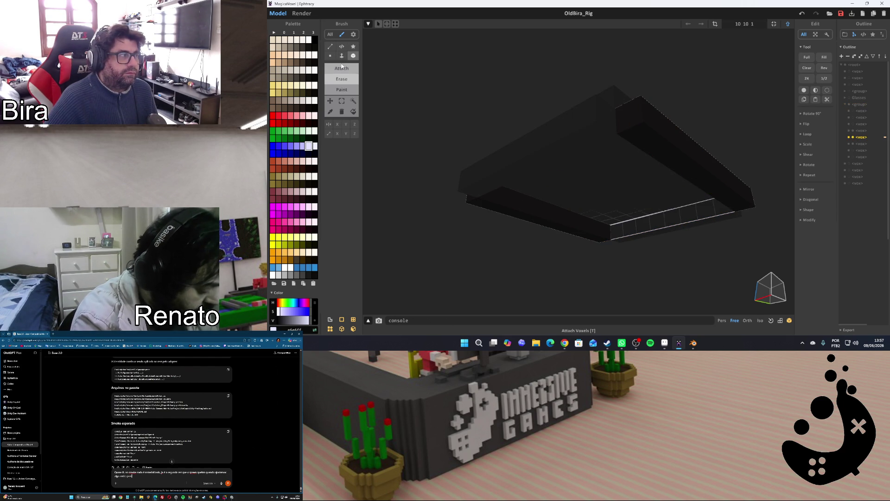
pyautogui.click(342, 56)
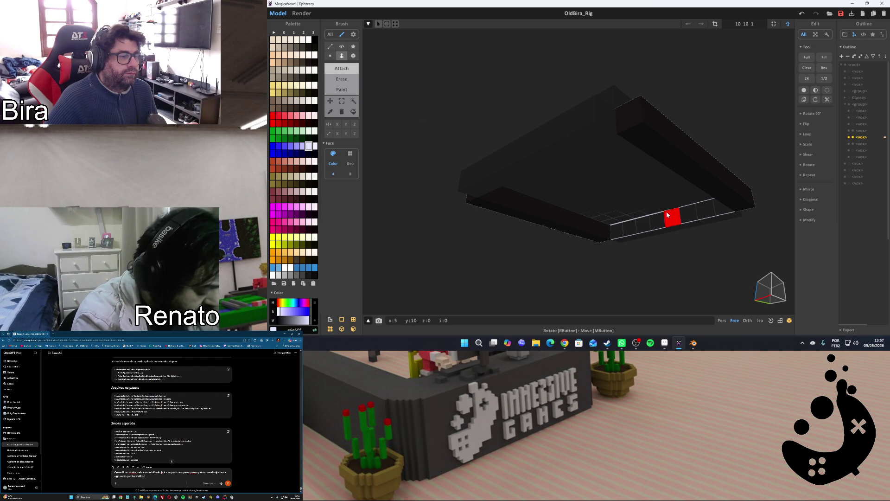
pyautogui.click(664, 196)
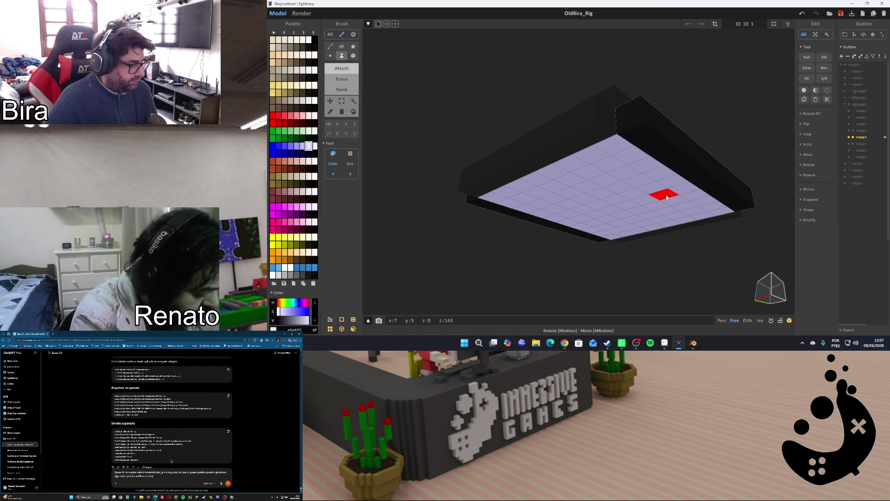
pyautogui.hotkey('ctrl', 'z')
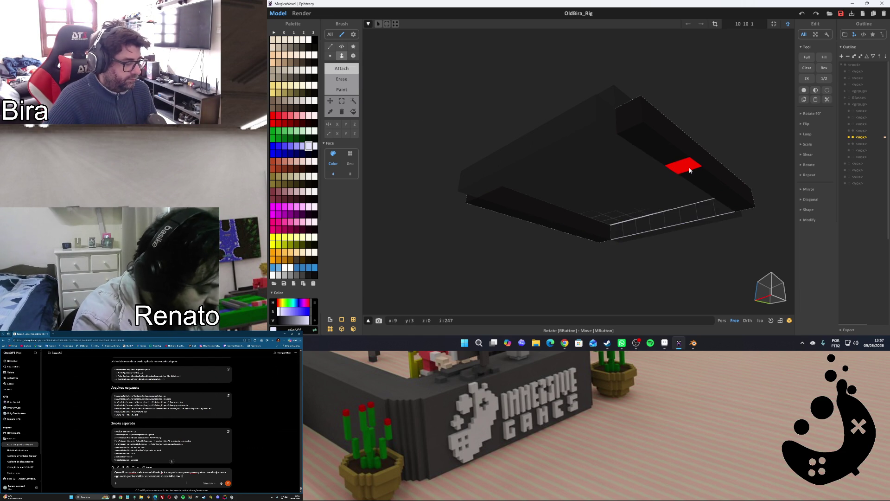
pyautogui.click(650, 188)
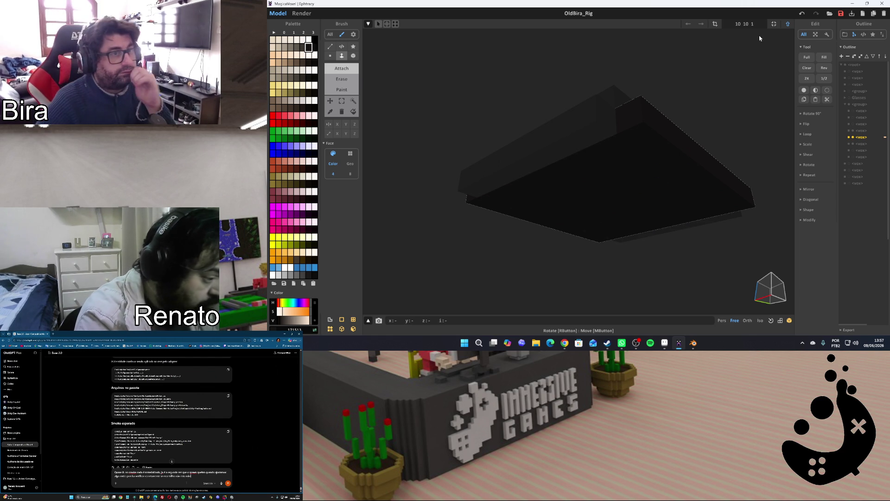
pyautogui.press('Tab')
# Briefly re-enter the slab, return to the scene overview and select the slab's group
pyautogui.doubleClick(592, 135)
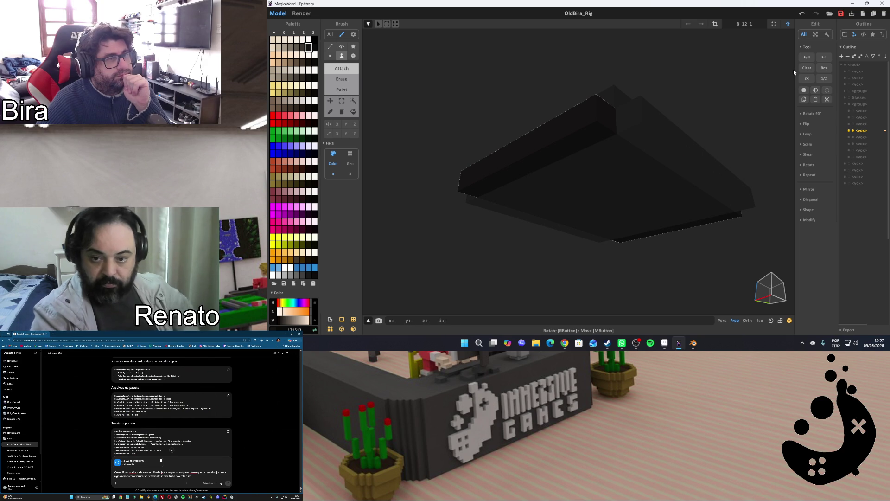
pyautogui.click(787, 28)
pyautogui.click(752, 161)
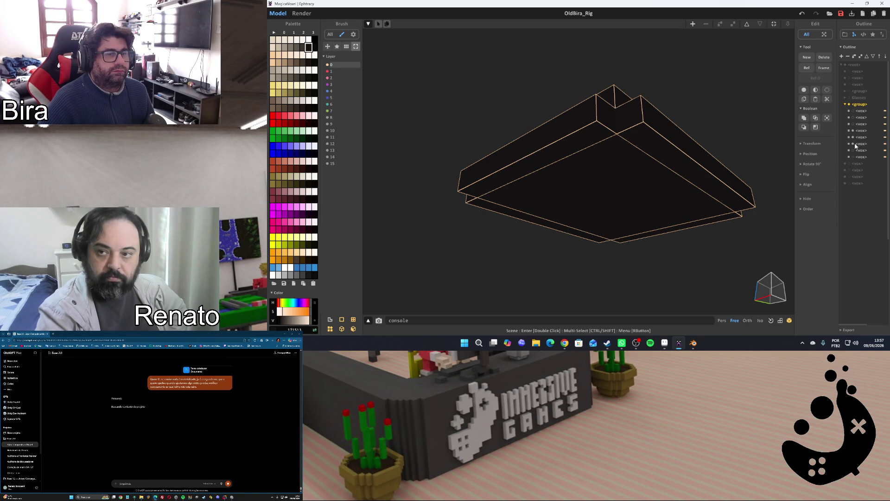
# Toggle the orange side pieces and the large orange slab in the Outline, leaving the slab shown
pyautogui.click(854, 161)
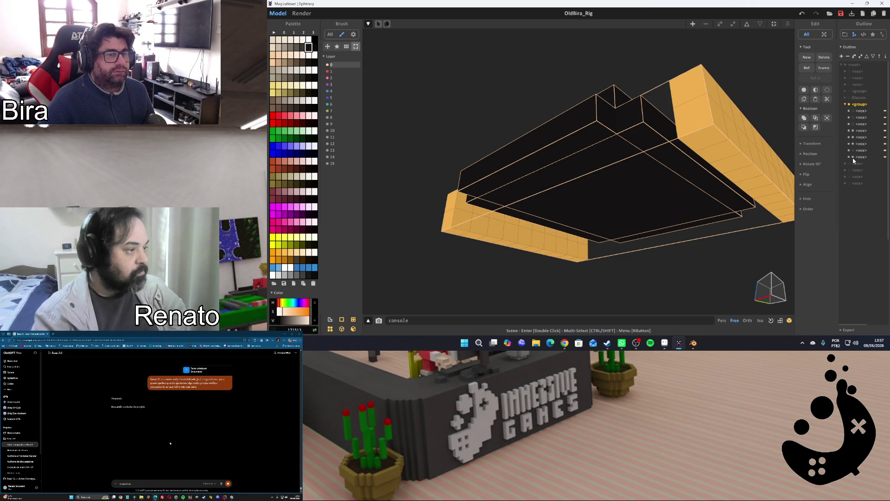
pyautogui.click(854, 161)
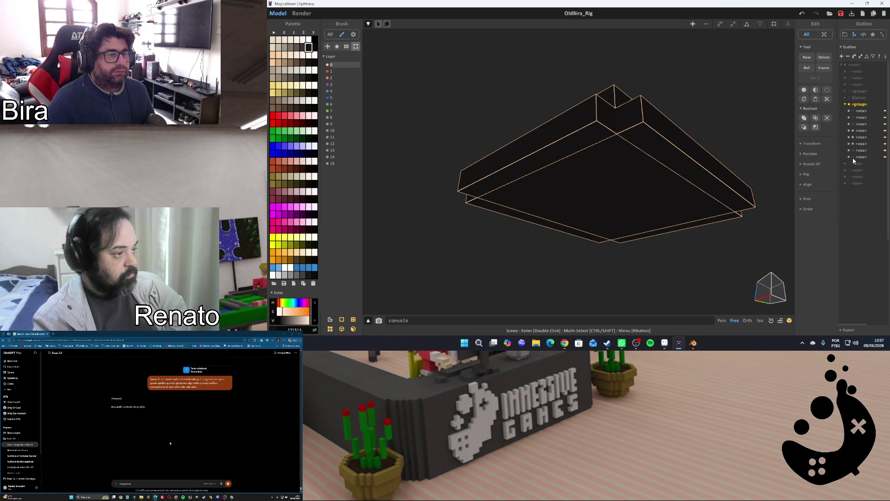
pyautogui.click(853, 120)
pyautogui.click(853, 120)
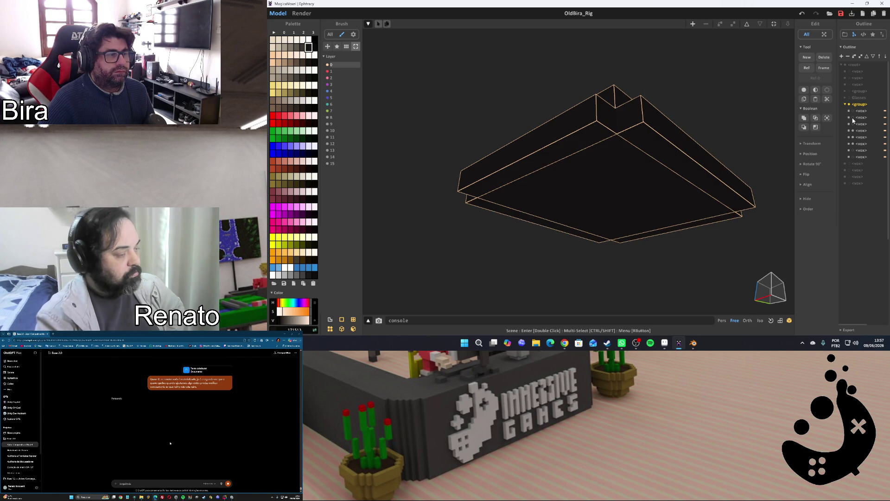
pyautogui.click(853, 120)
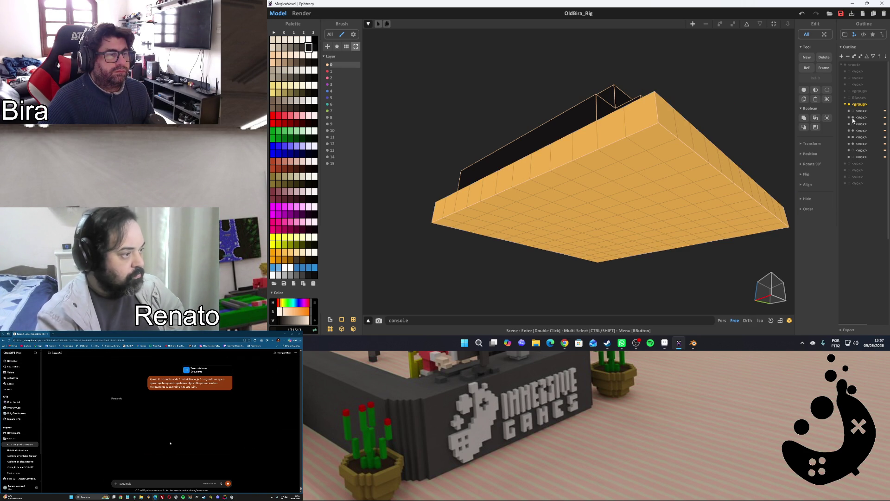
pyautogui.click(853, 119)
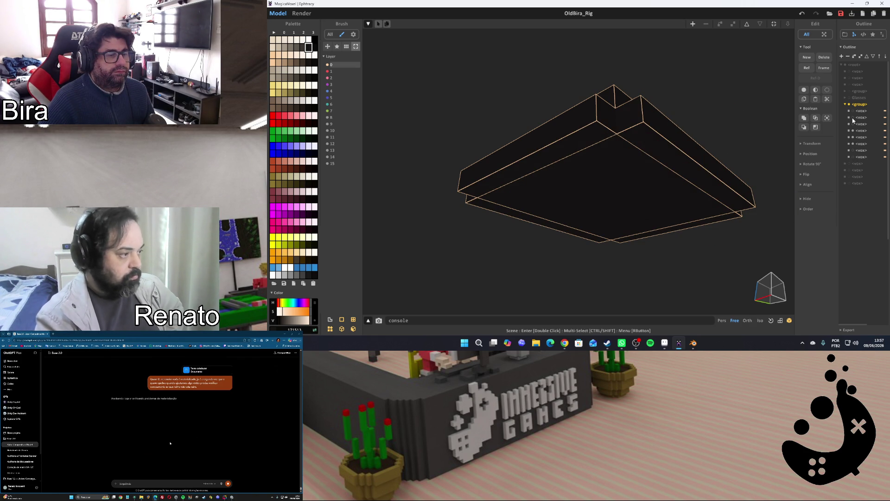
pyautogui.click(853, 120)
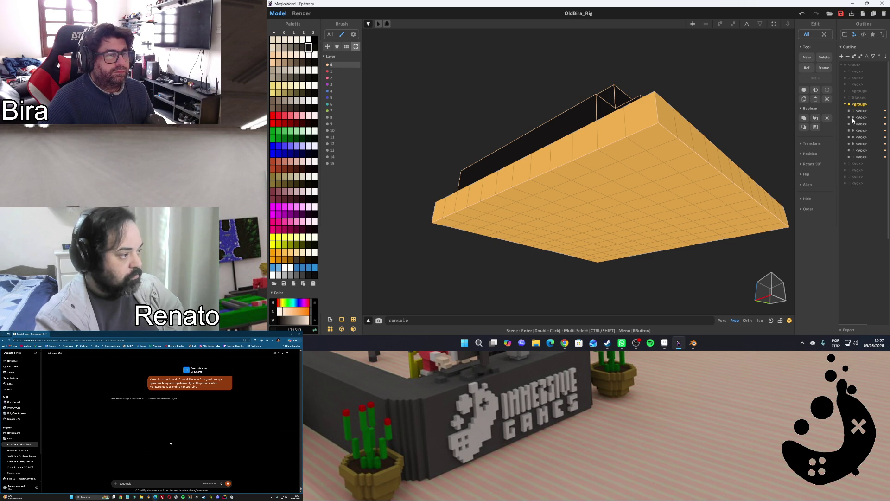
# Toggle the second orange piece and the raised orange block, leaving the block shown, and view the hat from the side
pyautogui.click(853, 114)
pyautogui.click(853, 115)
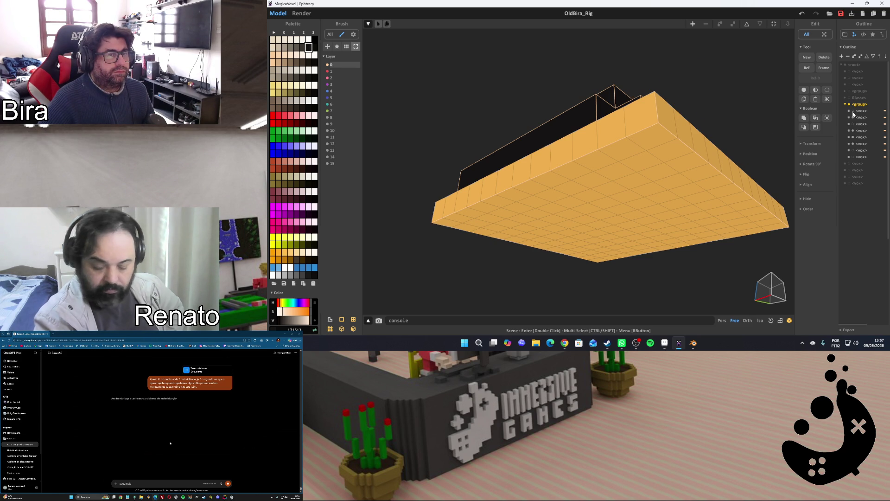
pyautogui.click(854, 159)
pyautogui.click(854, 159)
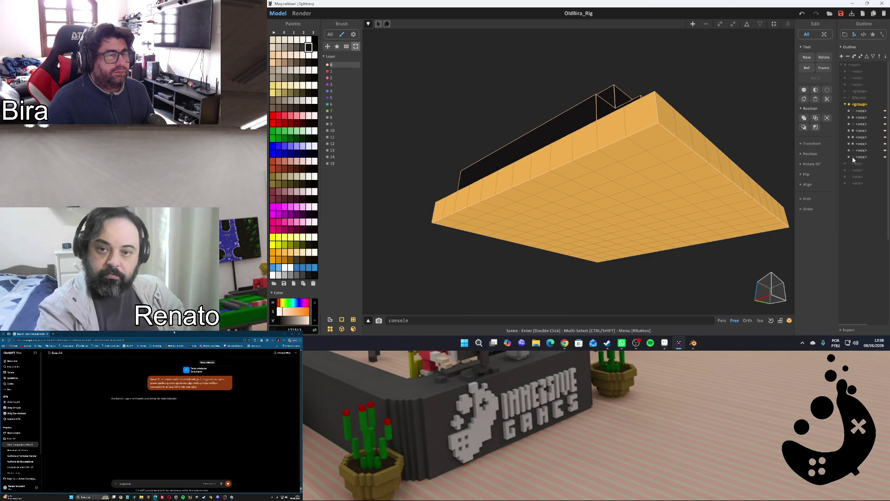
pyautogui.click(854, 159)
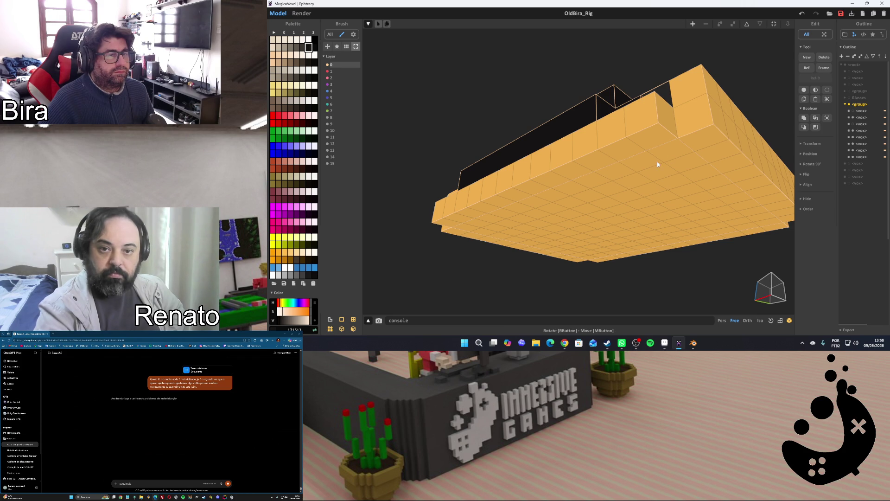
pyautogui.scroll(-5, 658, 162)
pyautogui.moveTo(673, 109)
pyautogui.mouseDown(button='right')
pyautogui.moveTo(670, 92)
pyautogui.moveTo(673, 136)
pyautogui.mouseUp(button='right')
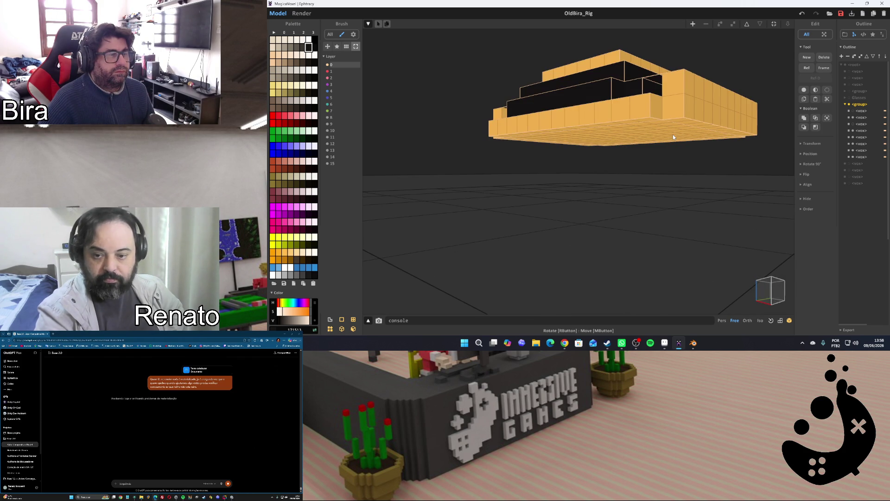
# Show the remaining orange blocks, collapse the group's part list and select the whole hat group
pyautogui.click(853, 114)
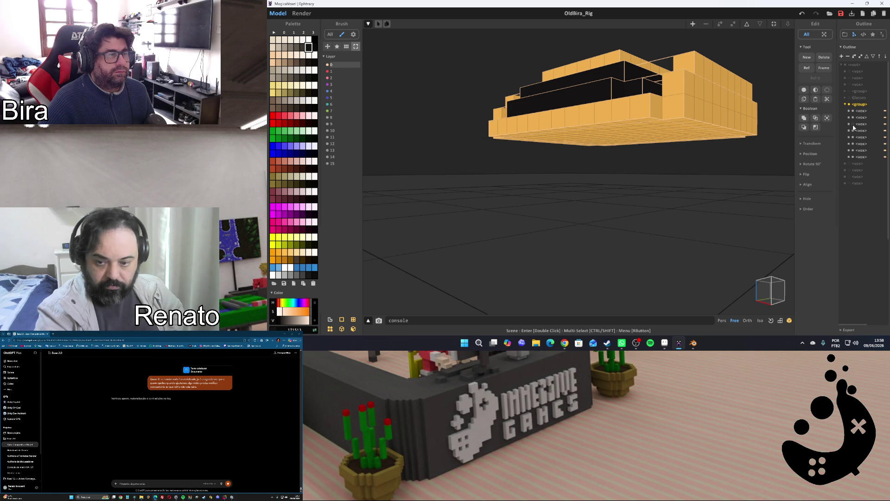
pyautogui.click(854, 127)
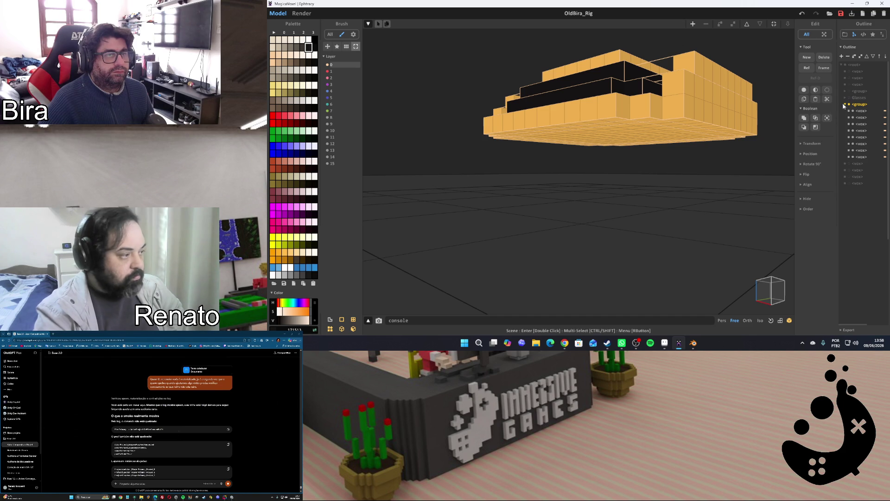
pyautogui.click(827, 118)
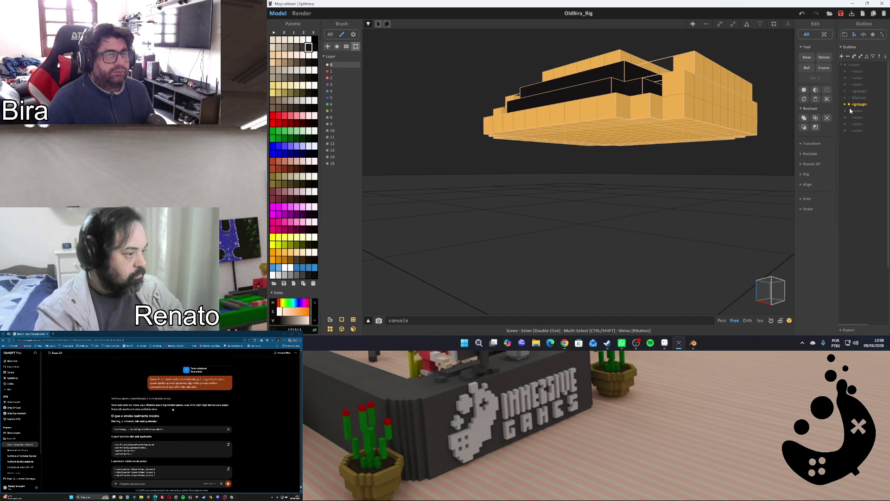
pyautogui.click(750, 25)
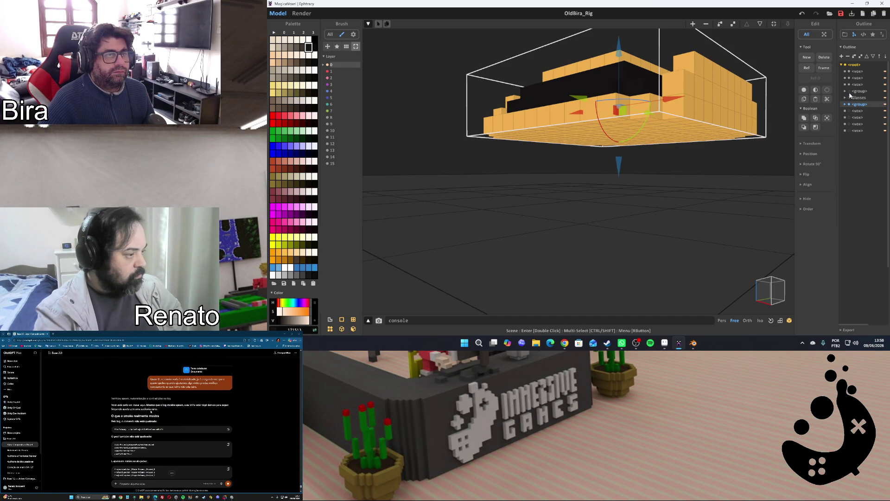
# Show the head, black hair and red-and-blue body models beneath the hat
pyautogui.click(849, 104)
pyautogui.click(849, 110)
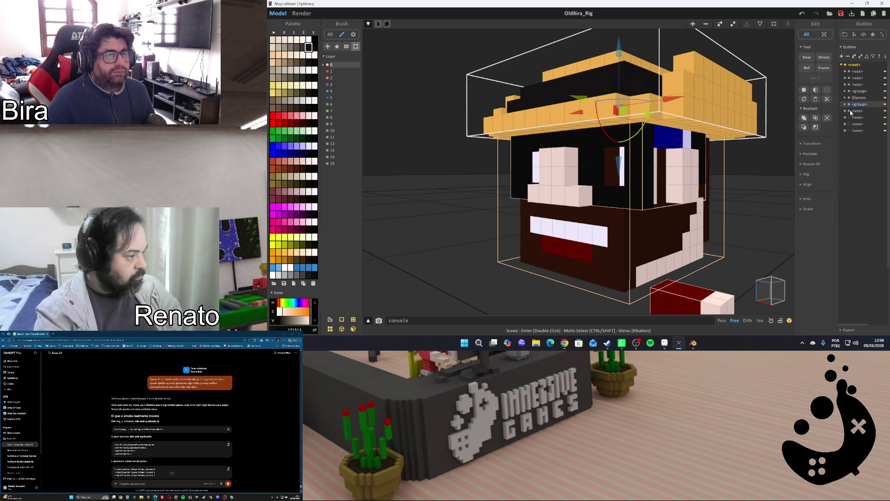
pyautogui.click(850, 123)
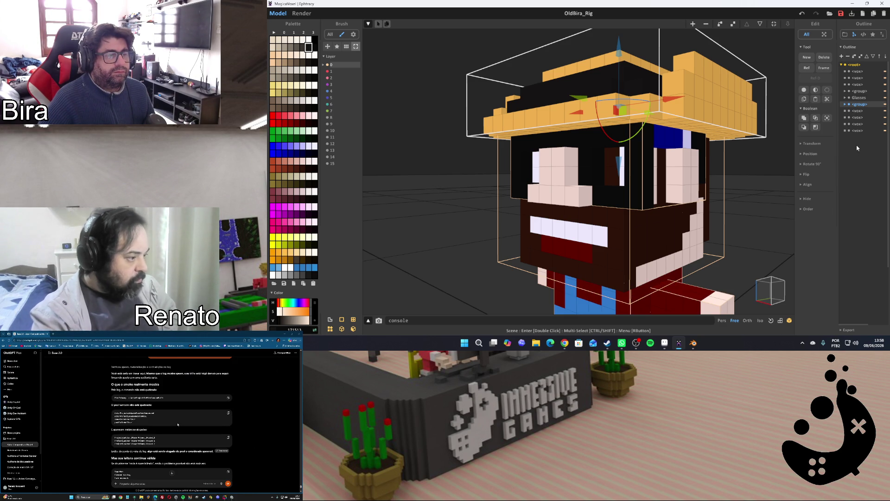
pyautogui.click(848, 330)
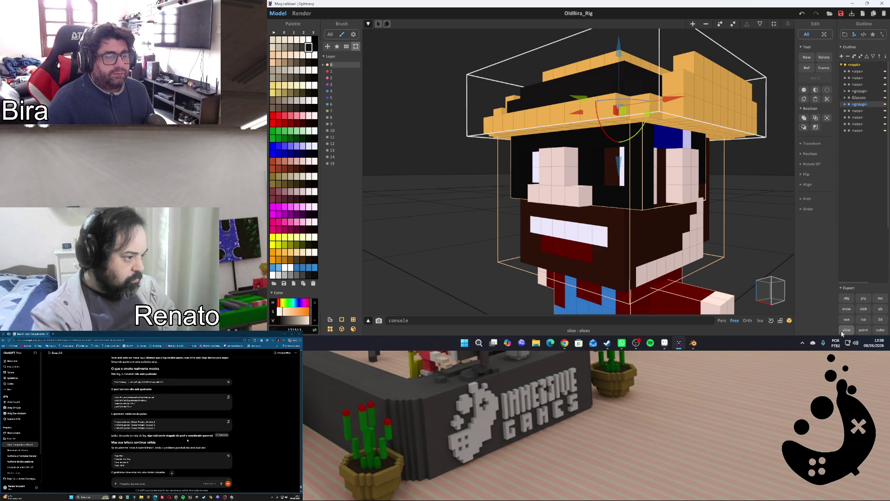
# Start a PLY mesh export and move its save location to the Dev (E:) drive
pyautogui.click(862, 298)
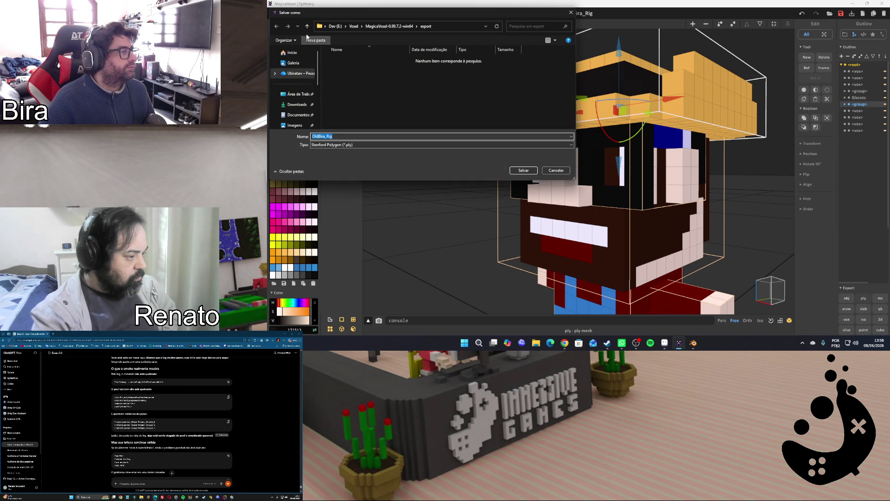
pyautogui.click(307, 26)
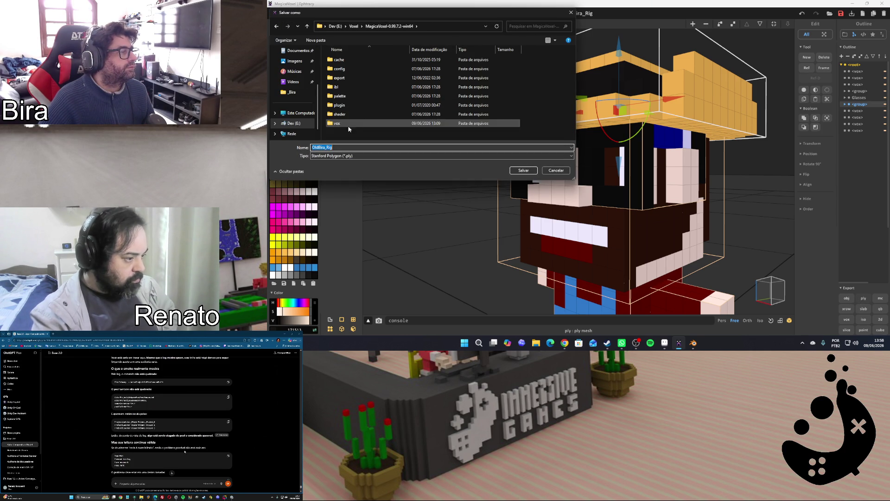
pyautogui.click(298, 125)
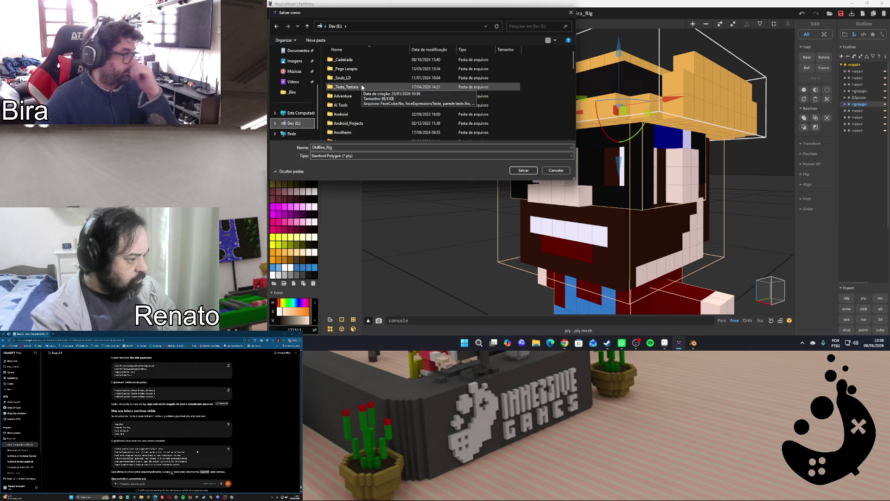
pyautogui.scroll(-3, 361, 95)
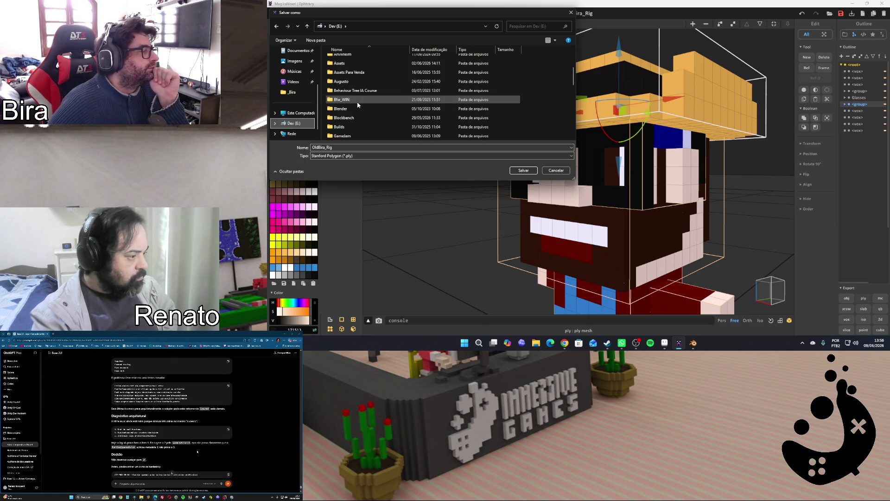
pyautogui.scroll(-1, 358, 104)
pyautogui.scroll(2, 357, 105)
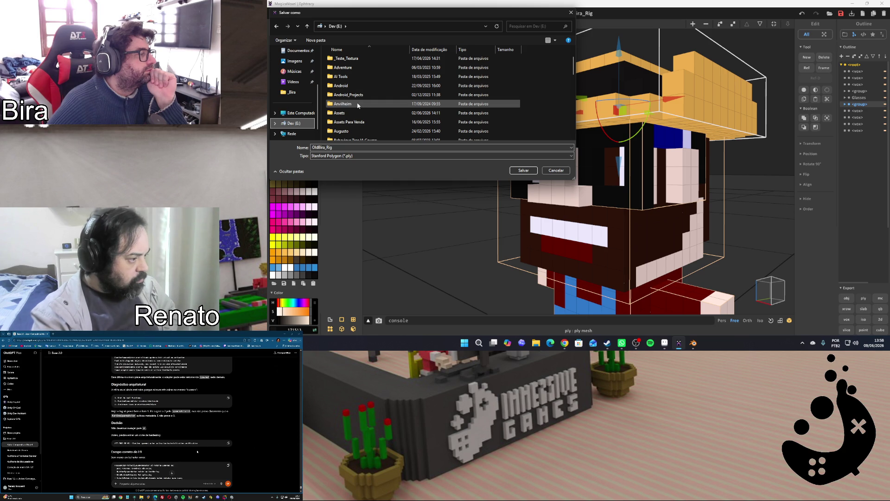
pyautogui.scroll(-1, 358, 104)
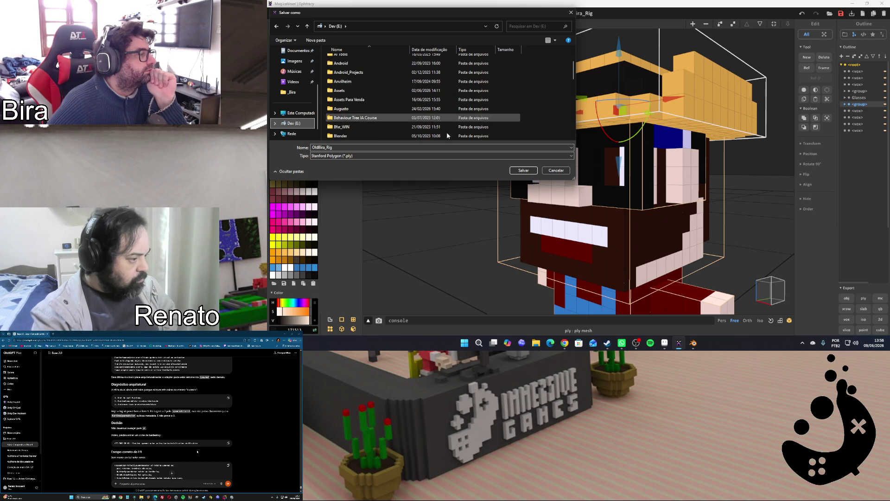
# Close a stray file browser window, adjust the dialog's folder list and enter the Assets folder
pyautogui.click(535, 343)
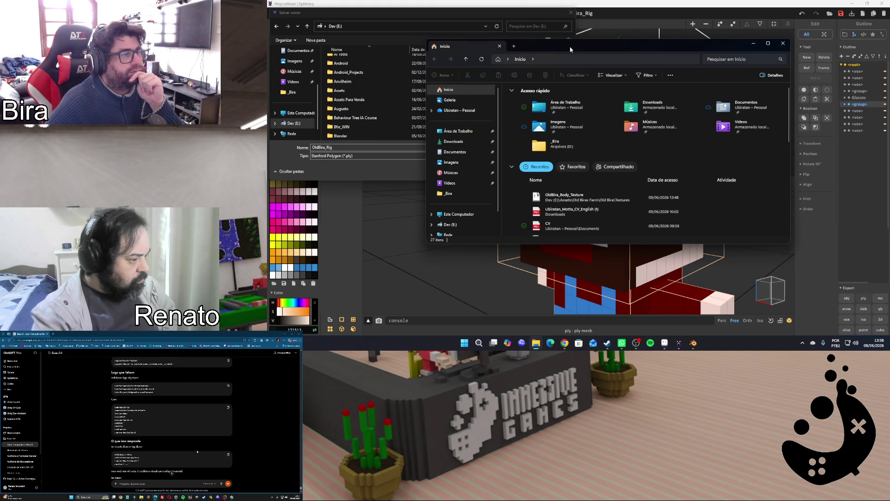
pyautogui.hotkey('alt', 'F4')
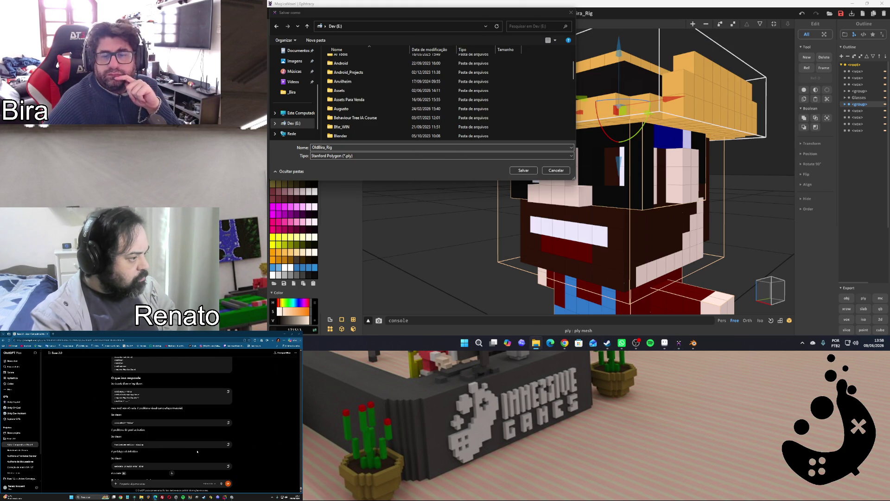
pyautogui.scroll(-3, 196, 451)
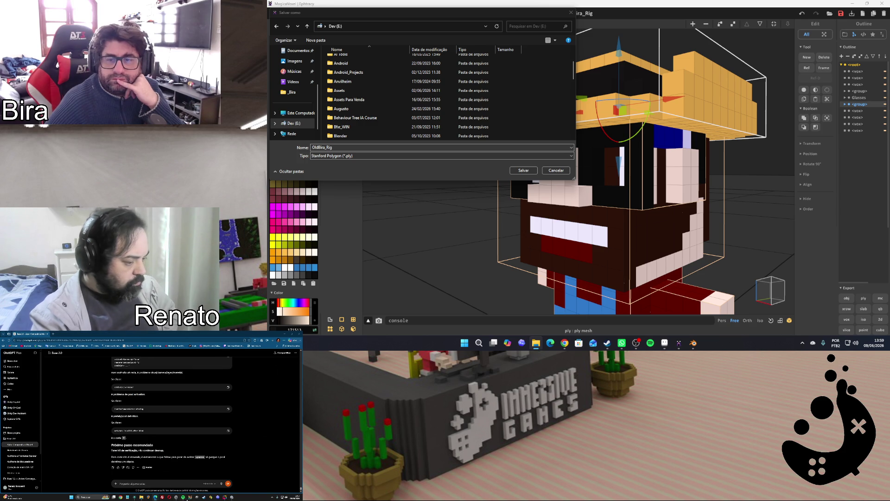
pyautogui.moveTo(146, 496)
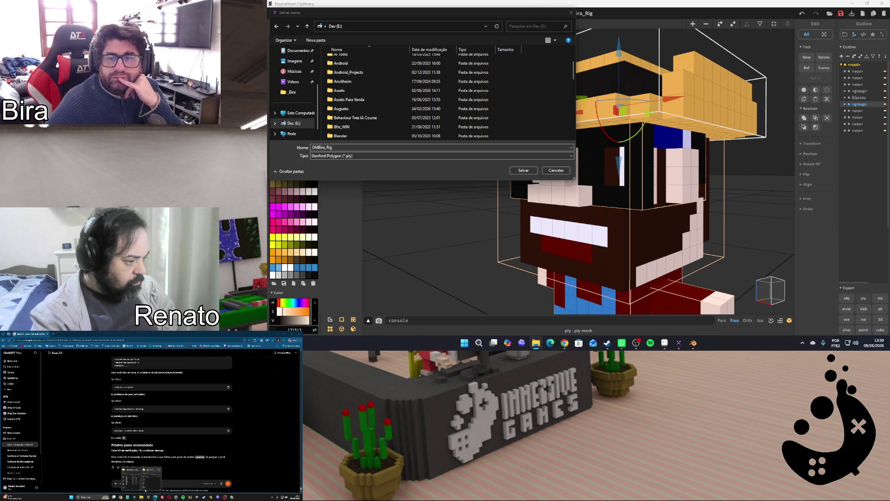
pyautogui.click(132, 479)
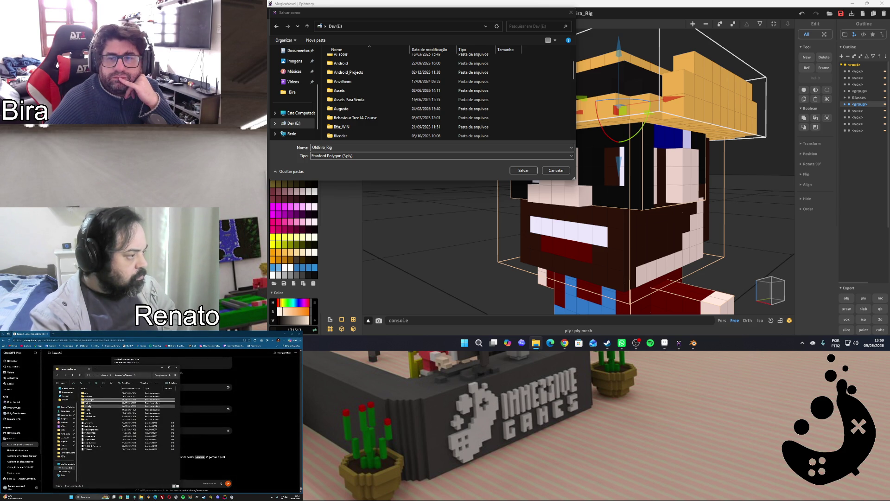
pyautogui.rightClick(91, 399)
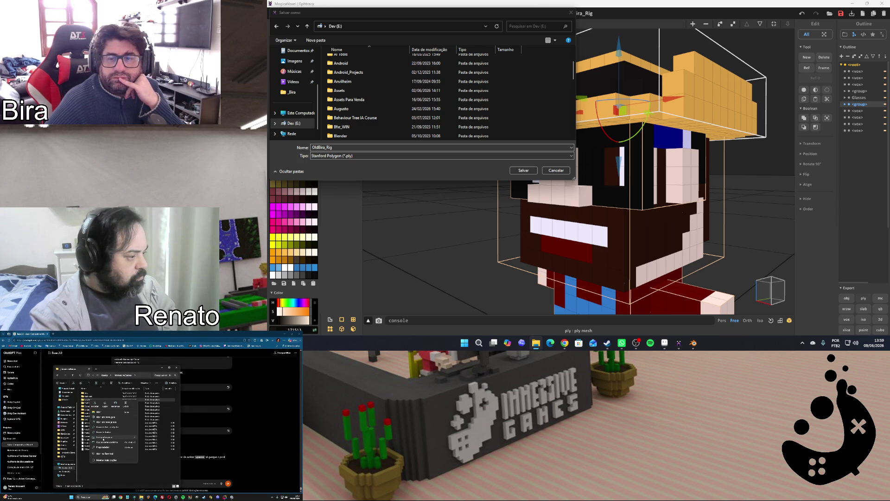
pyautogui.click(152, 439)
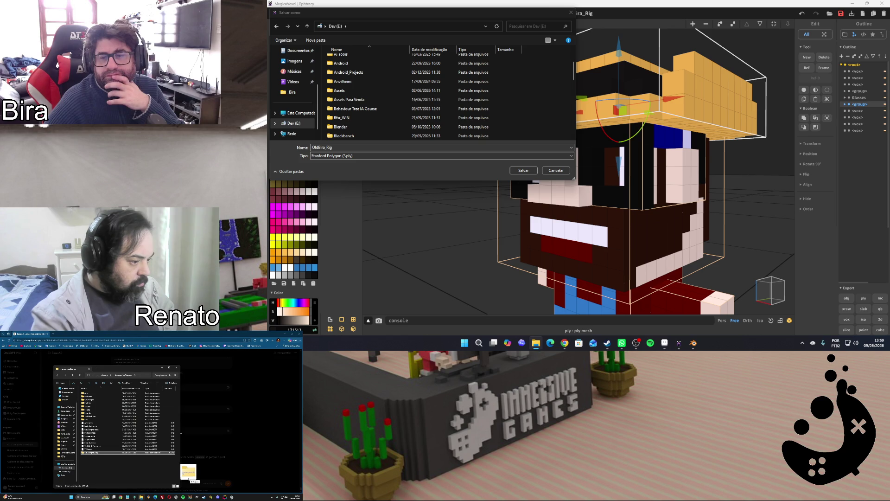
pyautogui.doubleClick(365, 91)
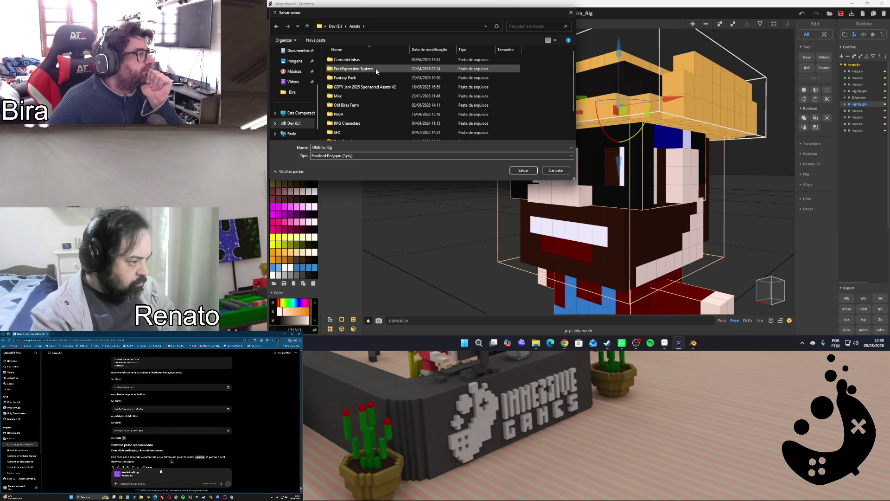
# Browse into Old Biras Farm > Old Bira > PLY, the folder of exported parts
pyautogui.doubleClick(374, 106)
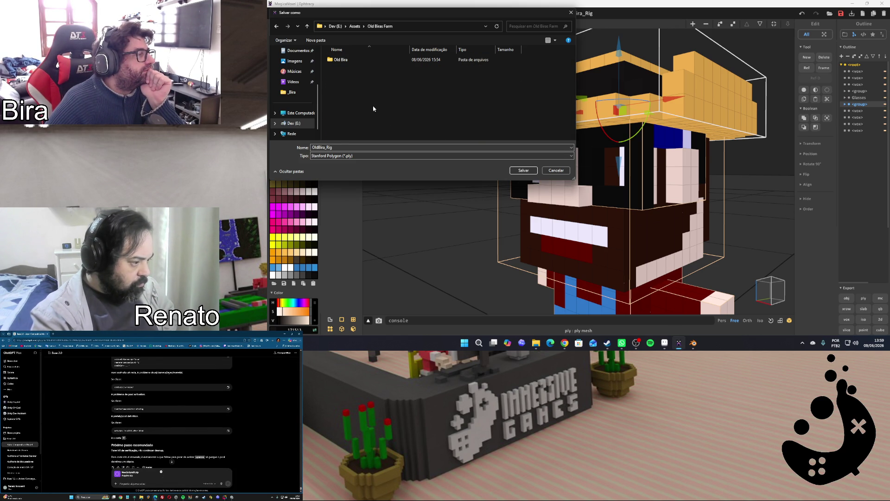
pyautogui.doubleClick(347, 60)
pyautogui.doubleClick(347, 59)
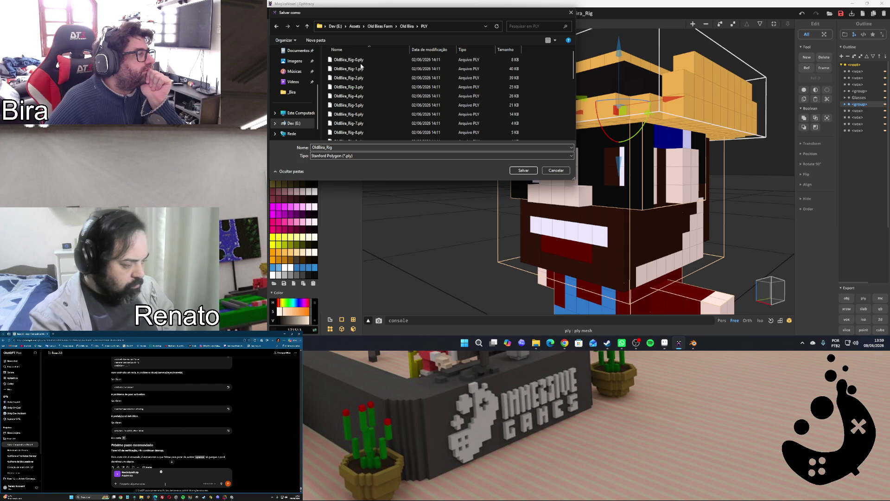
pyautogui.scroll(-5, 379, 75)
# Reuse OldBira_Rig-0.ply's name, trim it to OldBira_Rig.ply and save the export
pyautogui.click(355, 137)
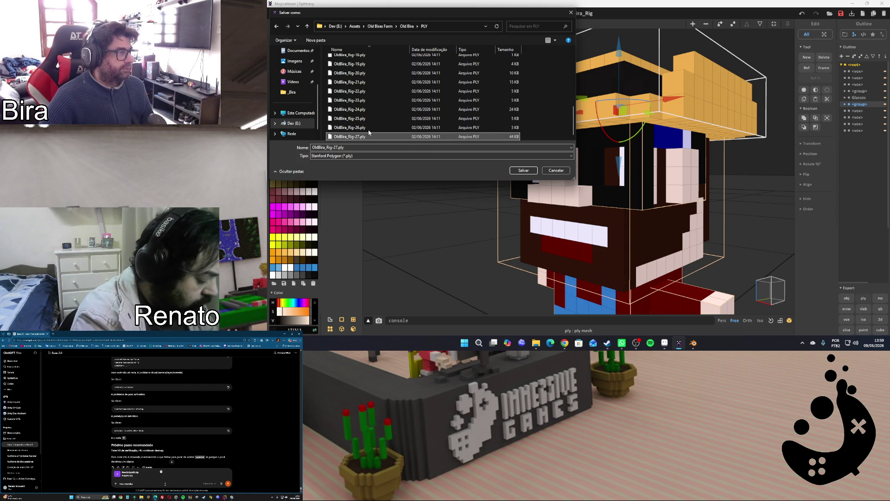
pyautogui.scroll(6, 354, 137)
pyautogui.click(364, 61)
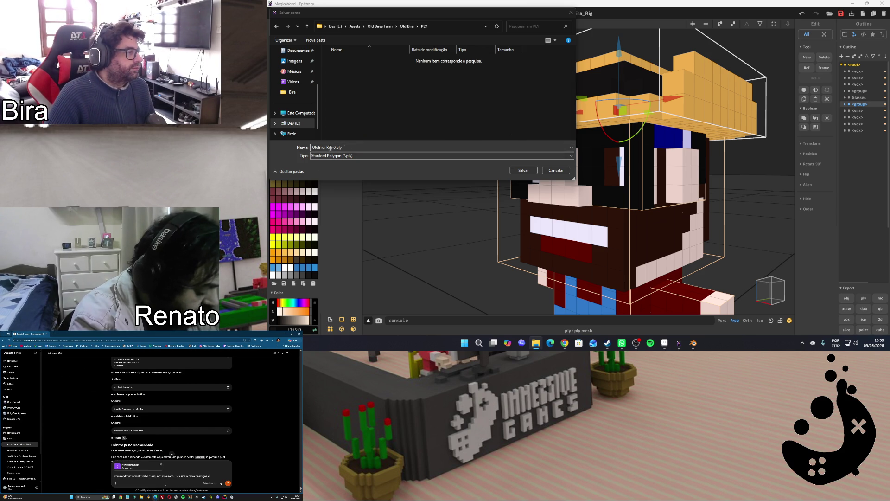
pyautogui.click(337, 148)
pyautogui.press('Delete')
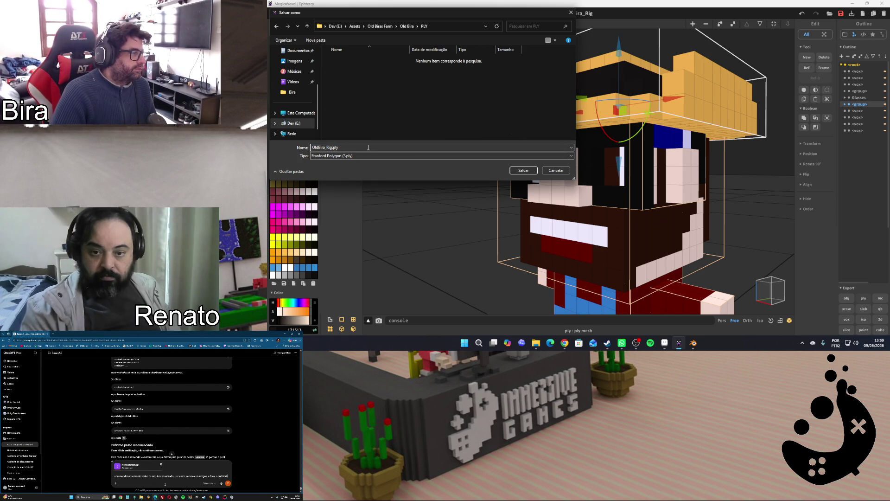
pyautogui.click(522, 171)
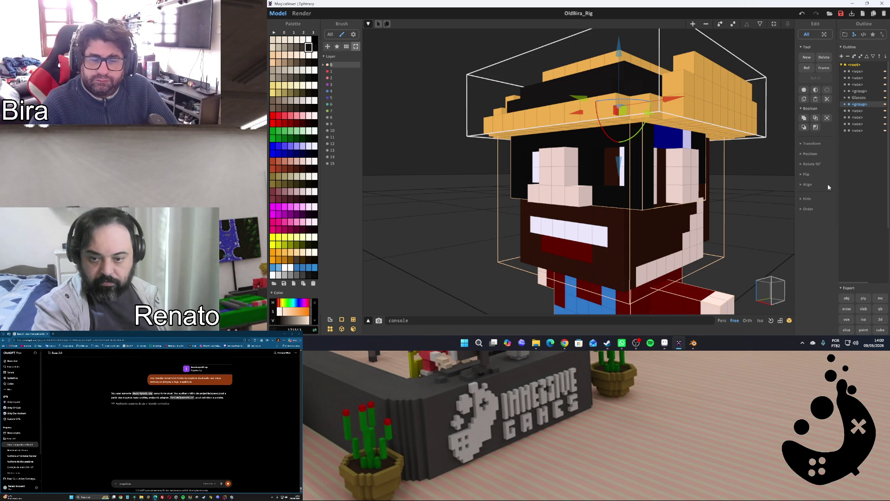
pyautogui.moveTo(693, 343)
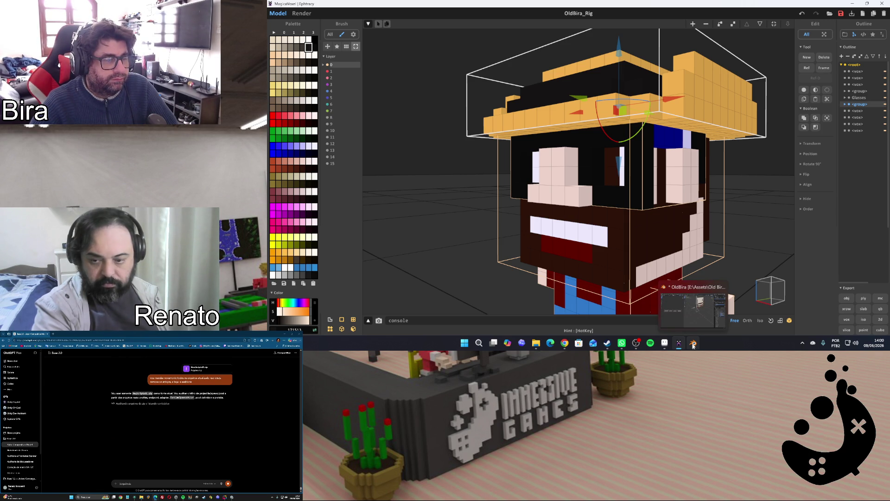
# Switch between Blender, MagicaVoxel and Aseprite, ending in Blender's Modeling workspace
pyautogui.click(693, 343)
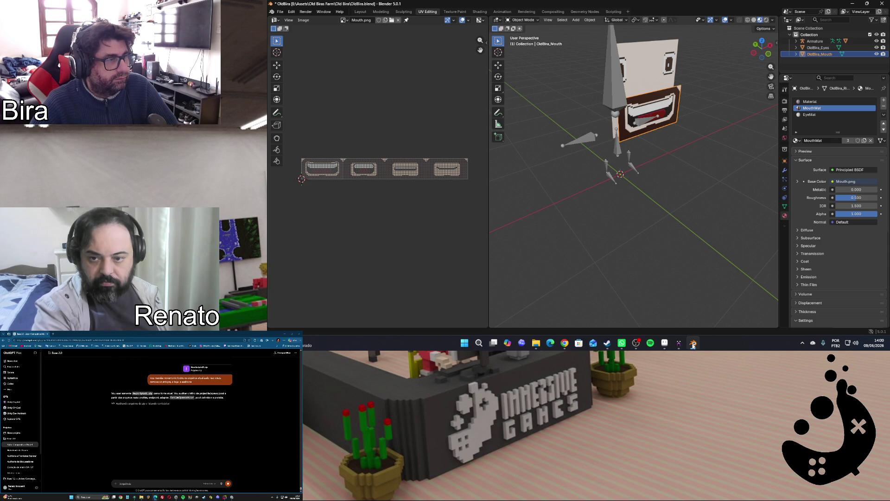
pyautogui.click(693, 345)
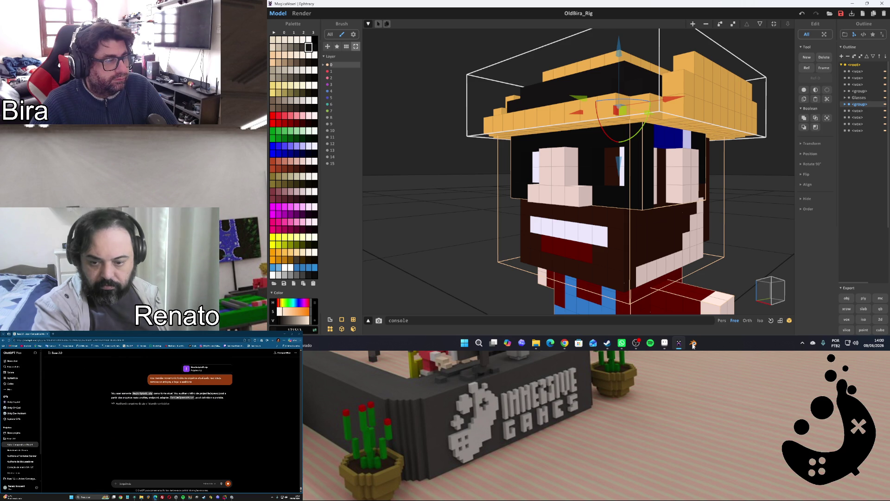
pyautogui.click(693, 345)
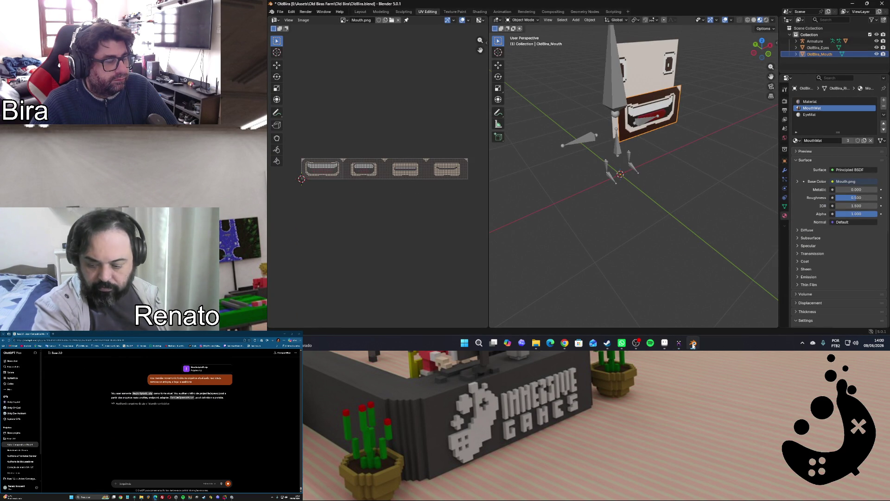
pyautogui.click(665, 344)
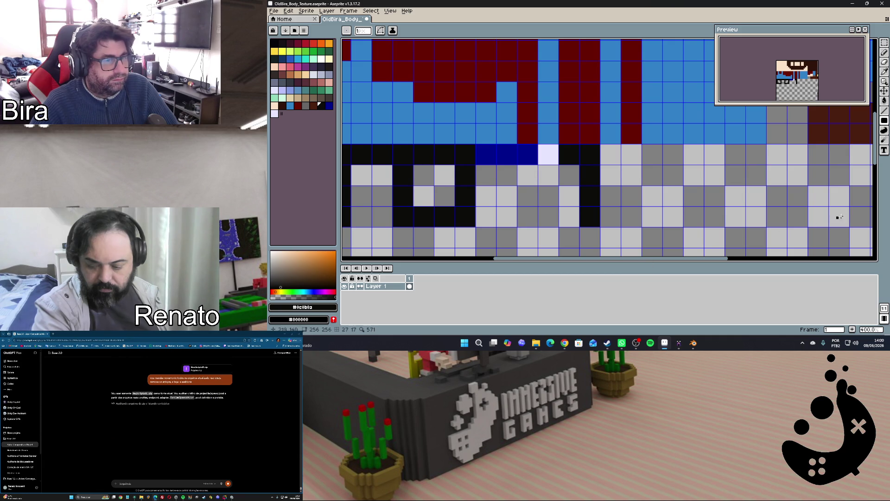
pyautogui.moveTo(871, 150); pyautogui.dragTo(870, 112)
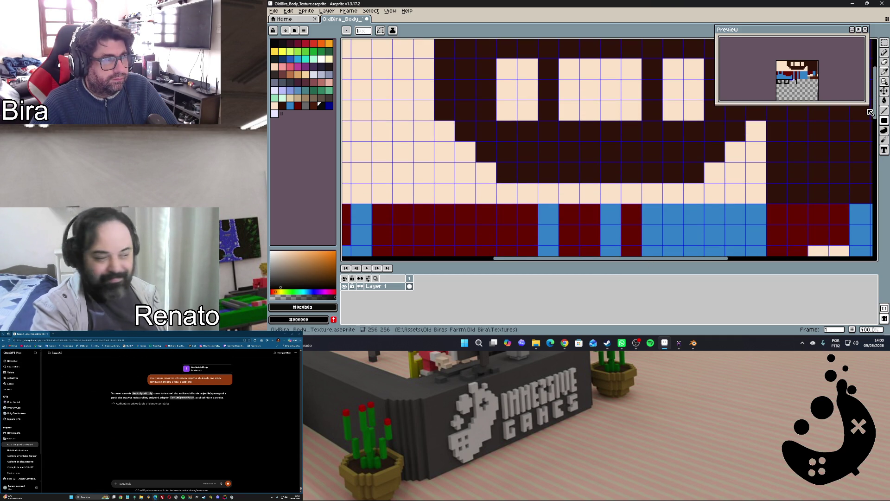
pyautogui.click(679, 343)
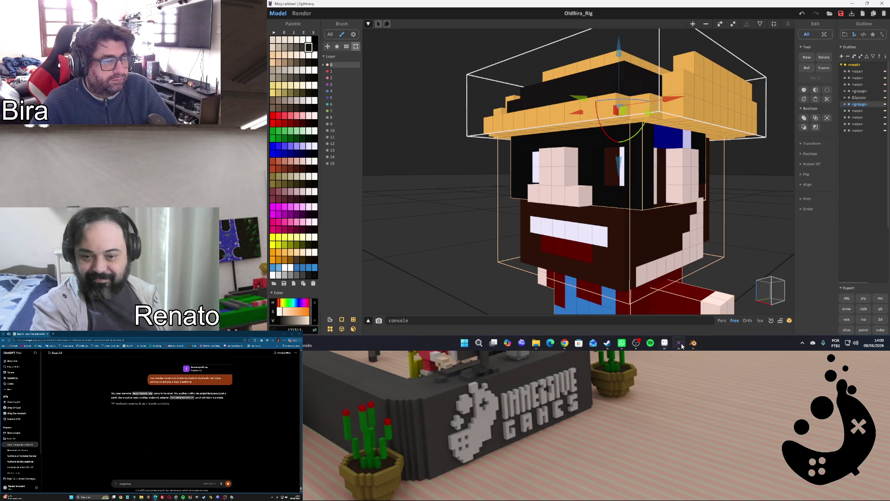
pyautogui.click(693, 343)
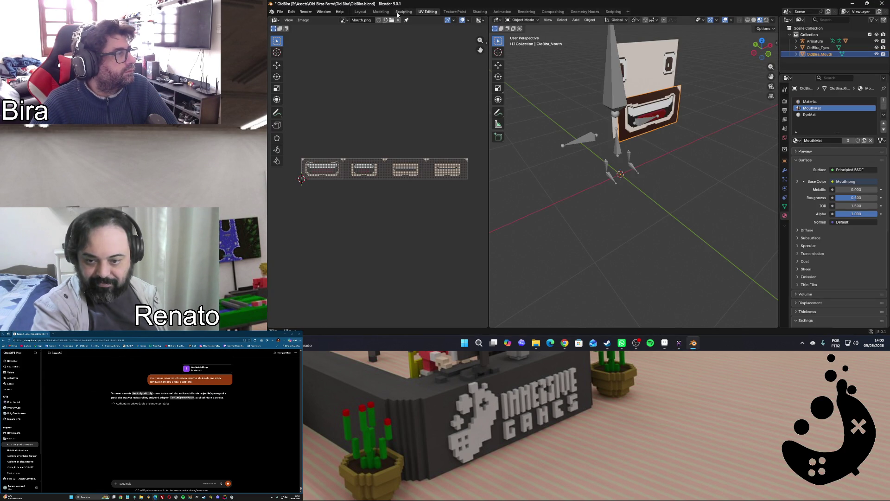
pyautogui.click(381, 12)
# Import all the OldBira_Rig PLY part files from the PLY folder into the Blender scene
pyautogui.click(280, 12)
pyautogui.moveTo(291, 104)
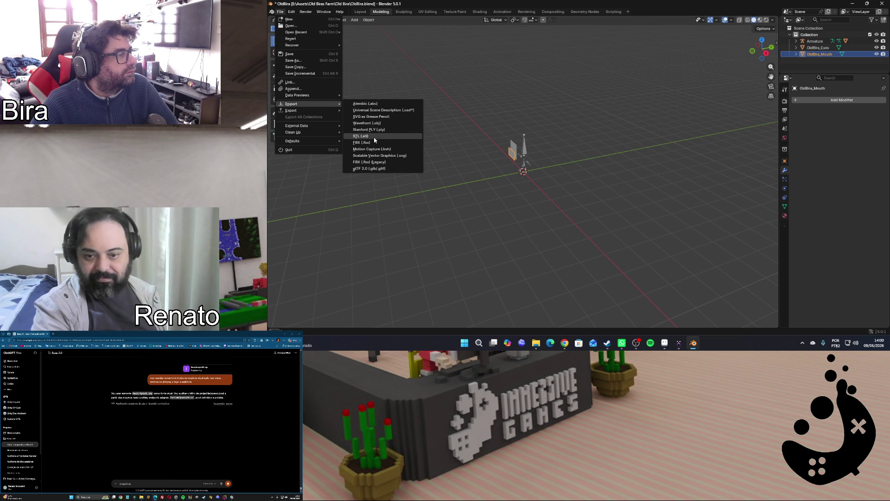
pyautogui.click(380, 130)
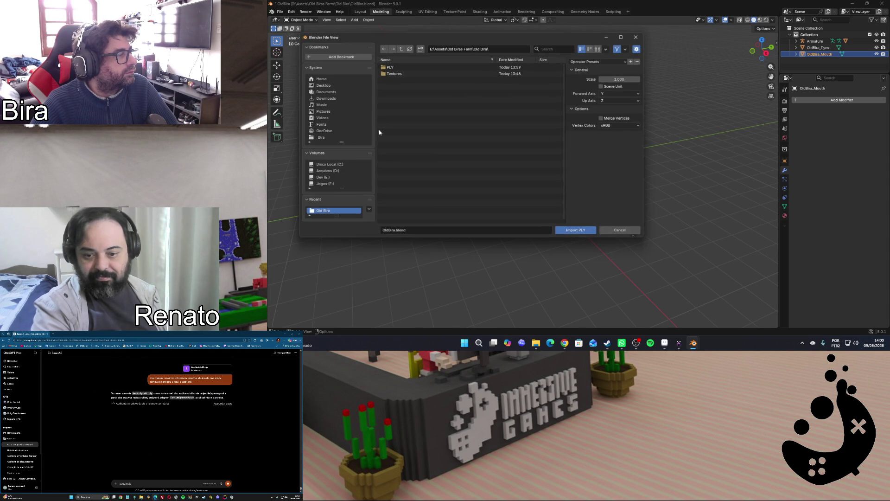
pyautogui.click(399, 67)
pyautogui.click(407, 68)
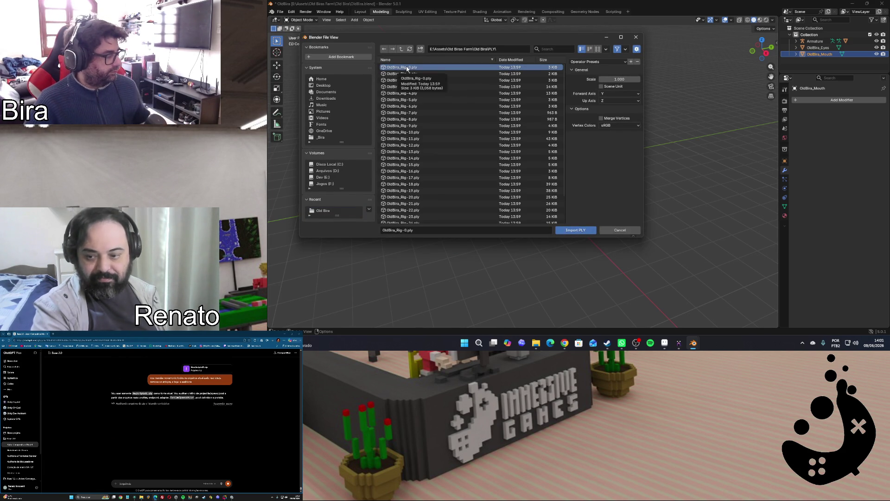
pyautogui.scroll(-2, 407, 68)
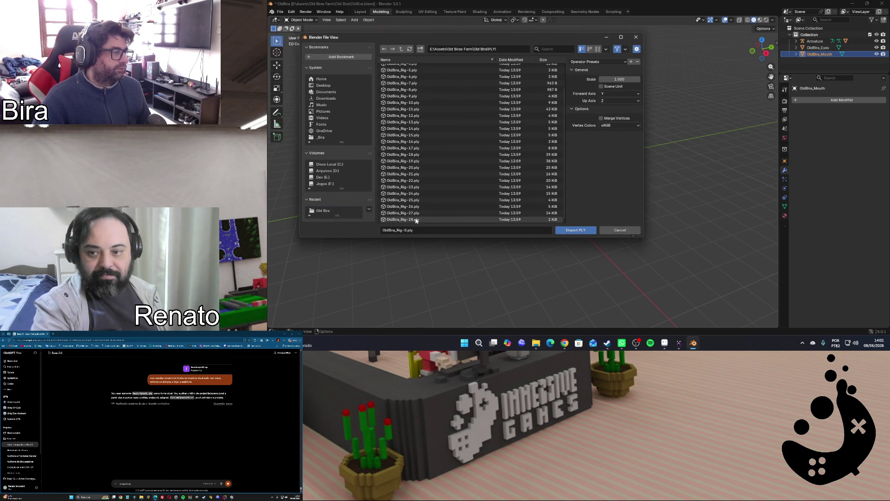
pyautogui.keyDown('shift'); pyautogui.click(557, 220); pyautogui.keyUp('shift')
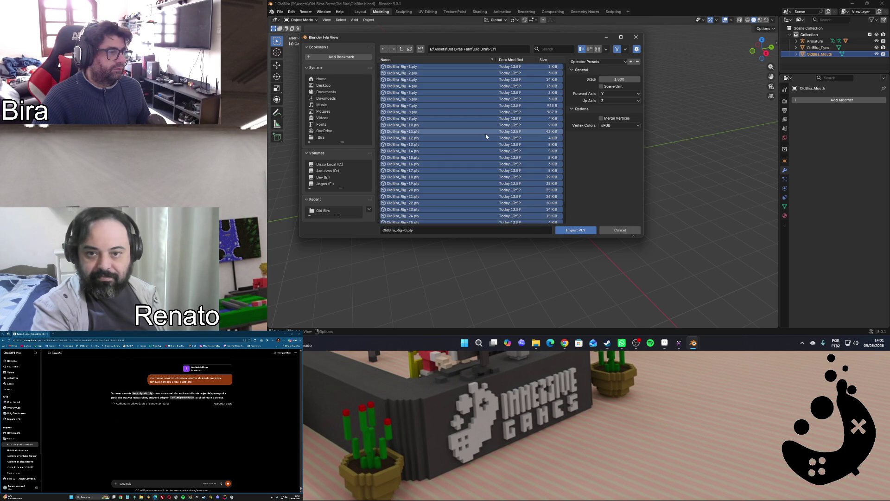
pyautogui.click(575, 230)
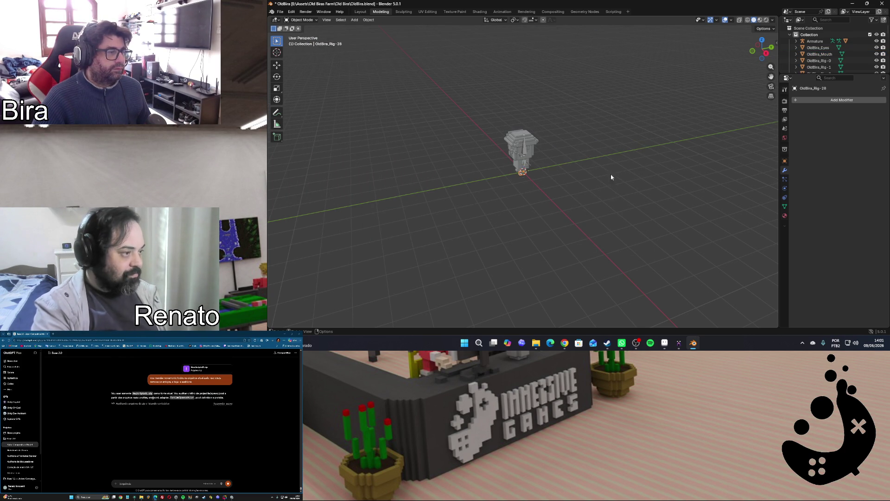
# Enlarge the Outliner and hide parts Rig-0 to Rig-3, Rig-14 to Rig-19 and Rig-21 to Rig-23
pyautogui.moveTo(765, 59); pyautogui.dragTo(763, 56)
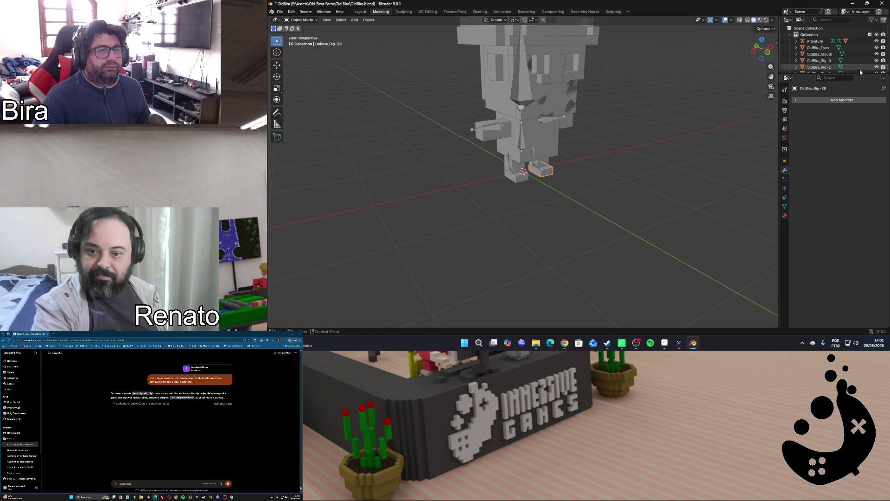
pyautogui.moveTo(861, 74); pyautogui.dragTo(860, 127)
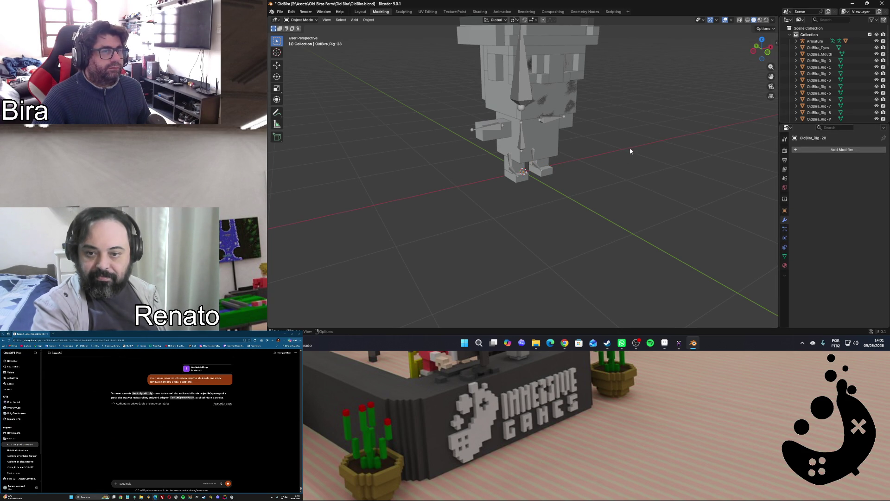
pyautogui.click(819, 62)
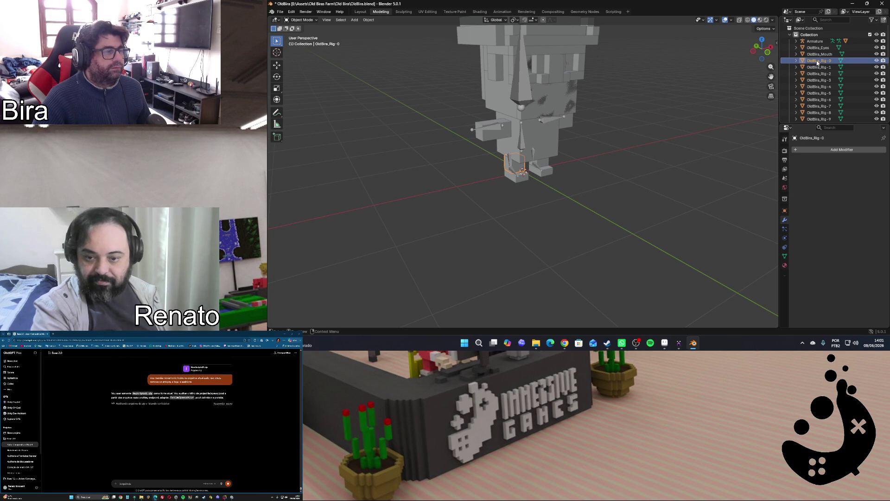
pyautogui.moveTo(878, 62); pyautogui.dragTo(878, 120)
pyautogui.scroll(-2, 860, 110)
pyautogui.scroll(-3, 877, 111)
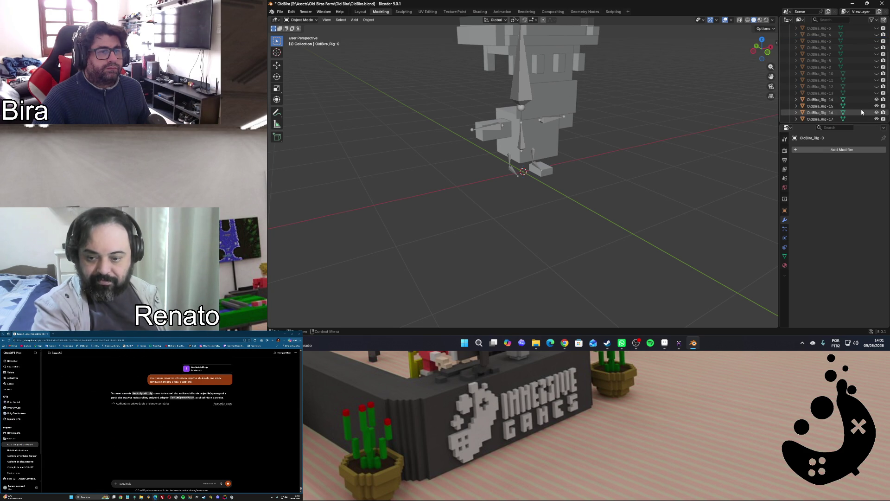
pyautogui.moveTo(877, 87); pyautogui.dragTo(878, 119)
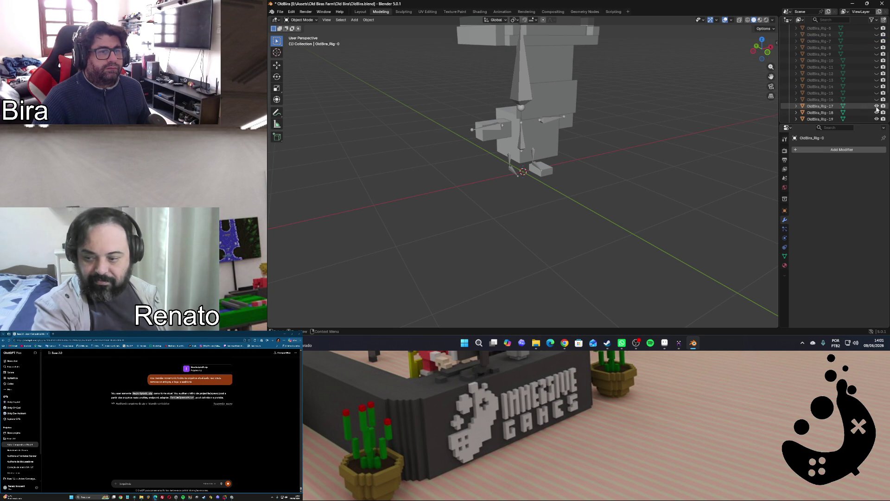
pyautogui.scroll(-4, 877, 112)
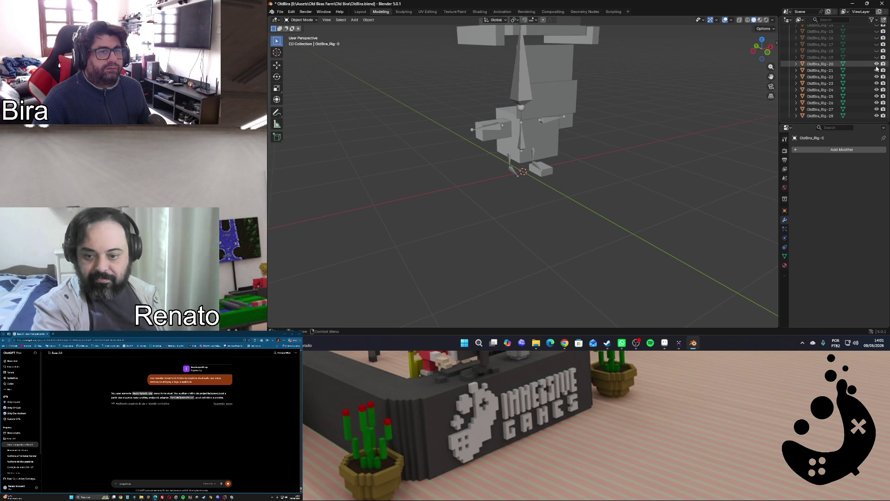
pyautogui.moveTo(878, 67); pyautogui.dragTo(866, 110)
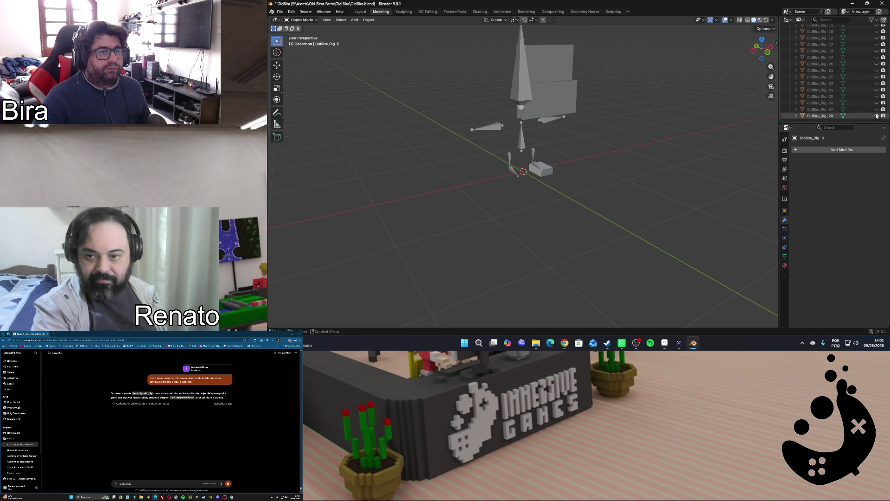
pyautogui.scroll(4, 865, 108)
pyautogui.scroll(3, 865, 108)
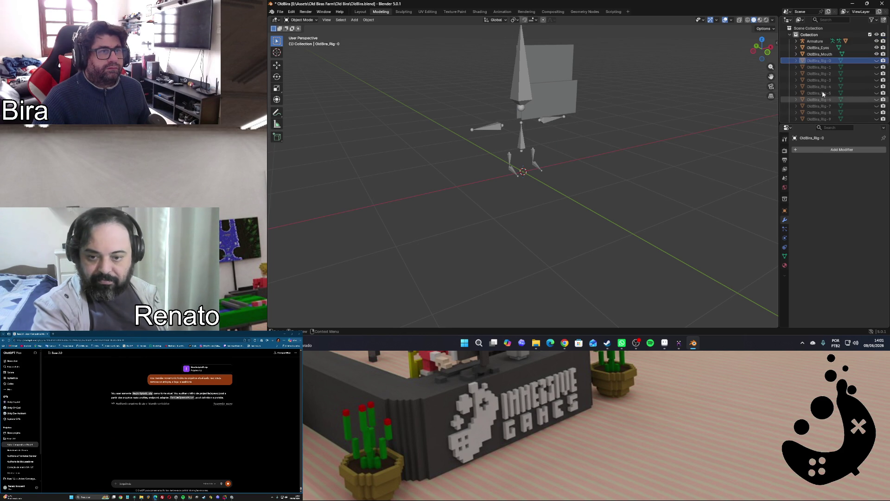
# Switch to Material Preview, hide Rig-27 and Rig-28, and toggle parts to identify the white boxes
pyautogui.click(764, 20)
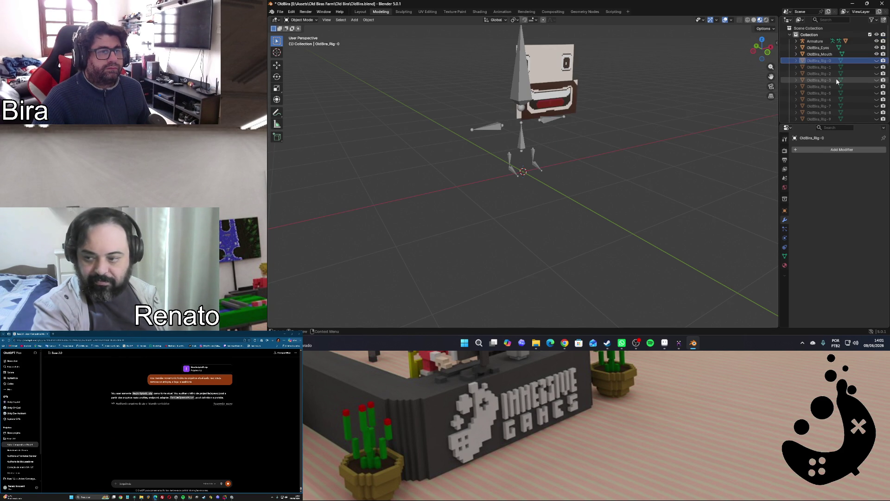
pyautogui.scroll(-5, 837, 81)
pyautogui.scroll(-3, 842, 91)
pyautogui.click(876, 115)
pyautogui.click(877, 109)
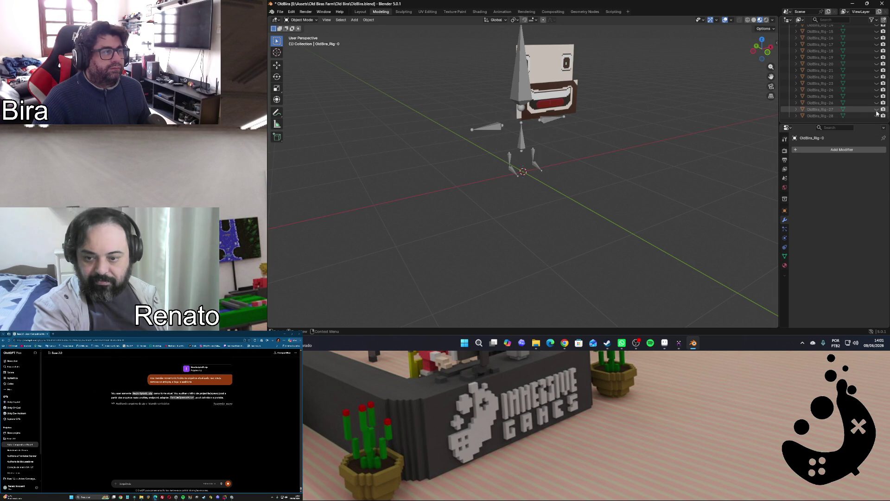
pyautogui.click(876, 103)
pyautogui.click(876, 96)
pyautogui.click(877, 90)
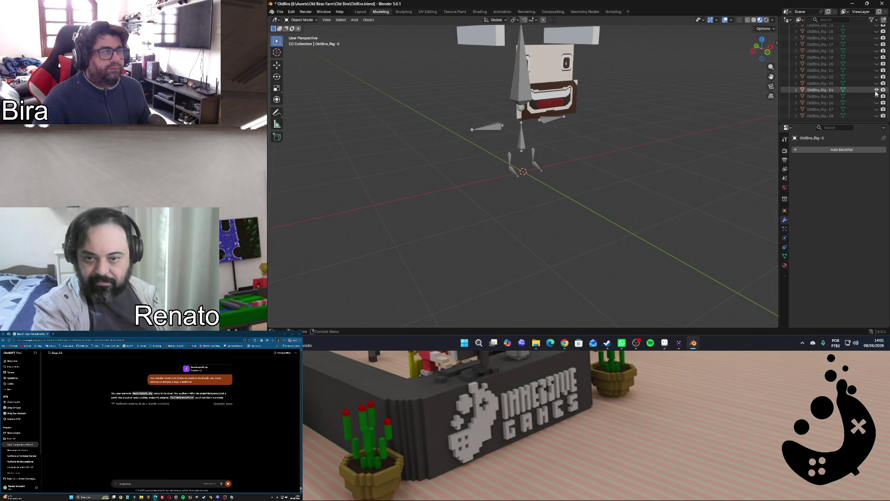
pyautogui.click(876, 90)
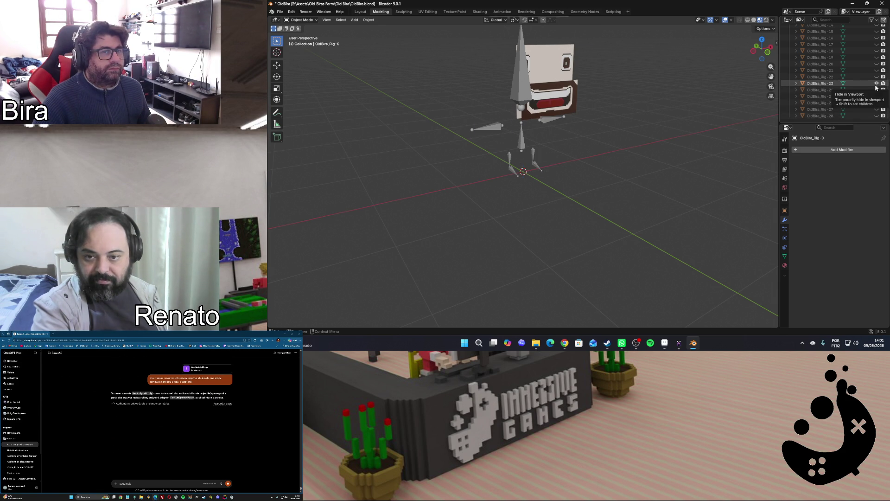
# Toggle Rig-22, Rig-21, Rig-20 and neighbouring parts one by one to identify them, hiding each again
pyautogui.click(878, 77)
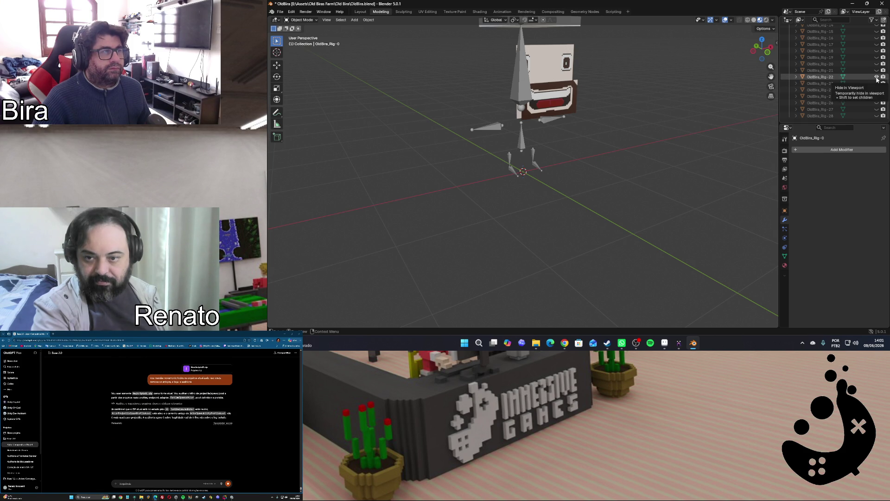
pyautogui.click(877, 76)
pyautogui.click(878, 70)
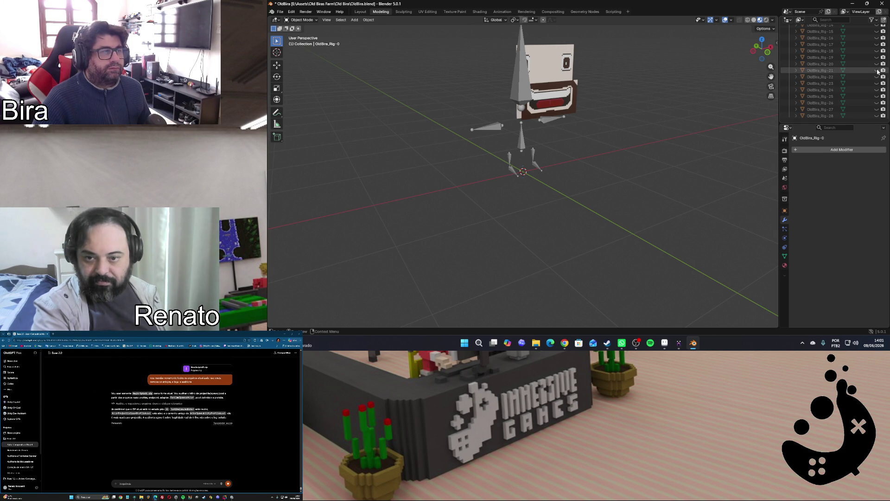
pyautogui.click(878, 64)
pyautogui.click(878, 64)
pyautogui.click(878, 58)
pyautogui.click(877, 51)
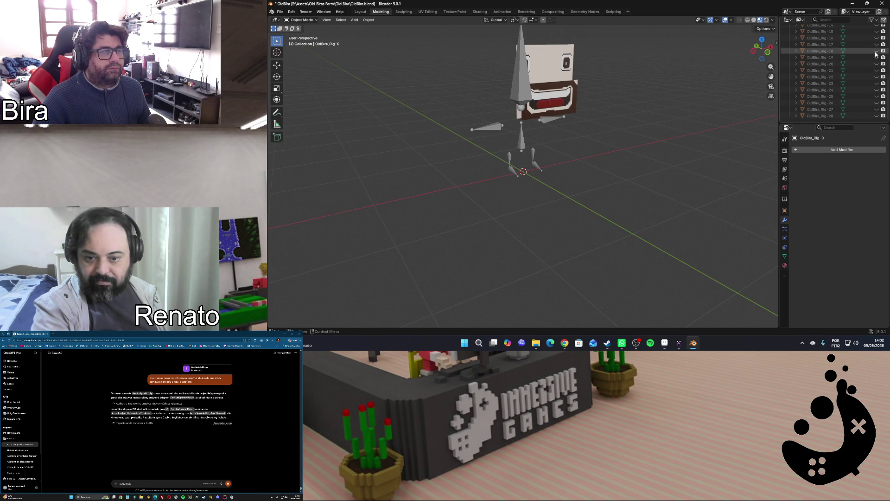
pyautogui.scroll(5, 868, 70)
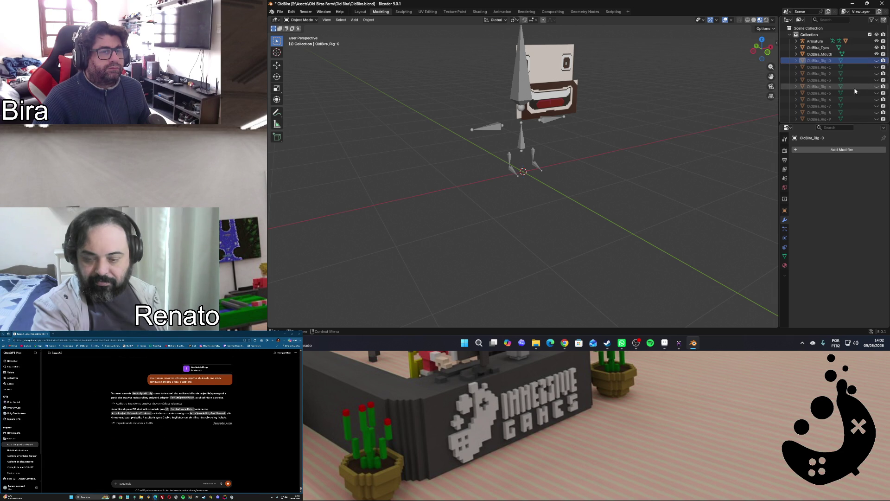
# Hide Rig-0 and toggle the leg, foot and white box parts, leaving the eye and mouth planes beside the armature
pyautogui.click(877, 60)
pyautogui.click(876, 67)
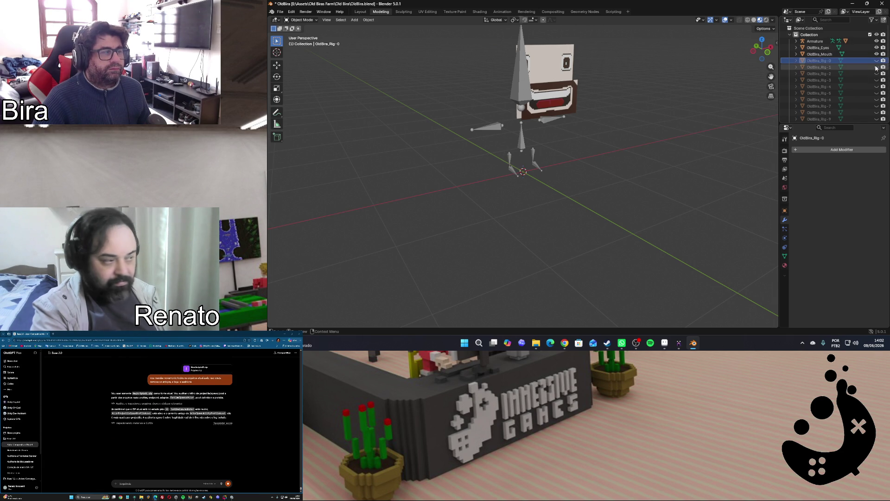
pyautogui.click(876, 67)
pyautogui.click(876, 74)
pyautogui.click(877, 73)
pyautogui.click(876, 81)
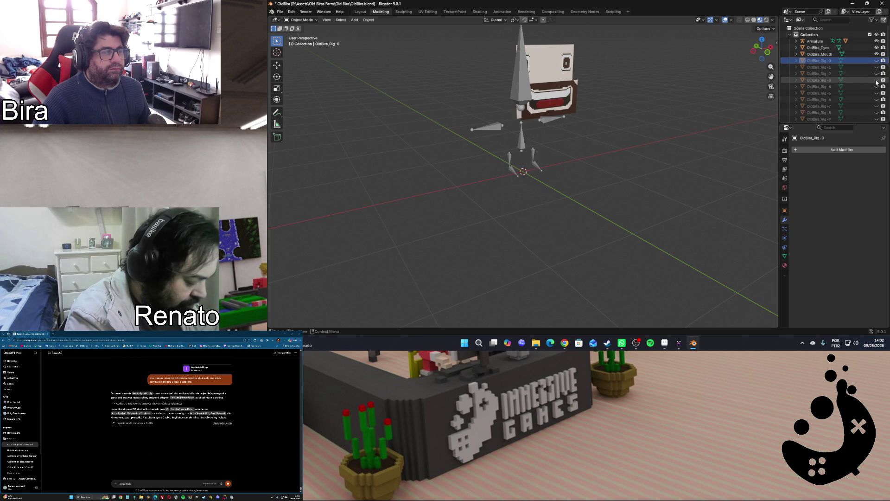
pyautogui.click(877, 80)
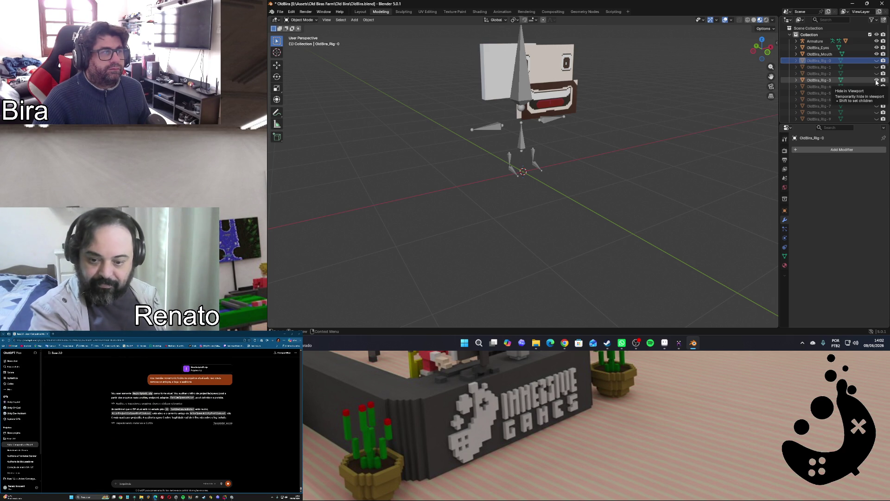
pyautogui.moveTo(762, 49); pyautogui.dragTo(761, 50)
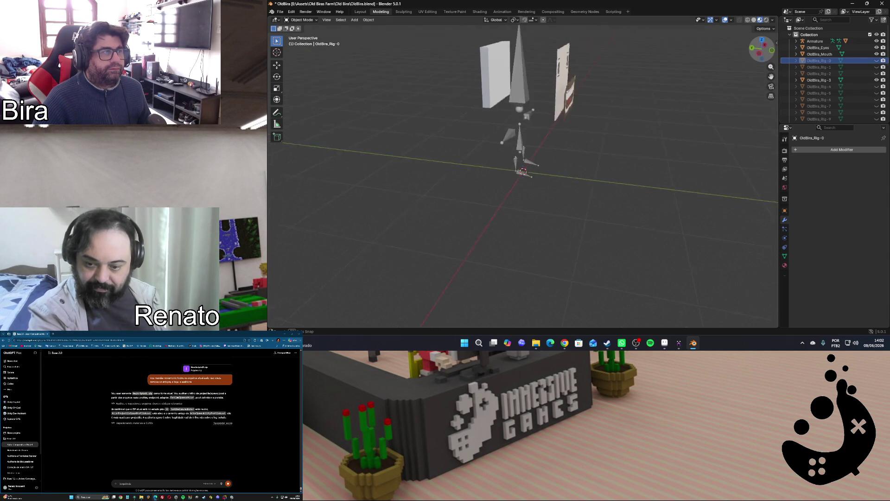
# Edit the white OldBira_Rig-3 plane: merge its vertices by distance and dissolve its interior grid edges
pyautogui.click(490, 93)
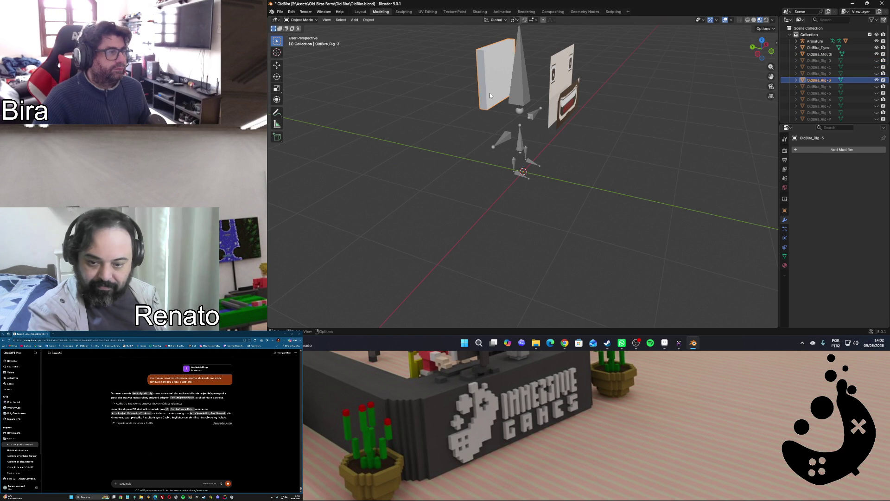
pyautogui.press('Tab')
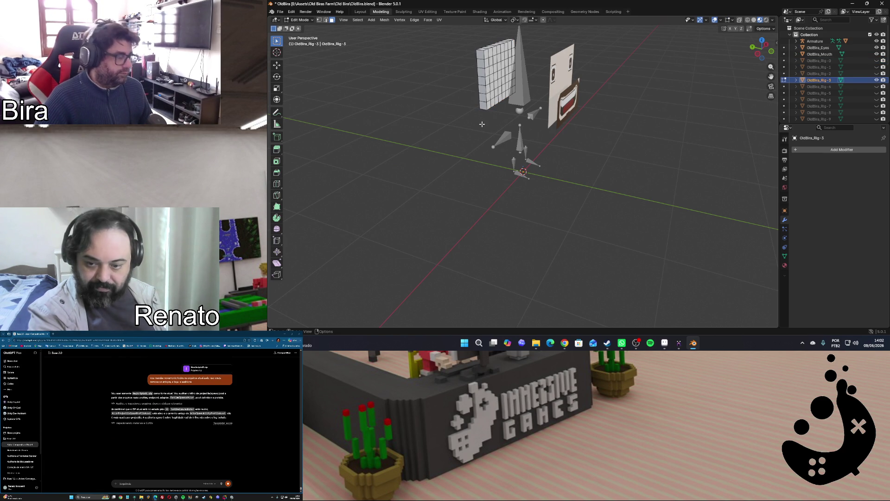
pyautogui.press('a')
pyautogui.press('m')
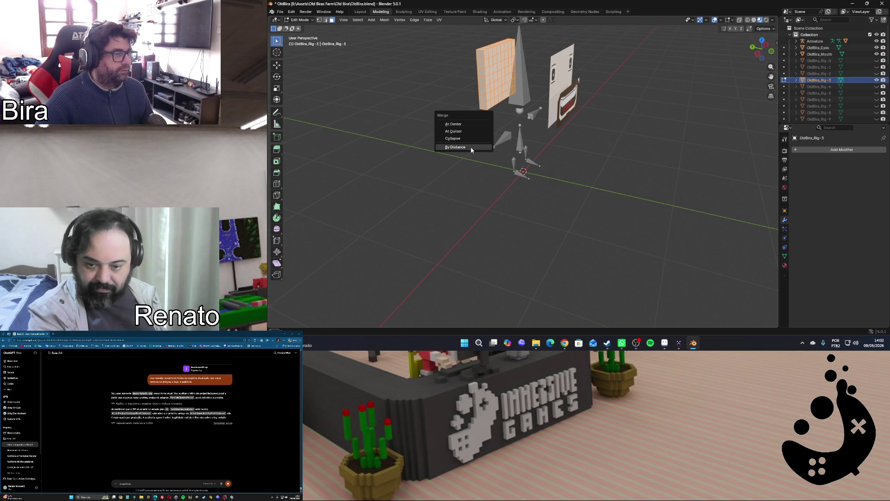
pyautogui.click(474, 141)
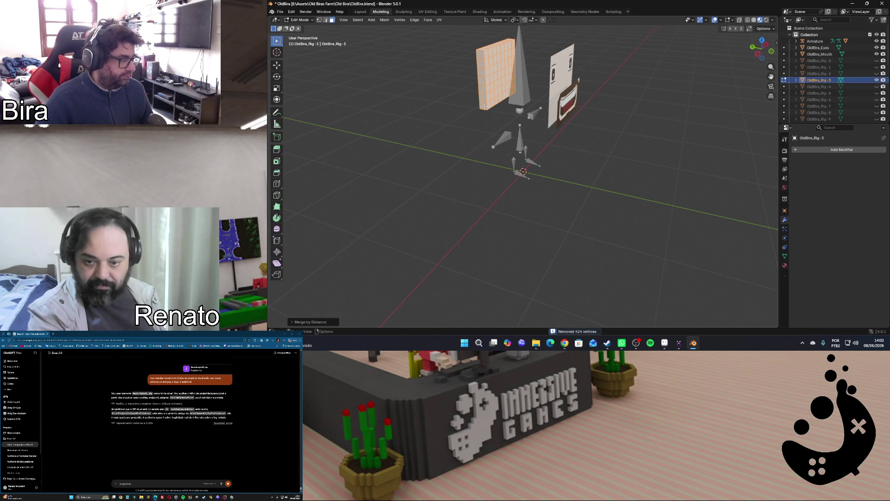
pyautogui.press('x')
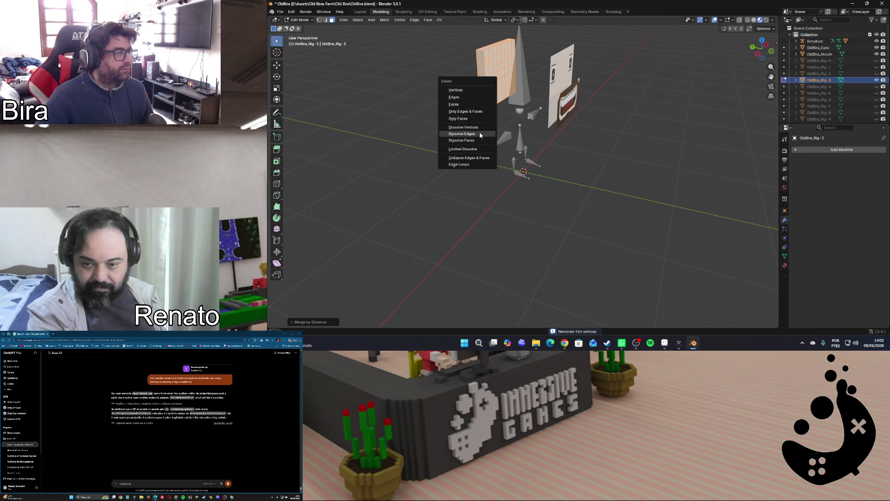
pyautogui.click(479, 147)
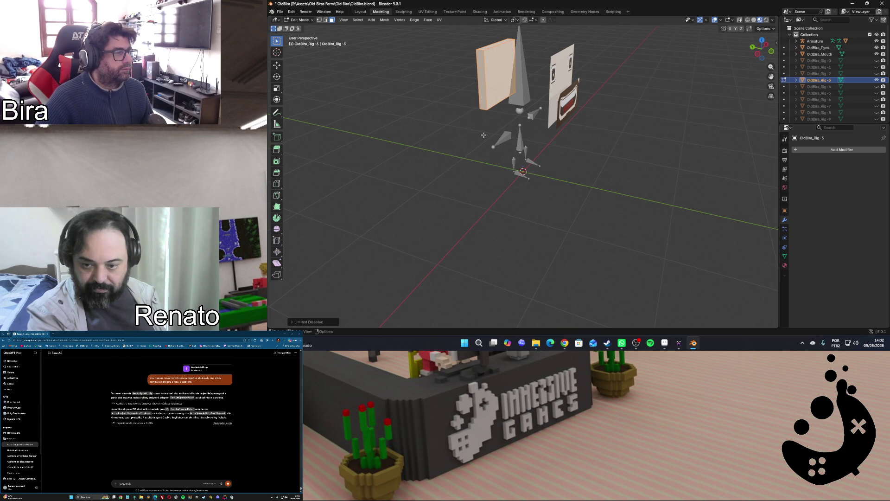
pyautogui.click(483, 135)
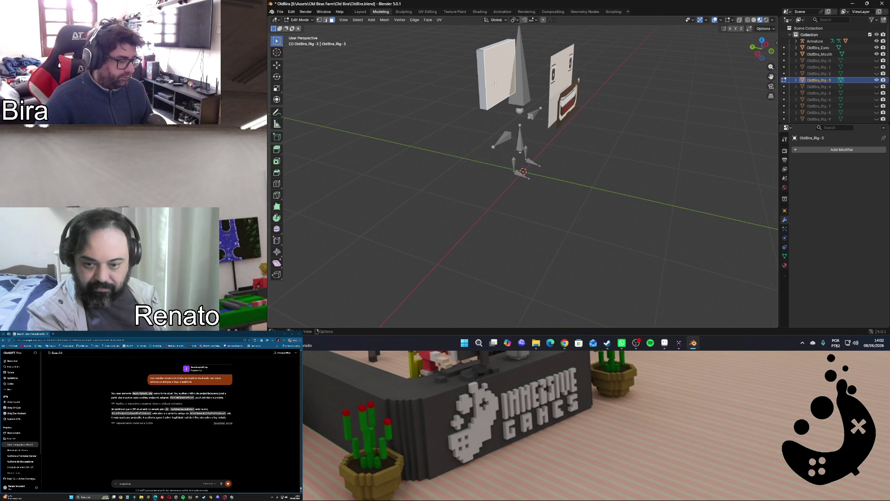
# Apply a limited dissolve, undo an accidental subdivide, and dissolve the slab's selected faces
pyautogui.press('x')
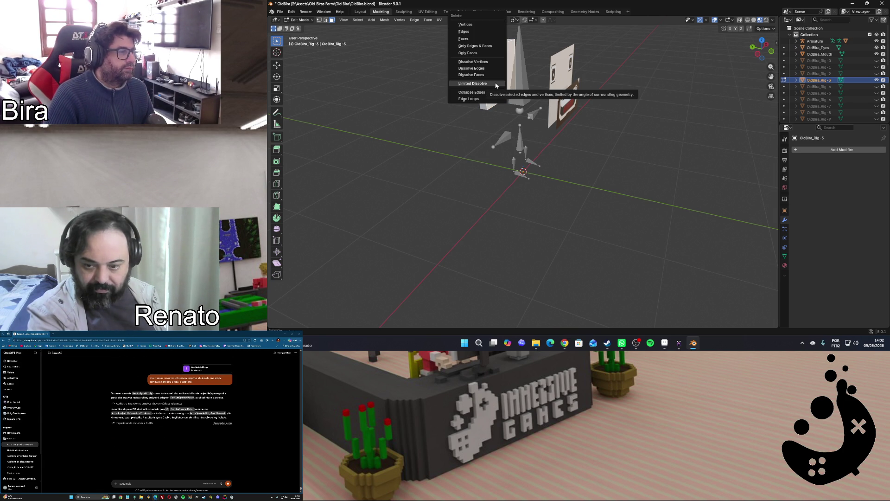
pyautogui.click(496, 84)
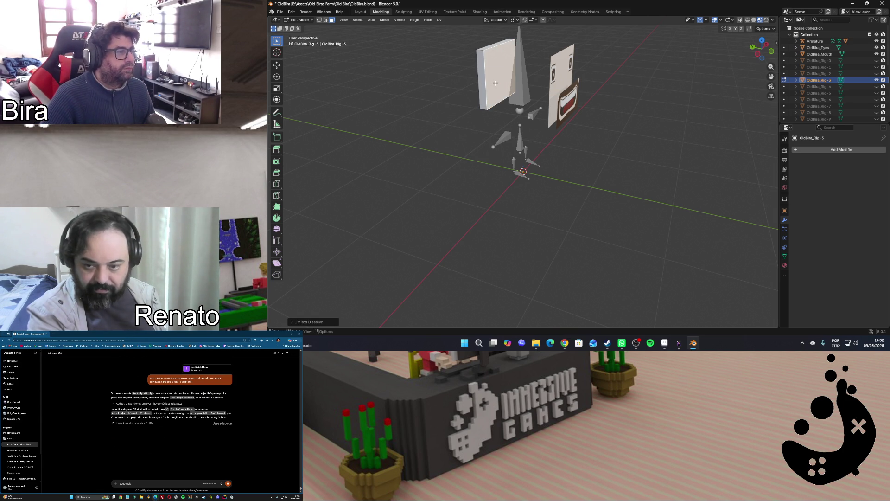
pyautogui.rightClick(495, 83)
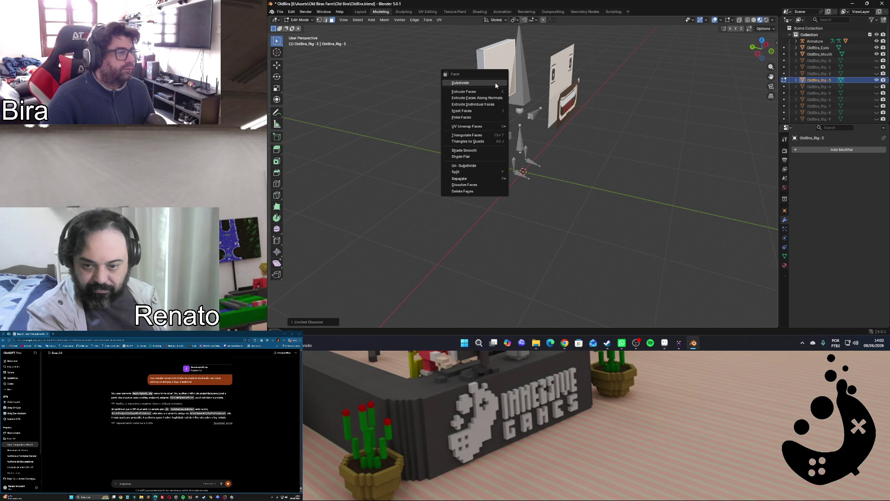
pyautogui.click(502, 94)
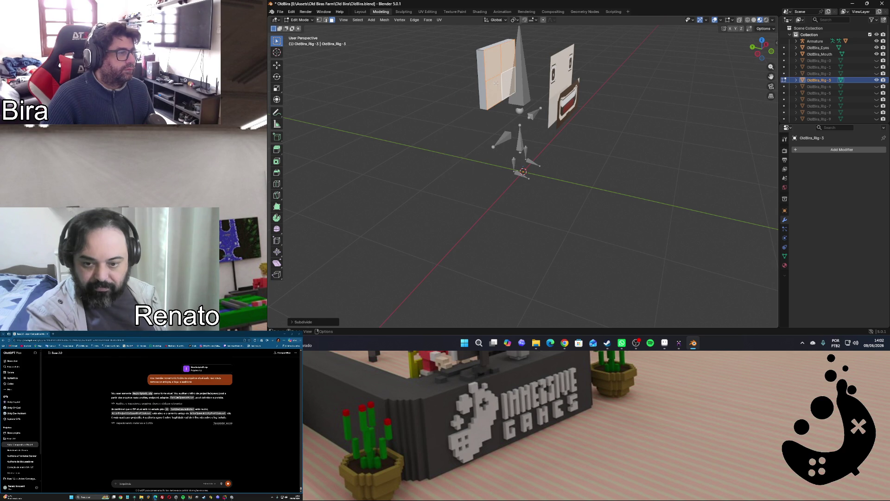
pyautogui.click(490, 154)
pyautogui.hotkey('ctrl', 'z')
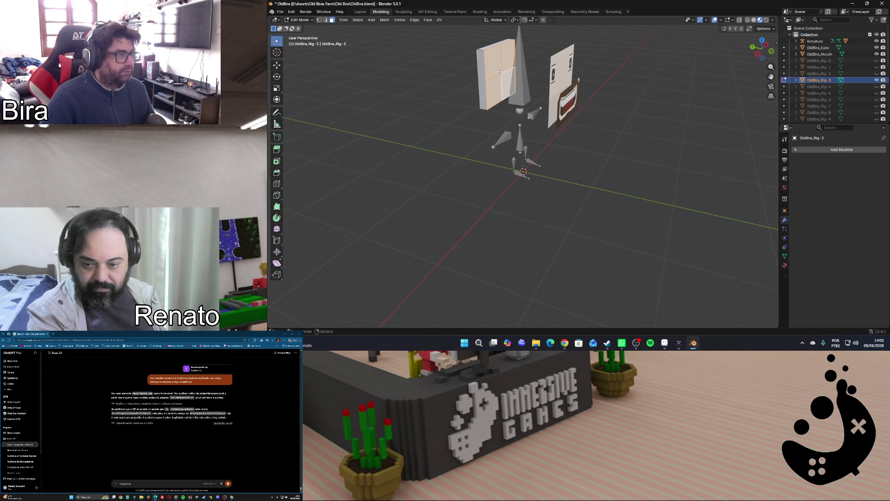
pyautogui.hotkey('ctrl', 'z')
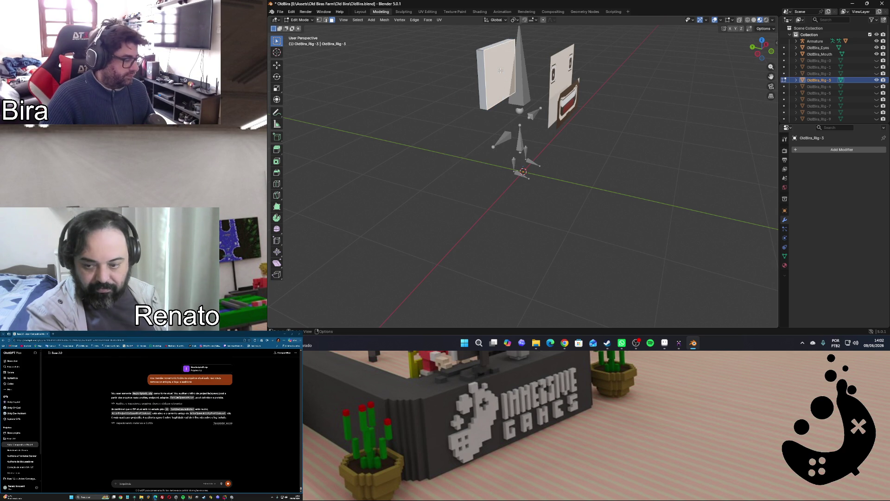
pyautogui.press('x')
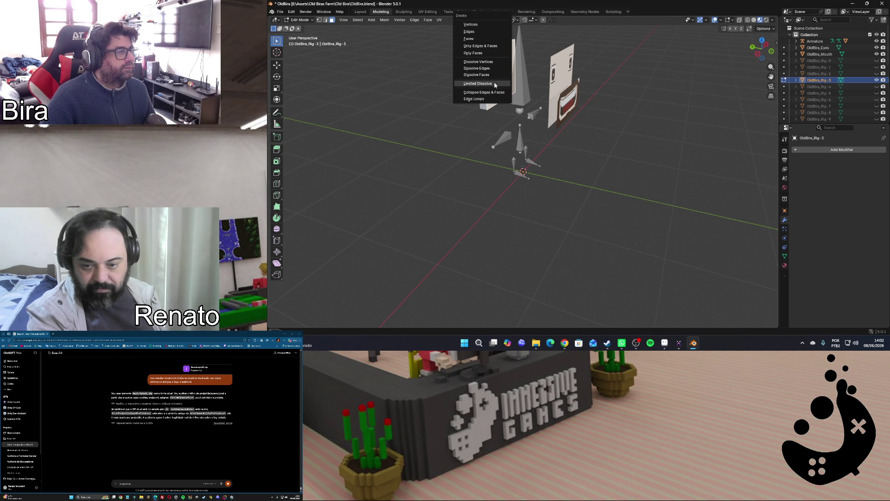
pyautogui.click(487, 74)
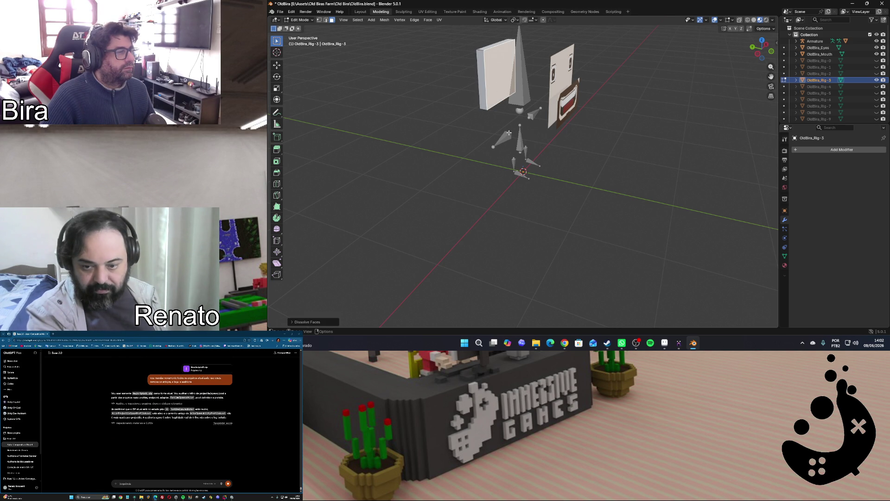
pyautogui.click(545, 200)
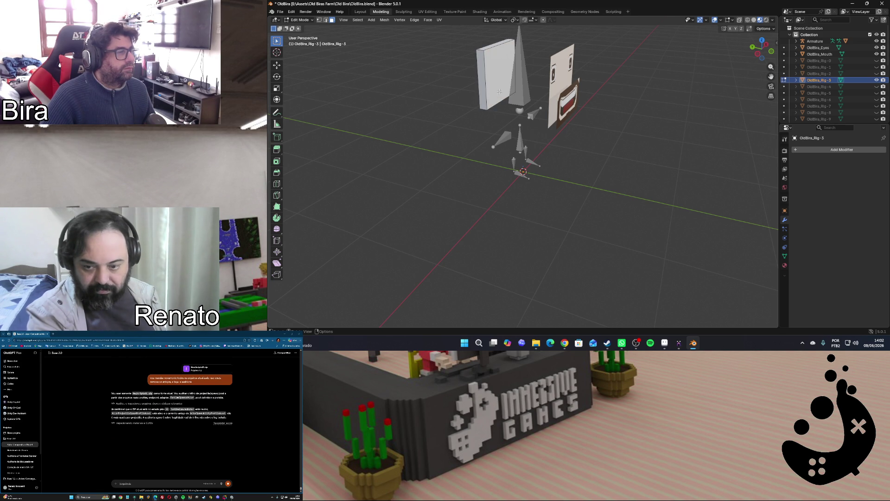
# Limited-dissolve and delete the side panel's extra face, unhide OldBira_Rig-4 and leave Edit Mode
pyautogui.click(499, 91)
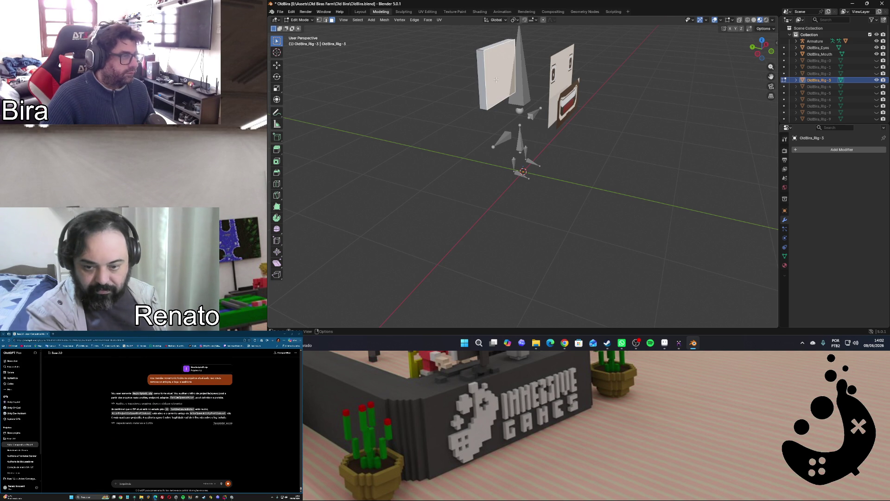
pyautogui.press('x')
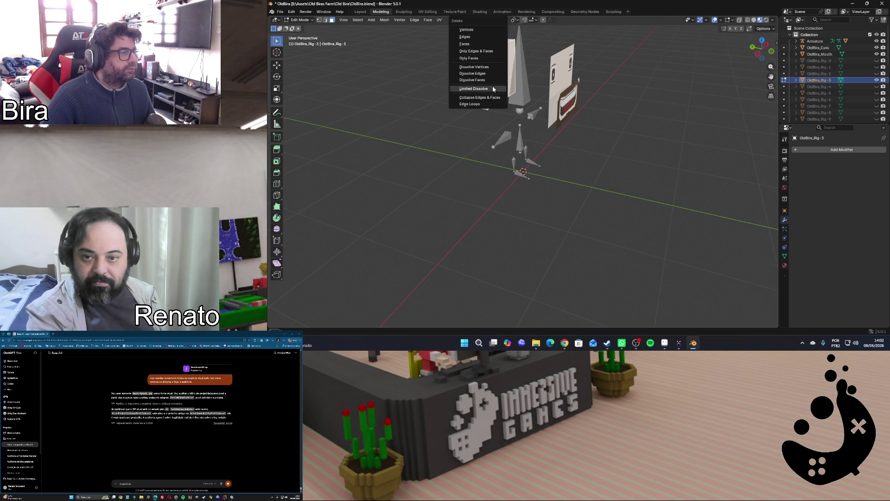
pyautogui.click(494, 89)
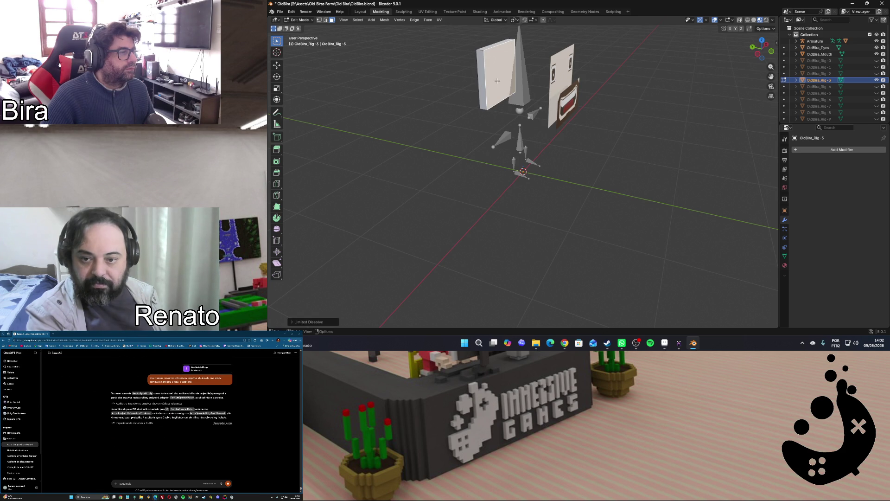
pyautogui.press('x')
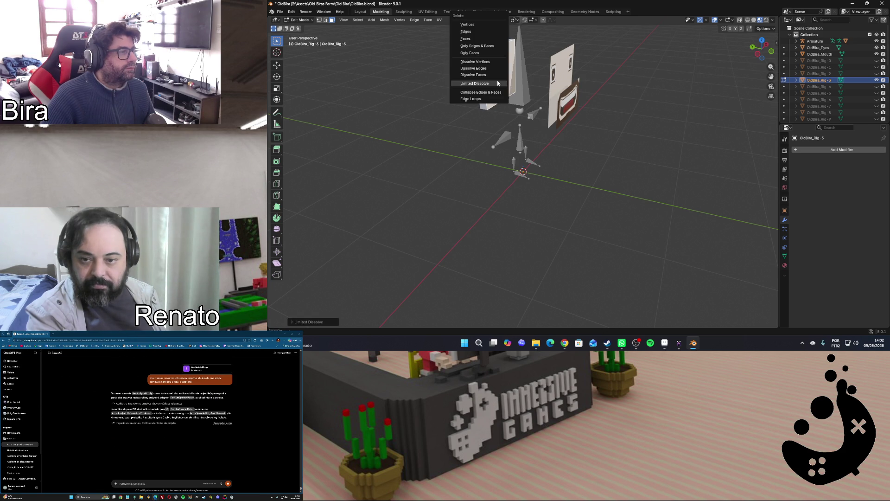
pyautogui.click(489, 53)
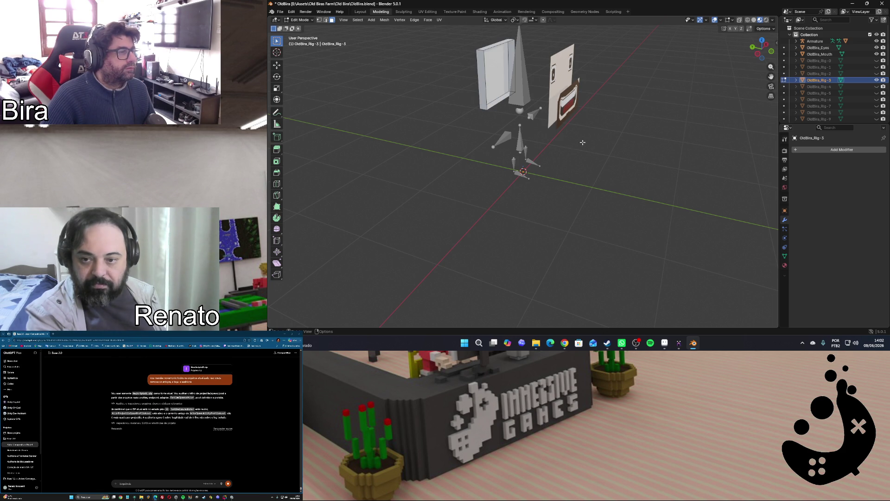
pyautogui.click(877, 86)
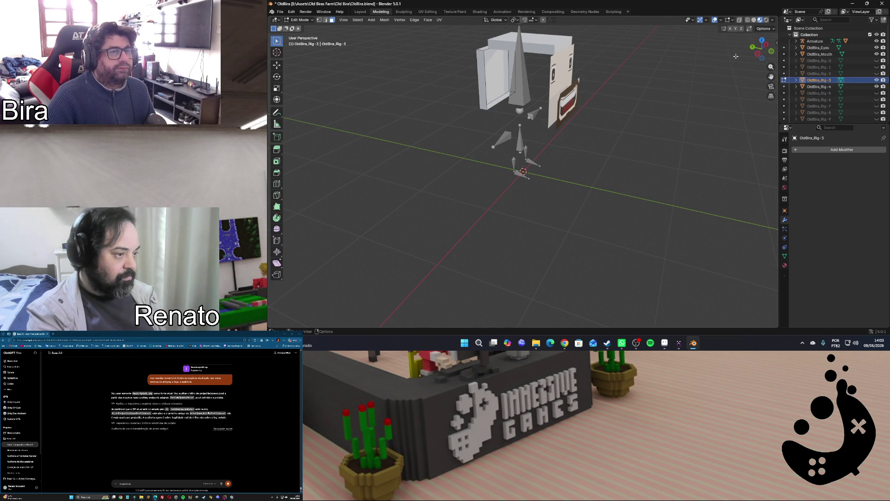
pyautogui.press('Tab')
pyautogui.click(569, 53)
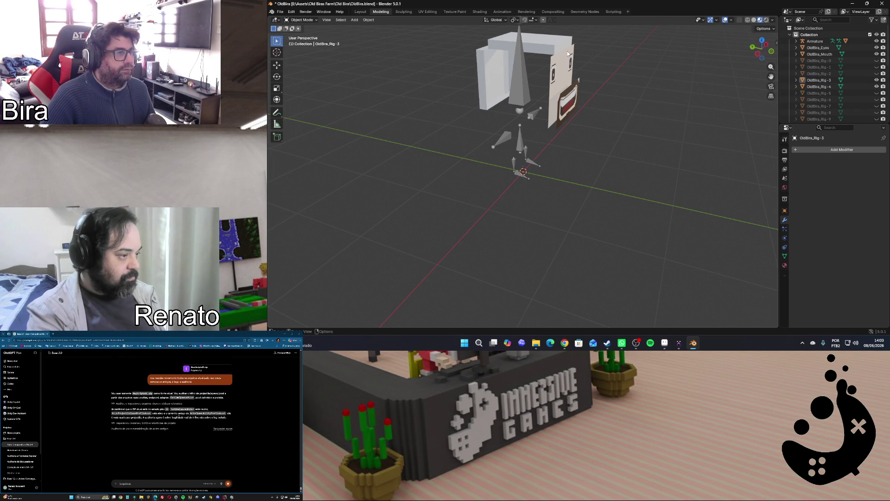
# Edit OldBira_Rig-4: merge its 370 duplicate vertices by distance and limited-dissolve the gridded faces
pyautogui.click(555, 50)
pyautogui.press('Tab')
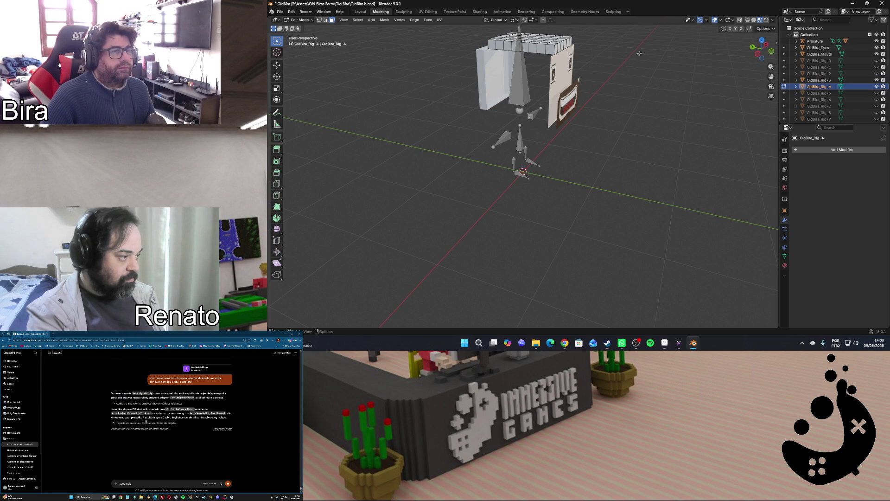
pyautogui.press('a')
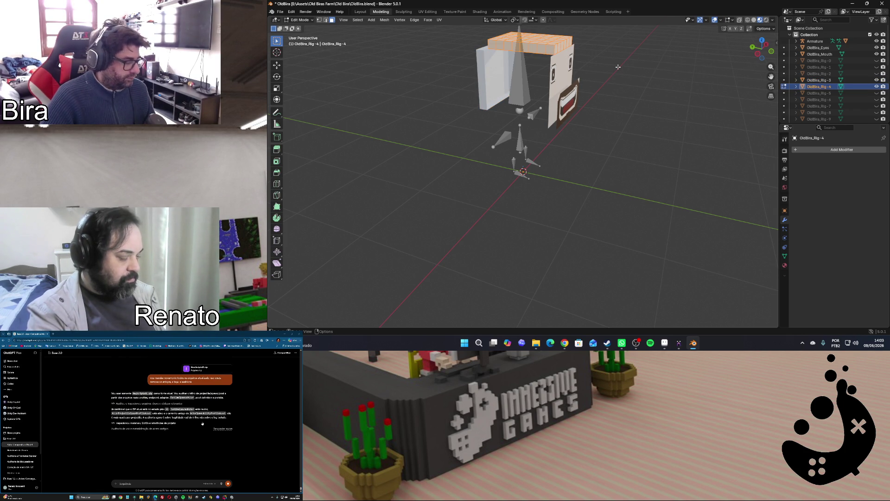
pyautogui.press('m')
pyautogui.click(617, 70)
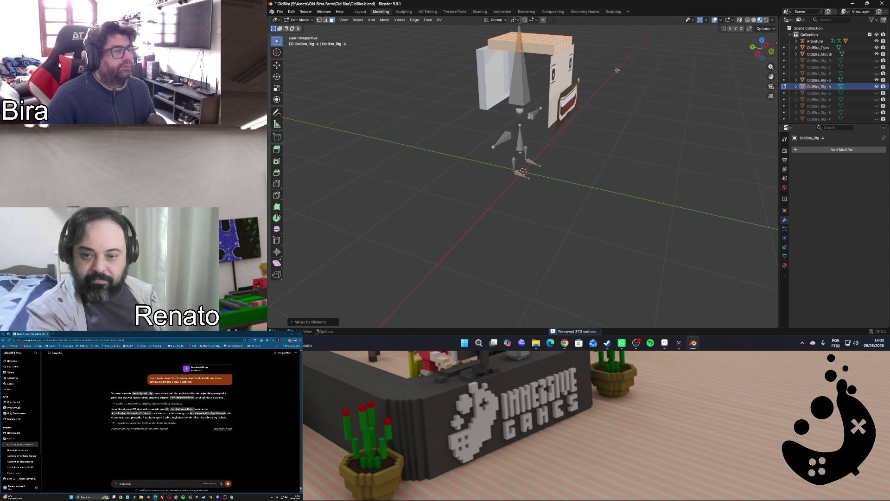
pyautogui.press('x')
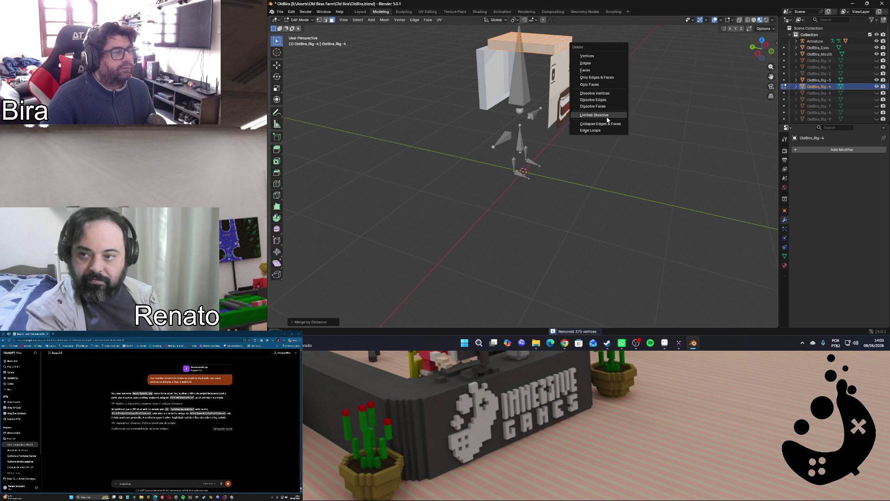
pyautogui.click(607, 117)
pyautogui.hotkey('alt', 'a')
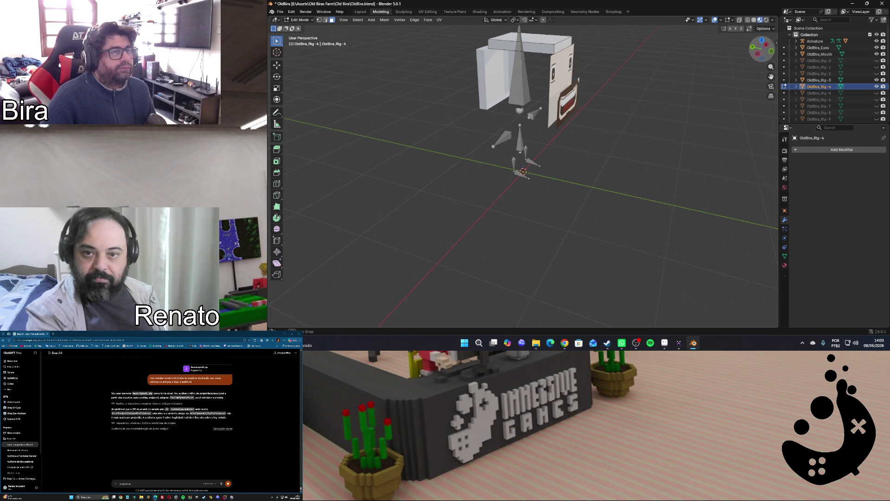
# Delete the top piece's upper face and leave Edit Mode, viewing the head's face
pyautogui.moveTo(528, 84); pyautogui.dragTo(543, 55, button='middle')
pyautogui.click(544, 49)
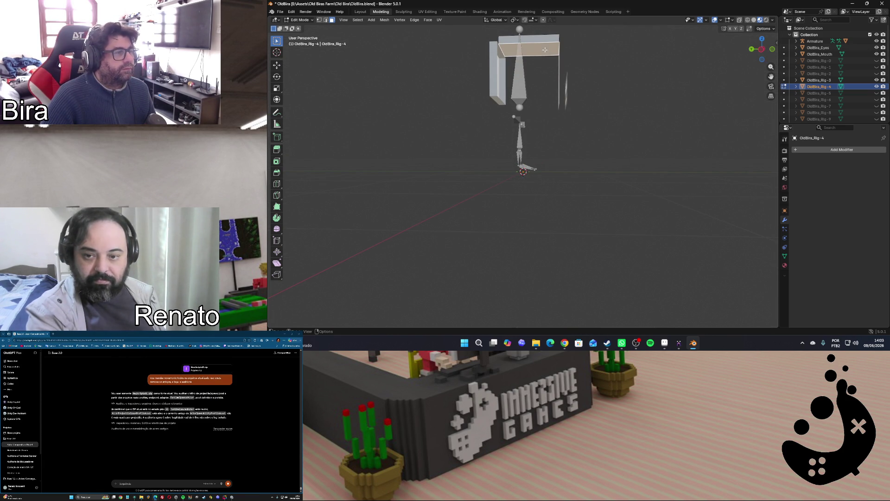
pyautogui.press('x')
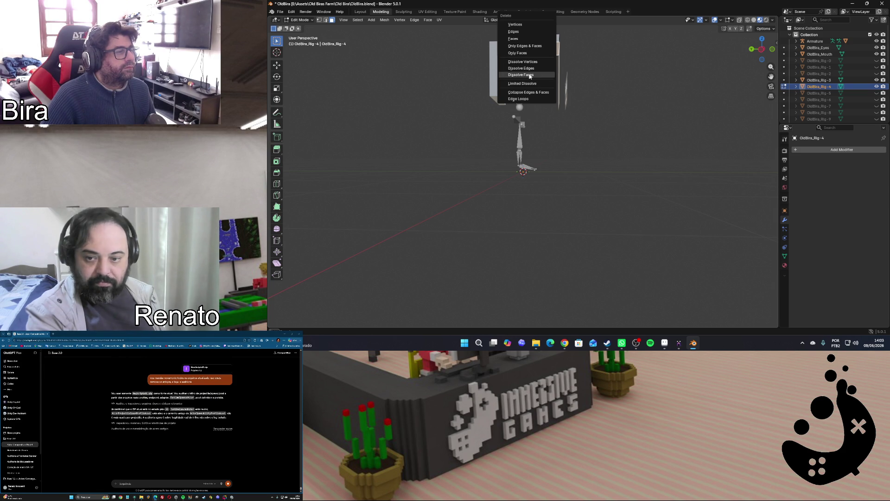
pyautogui.click(530, 47)
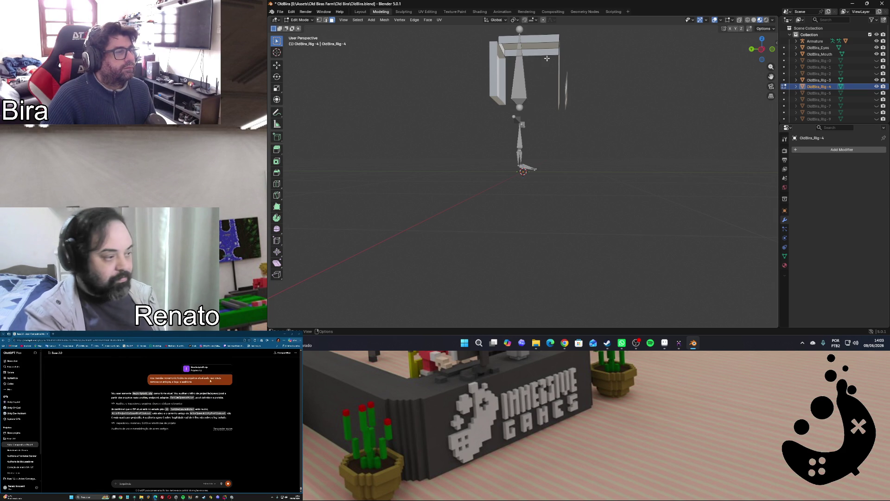
pyautogui.moveTo(761, 50); pyautogui.dragTo(712, 98)
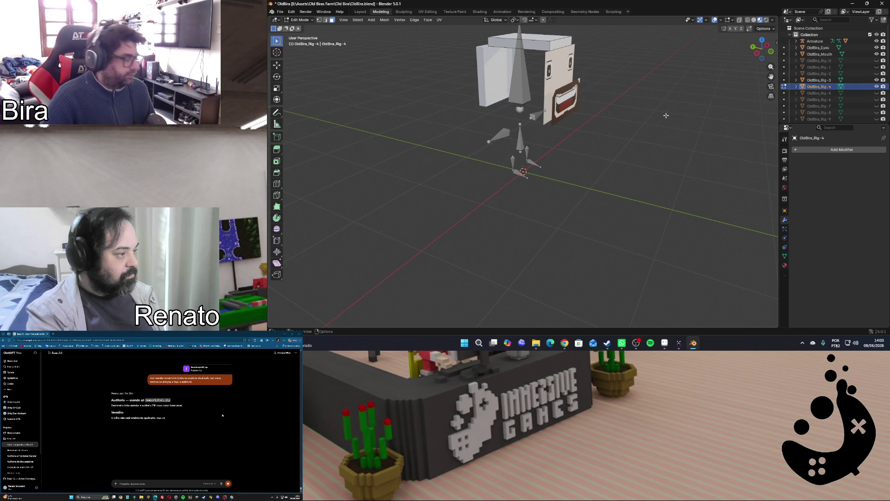
pyautogui.press('Tab')
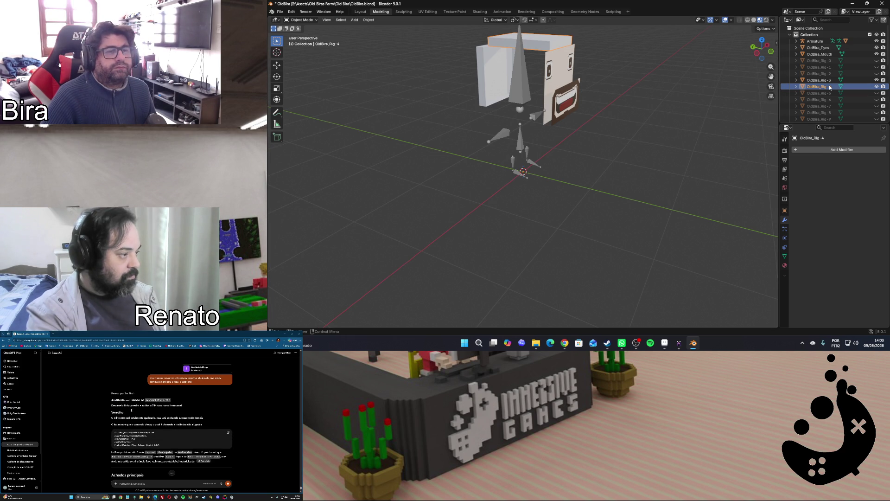
# Show OldBira_Rig-5 in the viewport, inspect the model, then hide the OldBira_Rig-4 top piece
pyautogui.click(877, 94)
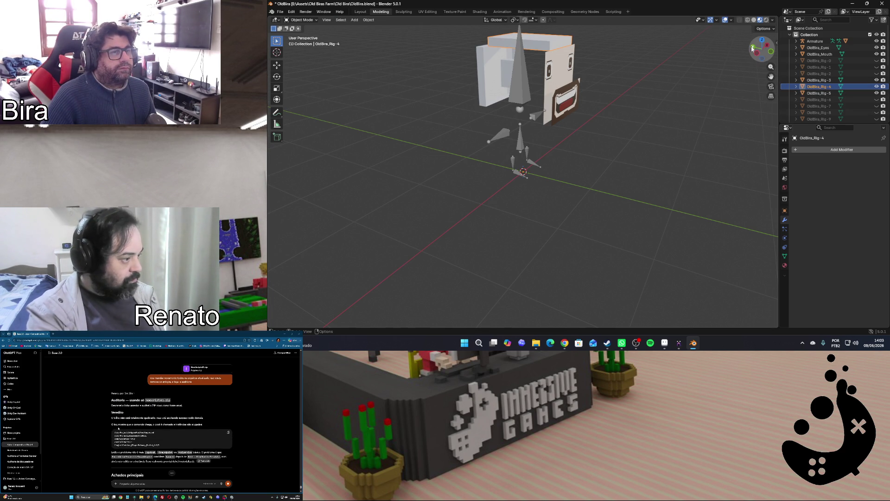
pyautogui.moveTo(755, 49); pyautogui.dragTo(765, 50)
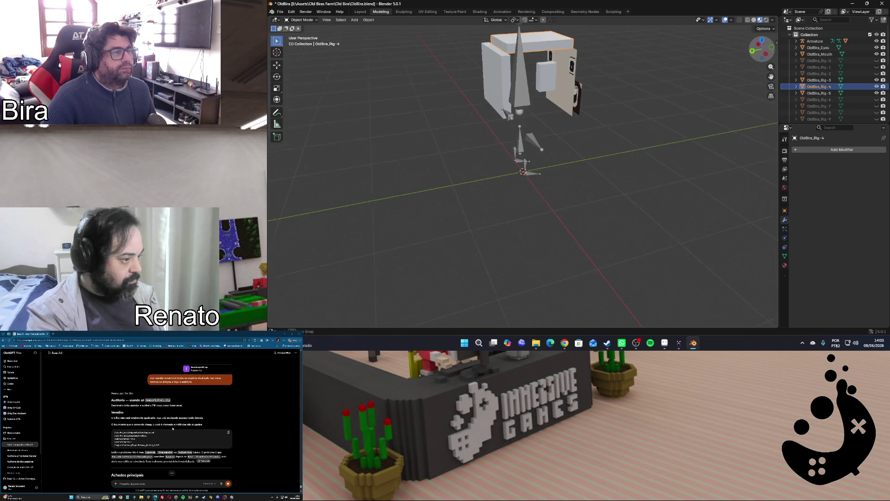
pyautogui.click(877, 86)
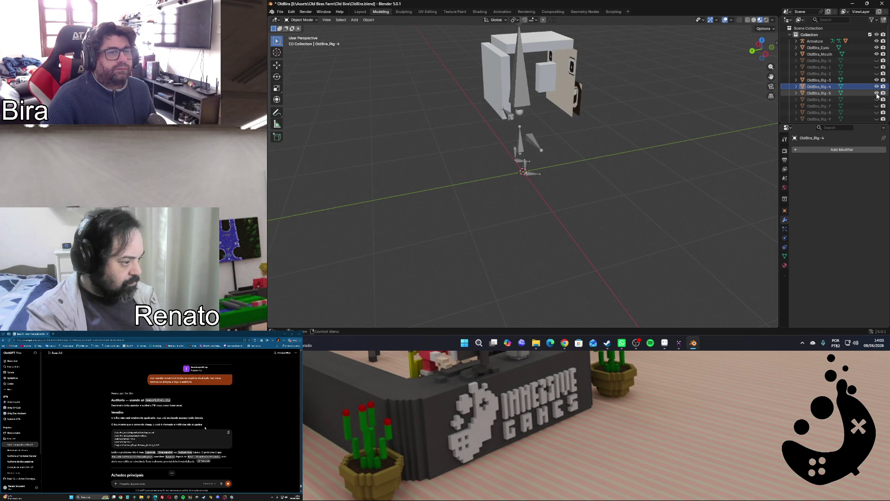
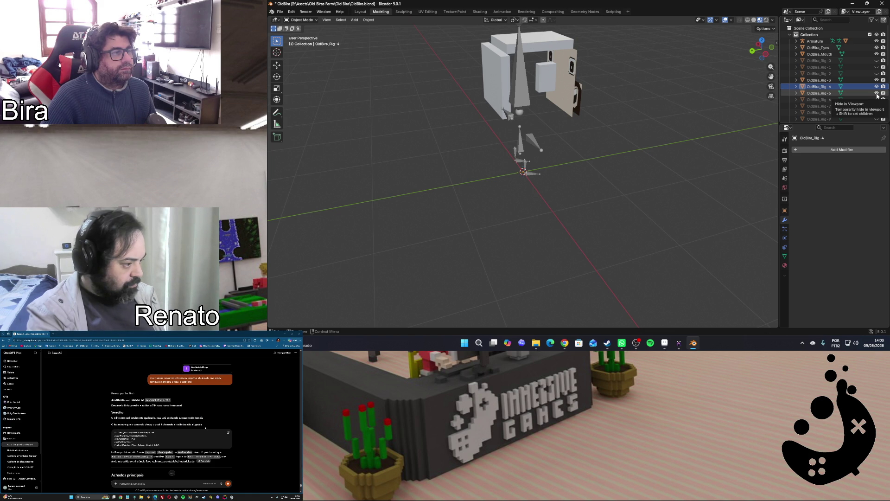
# Hide OldBira_Rig-5 and move to the Shading workspace to check Rig-4's material slots
pyautogui.click(878, 93)
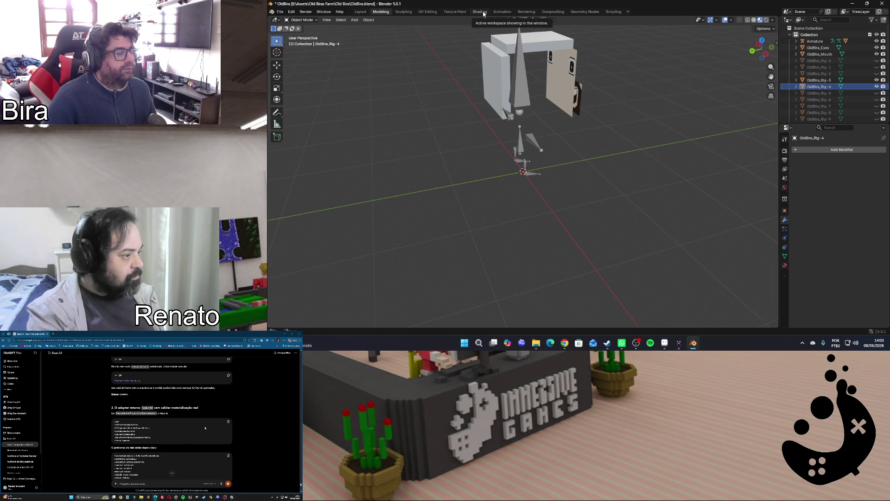
pyautogui.click(481, 11)
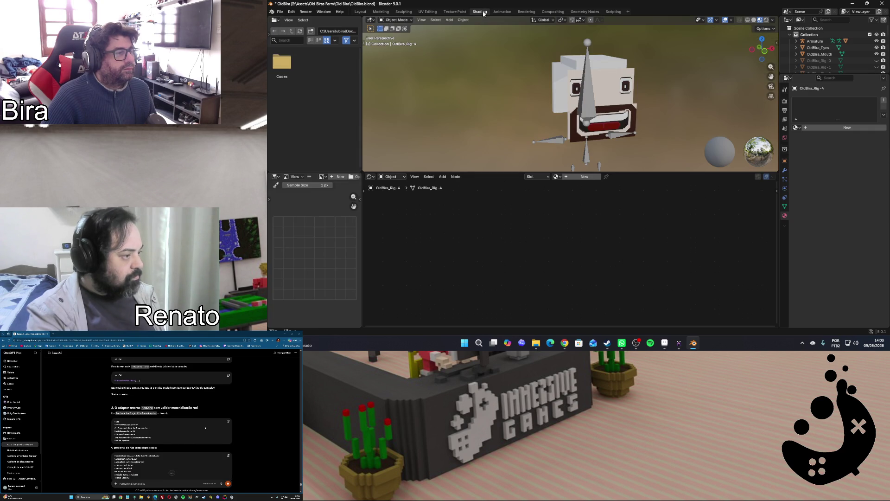
pyautogui.click(549, 176)
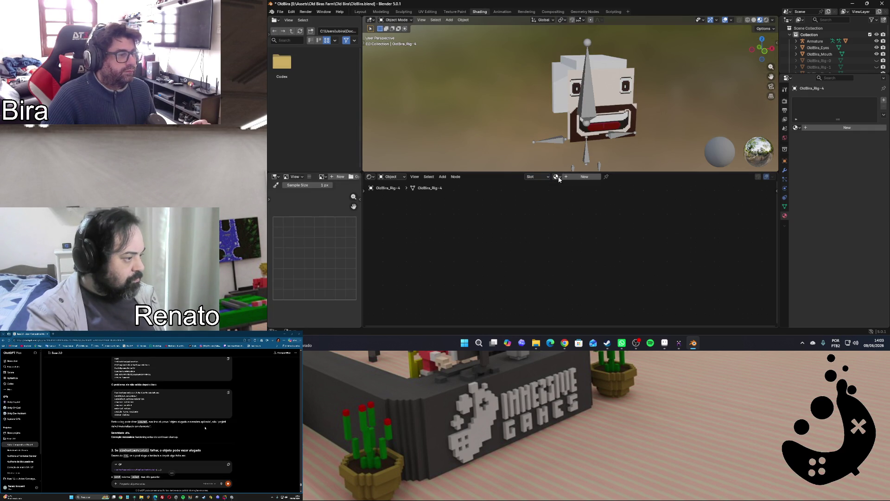
# Assign the existing 'Material' to OldBira_Rig-4 and bring up the browser for its texture image
pyautogui.click(558, 177)
pyautogui.scroll(-2, 205, 427)
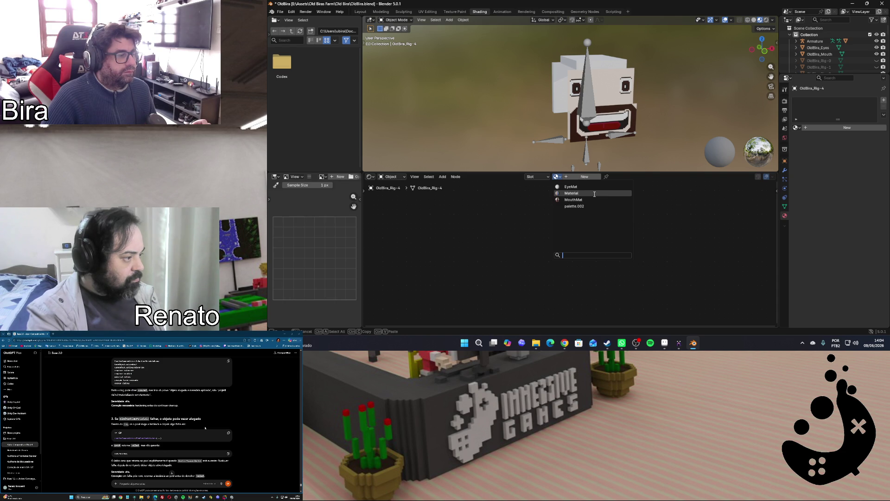
pyautogui.click(594, 193)
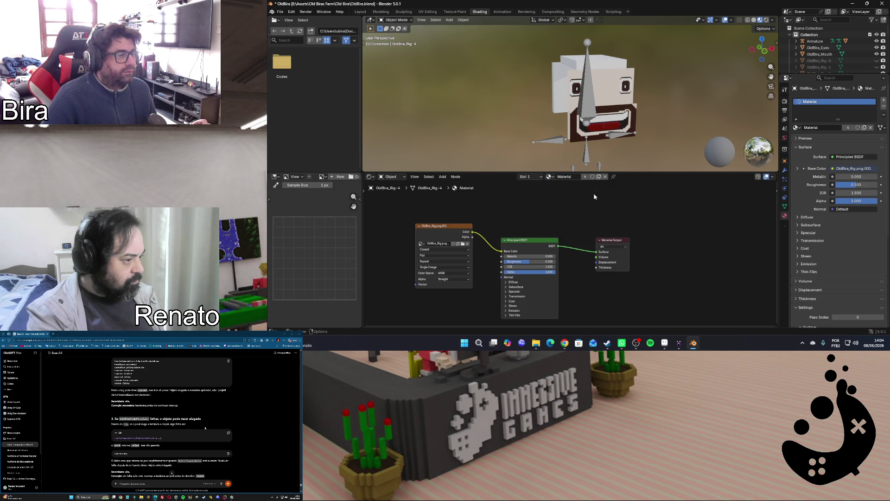
pyautogui.scroll(-2, 206, 428)
pyautogui.scroll(-2, 205, 427)
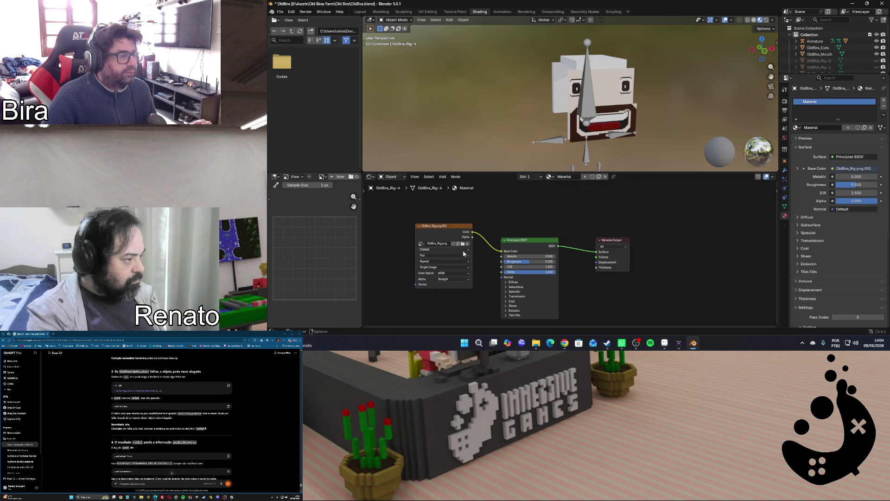
pyautogui.click(465, 248)
pyautogui.scroll(-3, 172, 418)
pyautogui.scroll(-3, 205, 428)
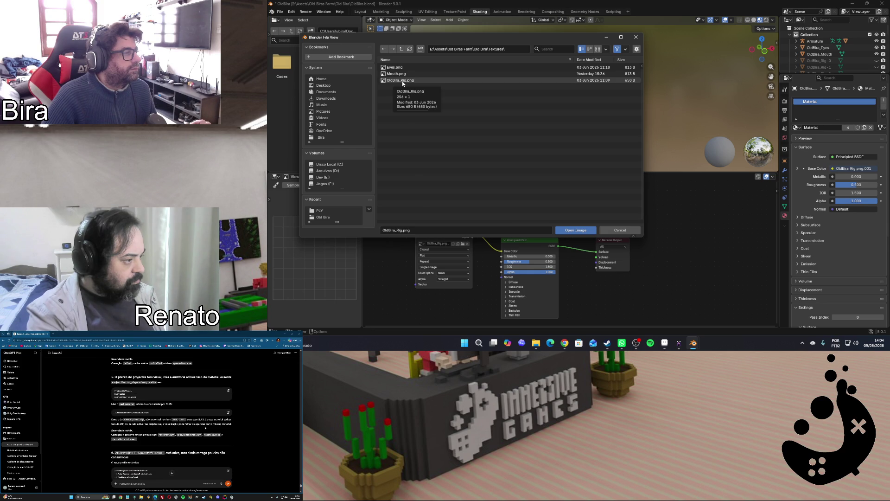
pyautogui.scroll(-2, 205, 428)
pyautogui.scroll(-1, 205, 428)
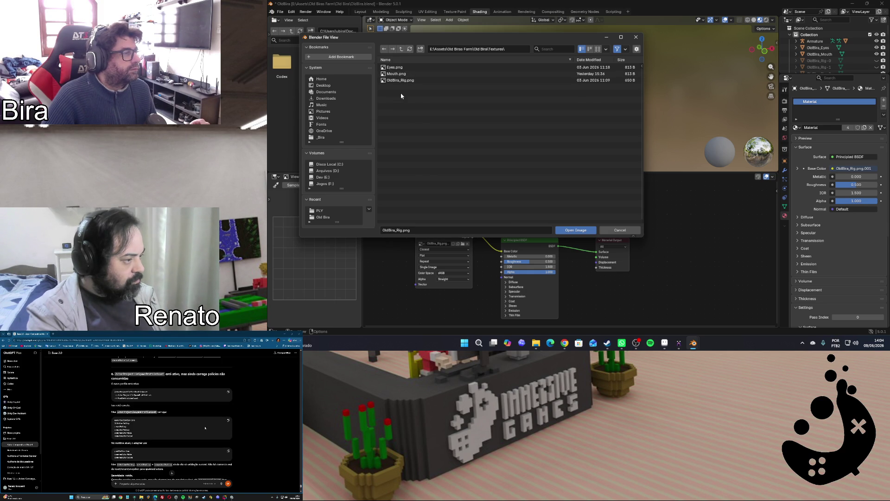
pyautogui.scroll(-2, 205, 428)
pyautogui.scroll(-1, 205, 428)
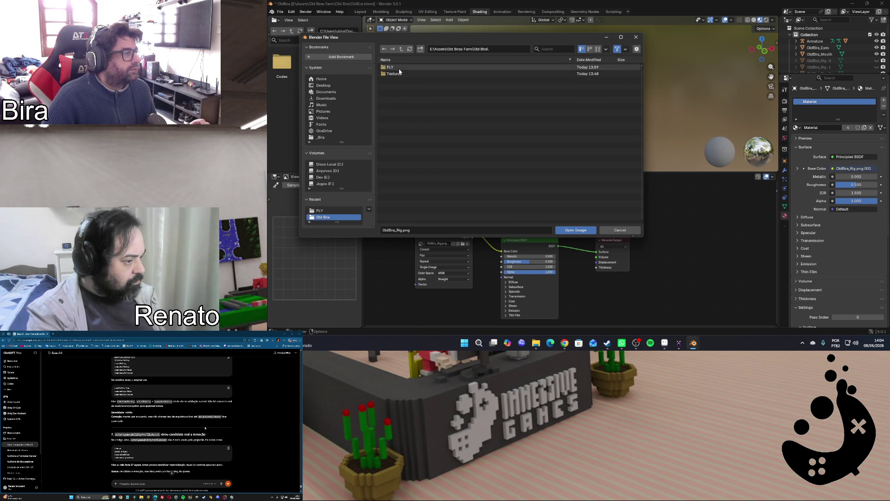
pyautogui.scroll(-2, 205, 427)
pyautogui.scroll(-2, 204, 428)
pyautogui.scroll(-2, 205, 428)
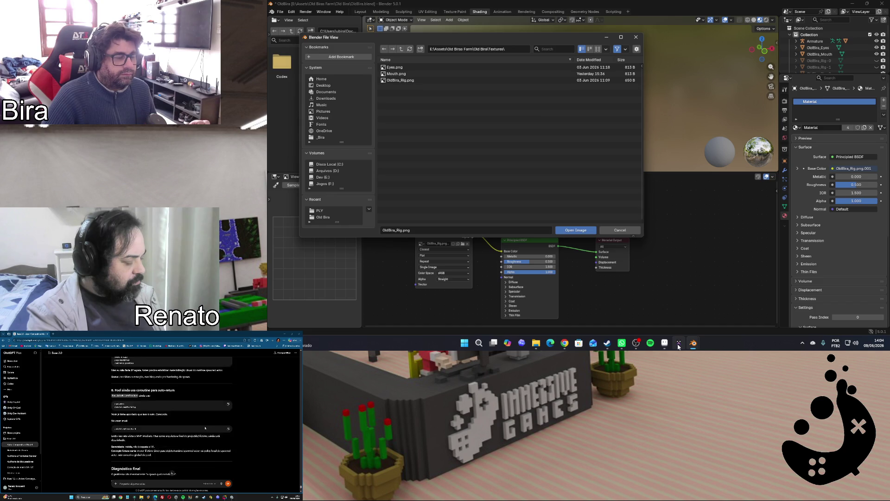
pyautogui.scroll(-2, 205, 428)
pyautogui.hotkey('alt', 'Tab')
# Export the pixel-art body texture from Aseprite as OldBira_Body_Texture.png
pyautogui.click(274, 11)
pyautogui.moveTo(284, 75)
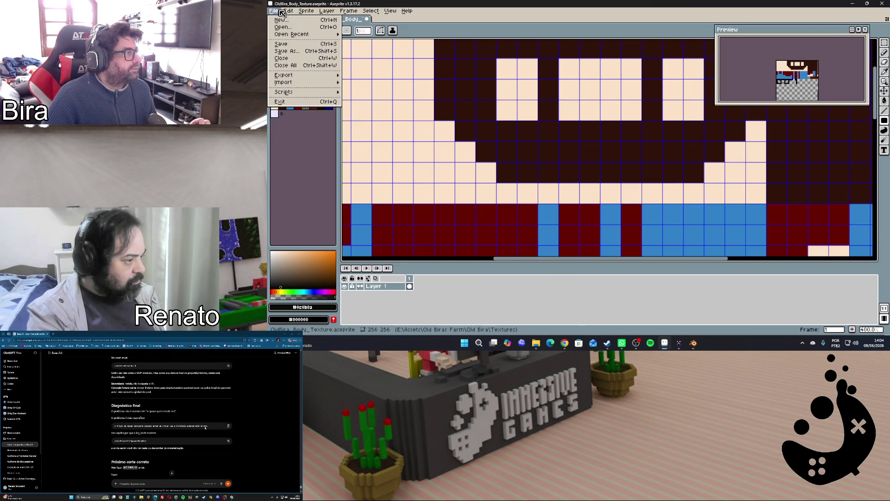
pyautogui.click(366, 76)
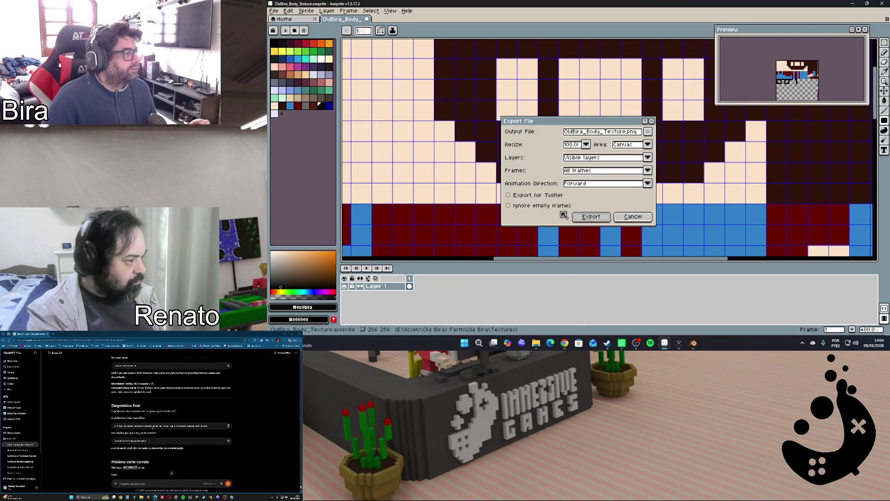
pyautogui.click(588, 218)
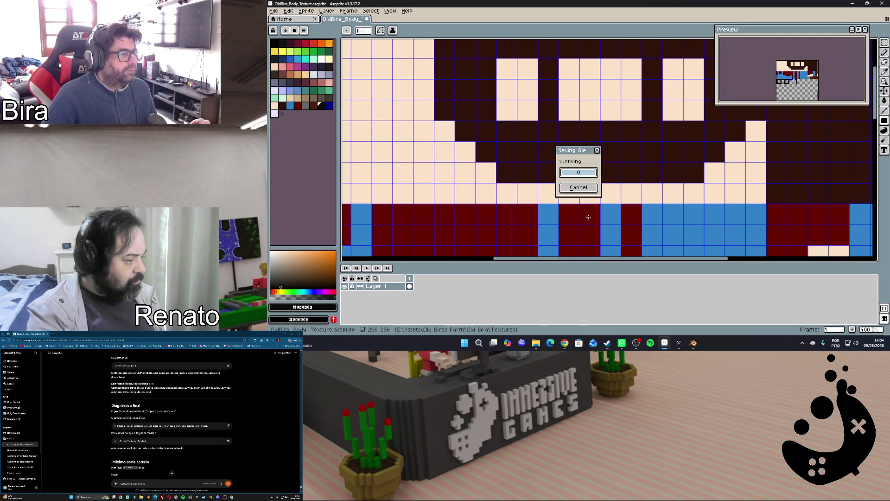
# Return to Blender's waiting texture file browser
pyautogui.click(693, 344)
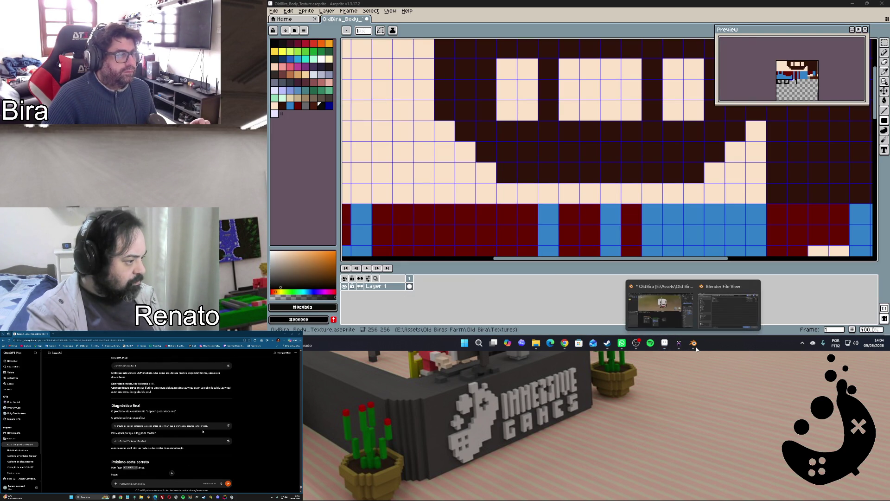
pyautogui.click(661, 306)
# Load the freshly exported OldBira_Body_Texture.png into the material's image node
pyautogui.click(409, 48)
pyautogui.click(411, 80)
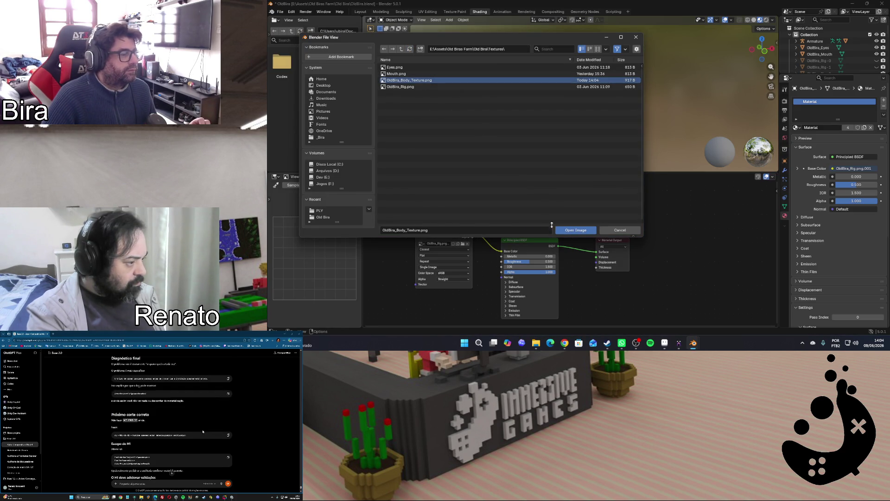
pyautogui.click(575, 230)
# Rename the material to OldBiraMat and move to the UV Editing workspace
pyautogui.click(573, 177)
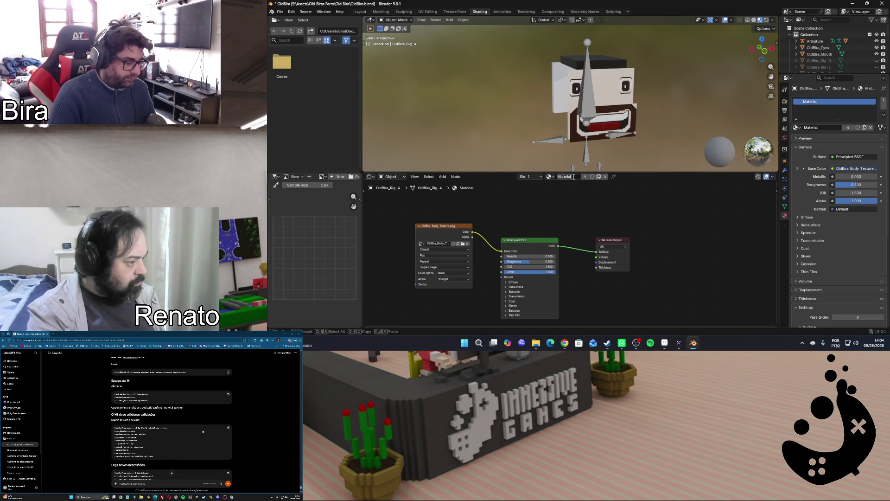
pyautogui.write('Bidy')
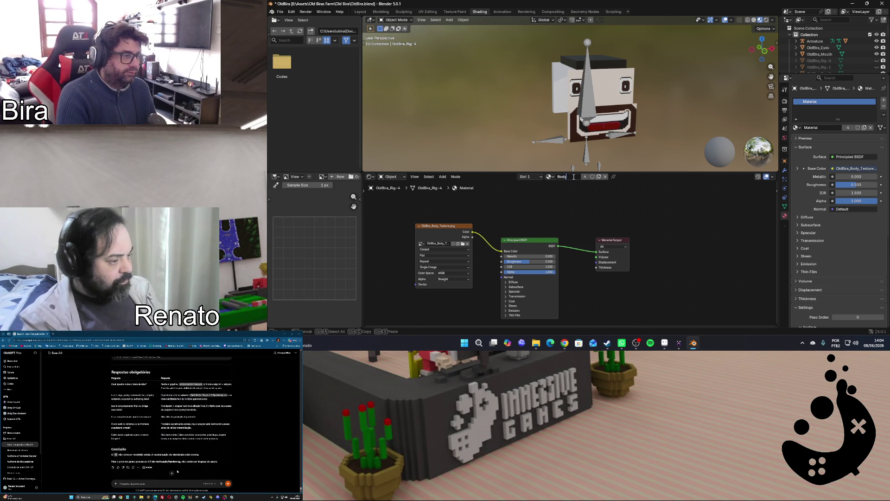
pyautogui.press('BackSpace')
pyautogui.press('BackSpace')
pyautogui.press('BackSpace')
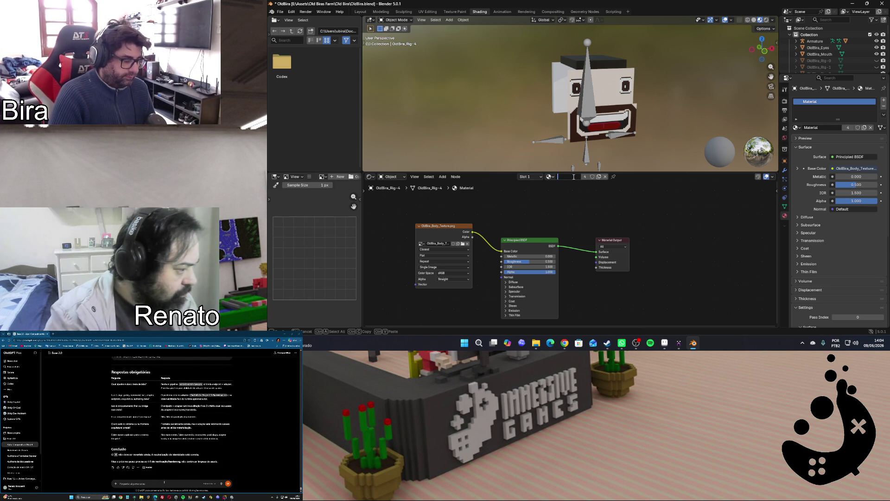
pyautogui.write('Ol')
pyautogui.write('dBira_Mat')
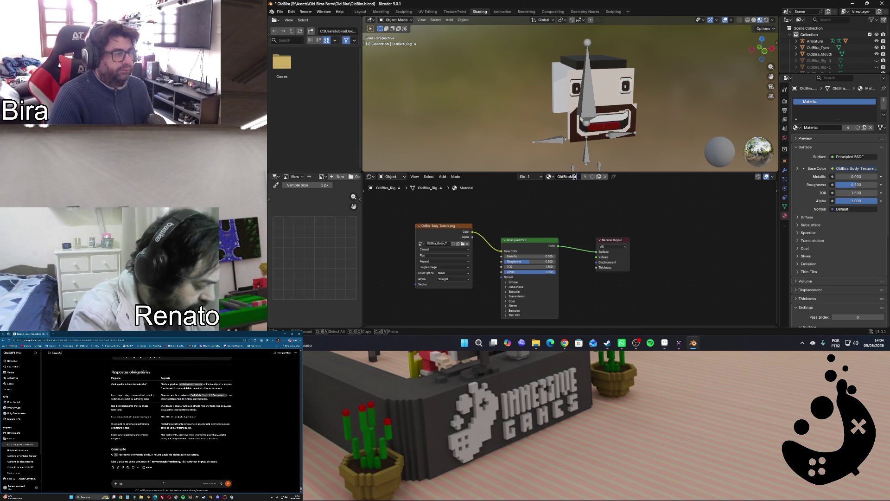
pyautogui.press('Return')
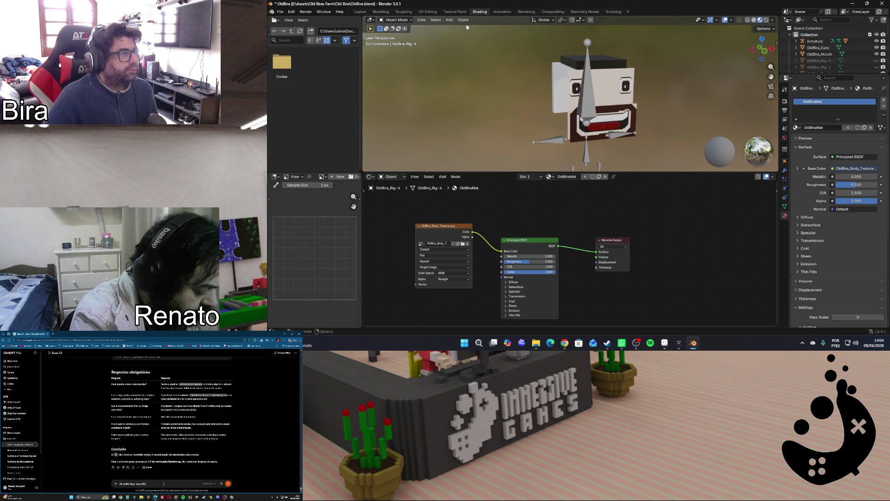
pyautogui.click(428, 11)
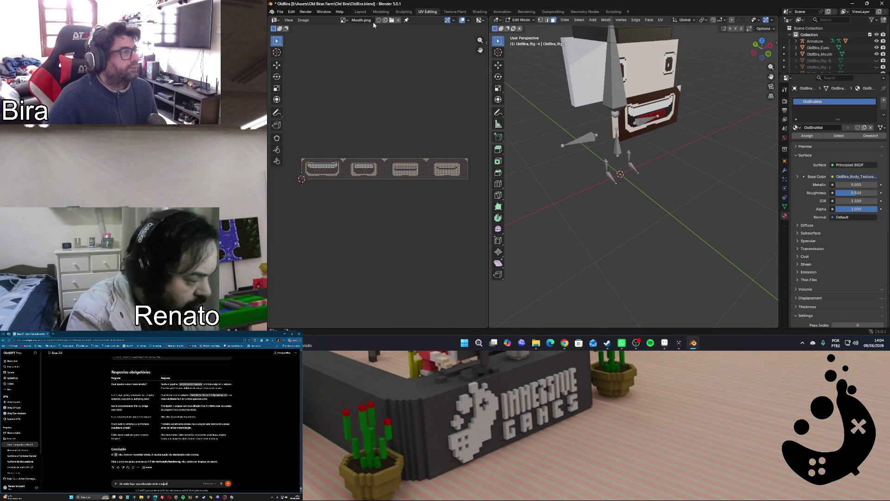
# Show OldBira_Body_Texture.png in the UV editor and select the head's top face for unwrapping
pyautogui.click(344, 20)
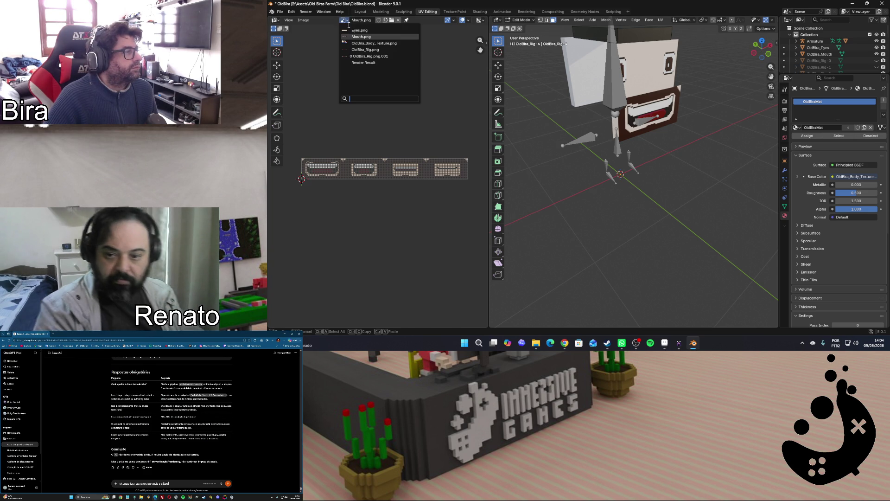
pyautogui.click(404, 42)
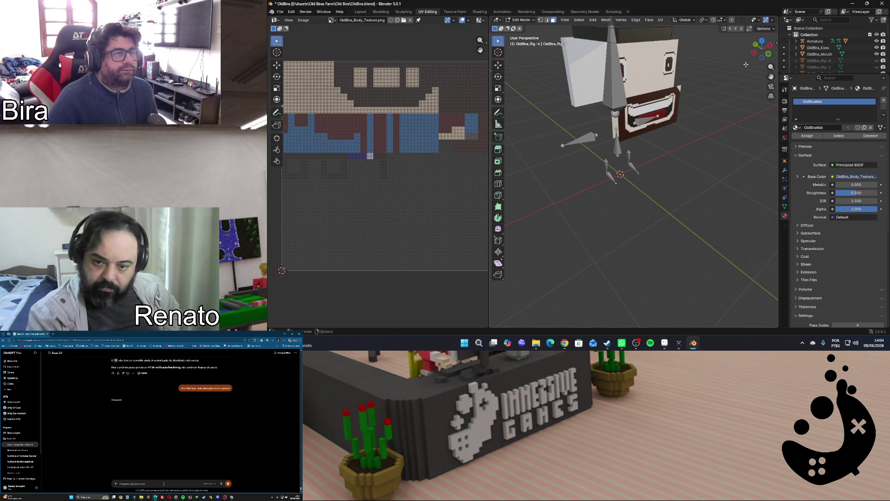
pyautogui.moveTo(771, 77); pyautogui.dragTo(770, 78)
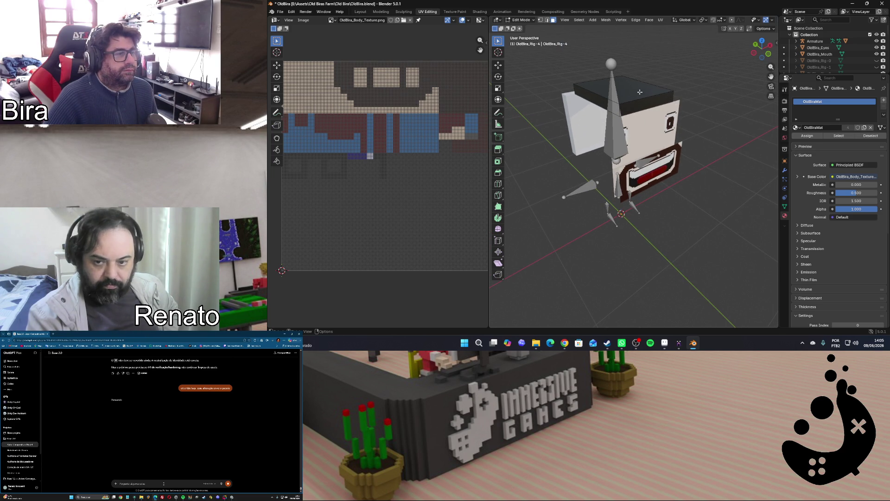
pyautogui.click(641, 91)
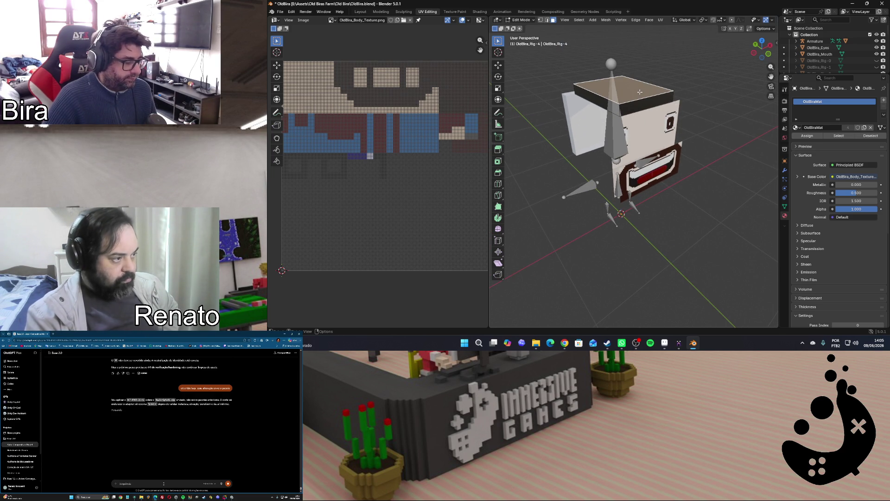
pyautogui.press('u')
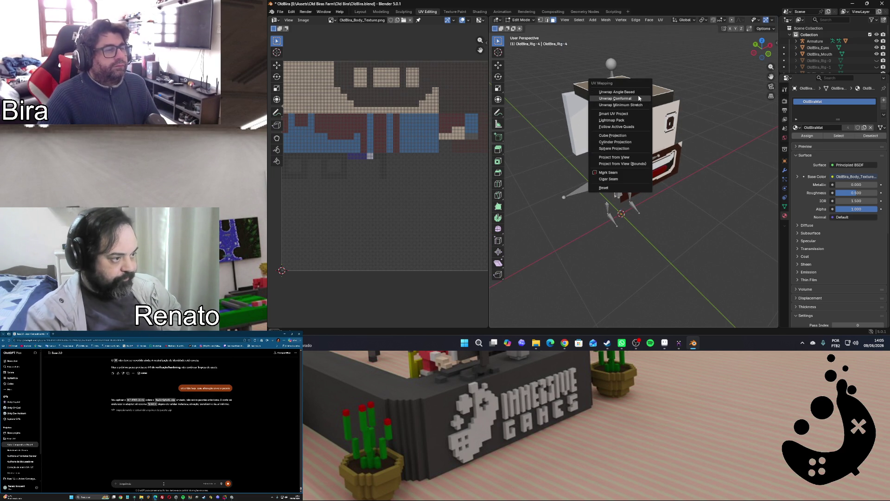
# Unwrap the head's top face and move its UV island over the texture
pyautogui.click(635, 98)
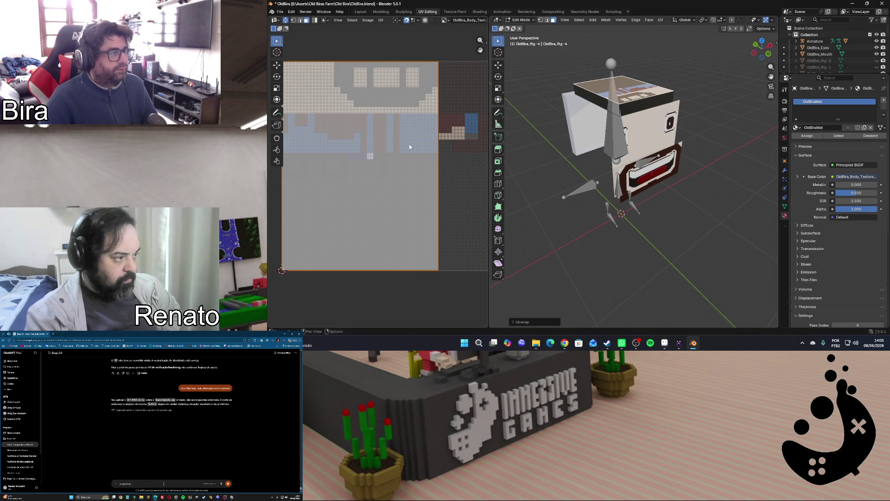
pyautogui.press('u')
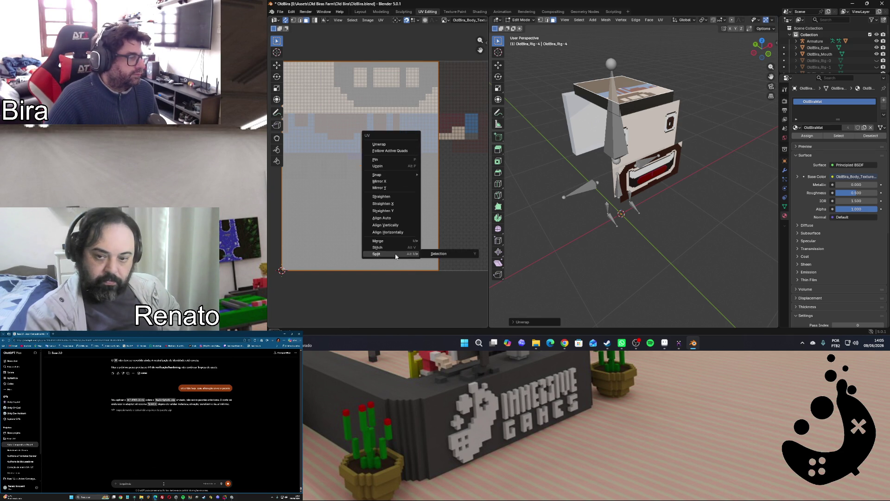
pyautogui.press('Escape')
pyautogui.press('g')
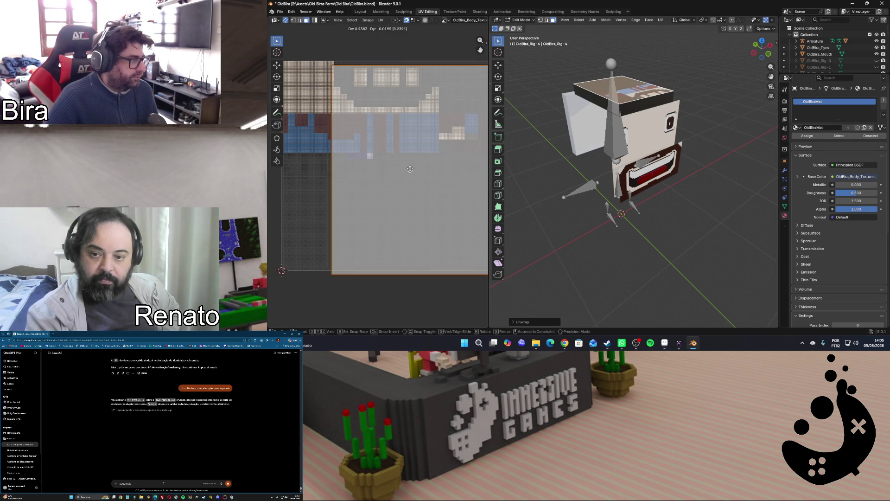
pyautogui.click(388, 166)
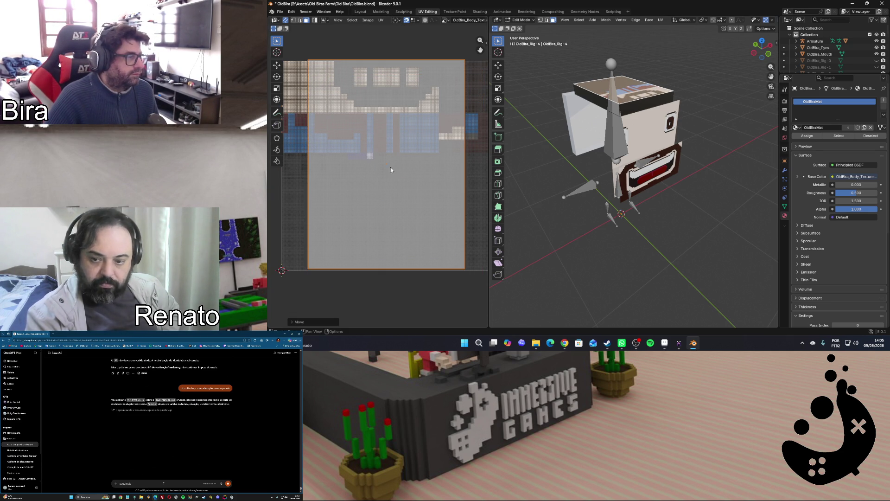
# Shrink the top-face island into the texture's top-right area, then switch to MagicaVoxel
pyautogui.press('s')
pyautogui.click(403, 182)
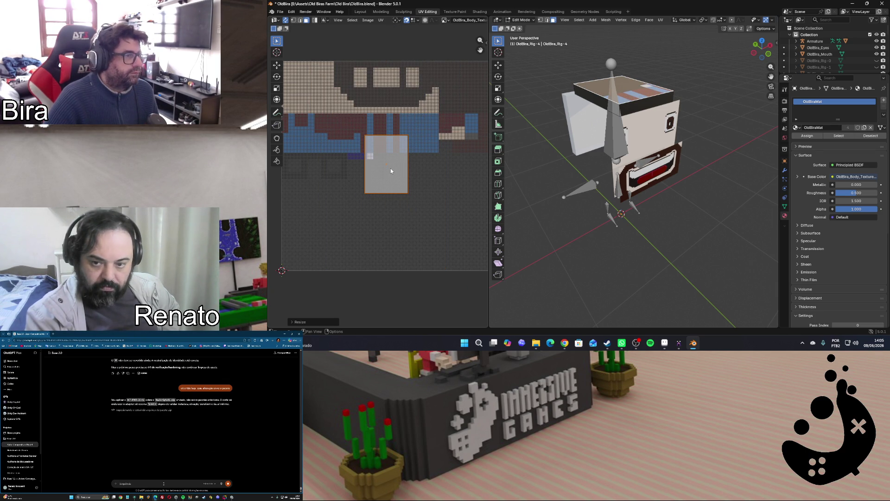
pyautogui.moveTo(389, 168); pyautogui.dragTo(460, 91)
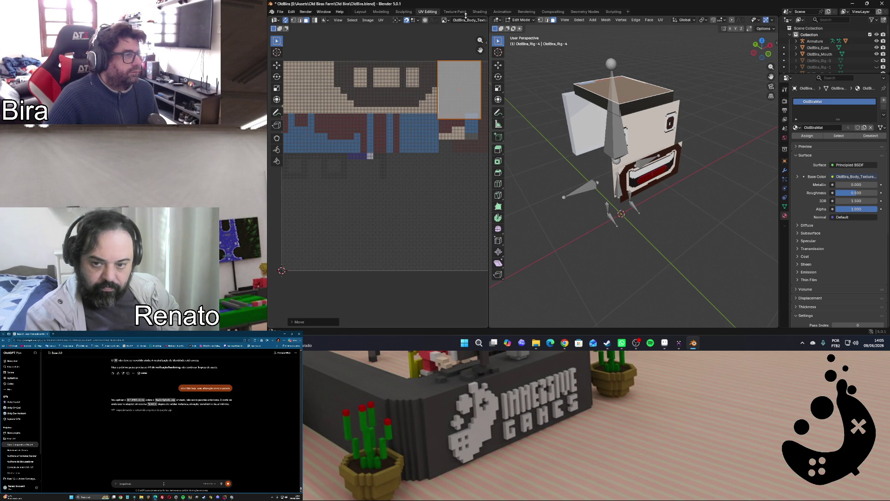
pyautogui.scroll(-3, 480, 49)
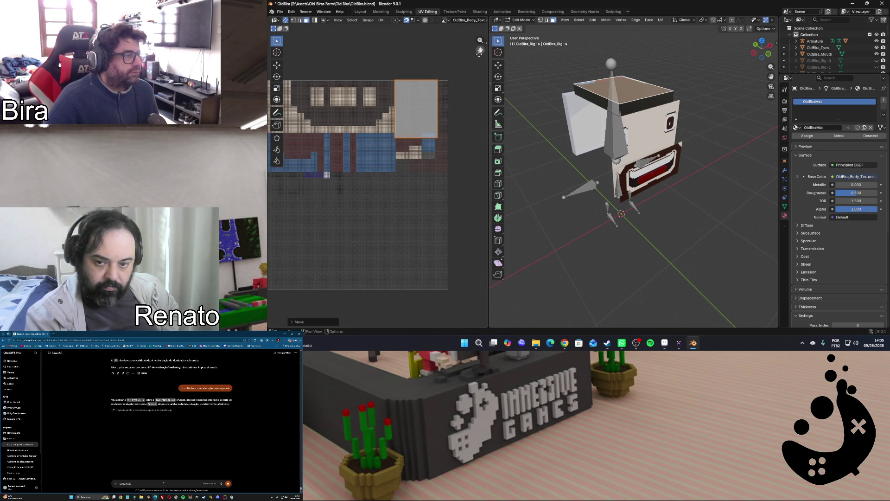
pyautogui.scroll(1, 461, 110)
pyautogui.scroll(1, 461, 109)
pyautogui.scroll(1, 461, 109)
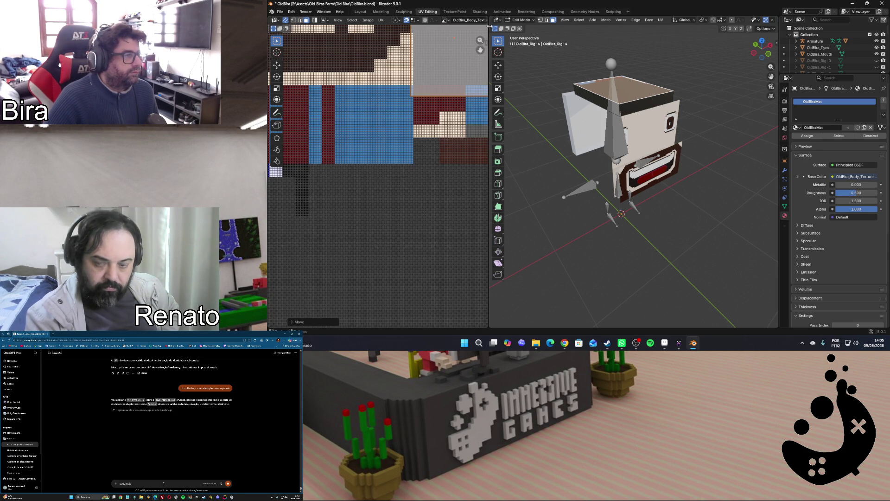
pyautogui.moveTo(480, 49); pyautogui.dragTo(480, 50)
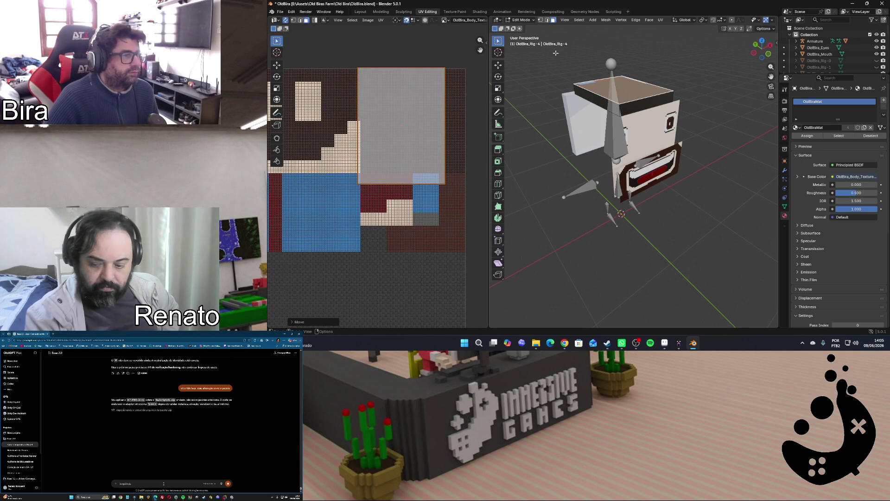
pyautogui.click(679, 343)
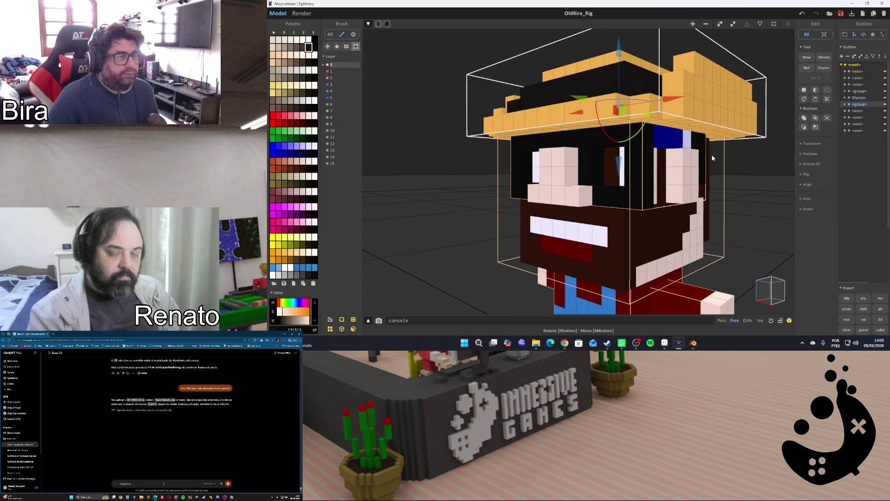
# Hide the body, hat and Glasses so only the bare voxel head shows
pyautogui.click(849, 118)
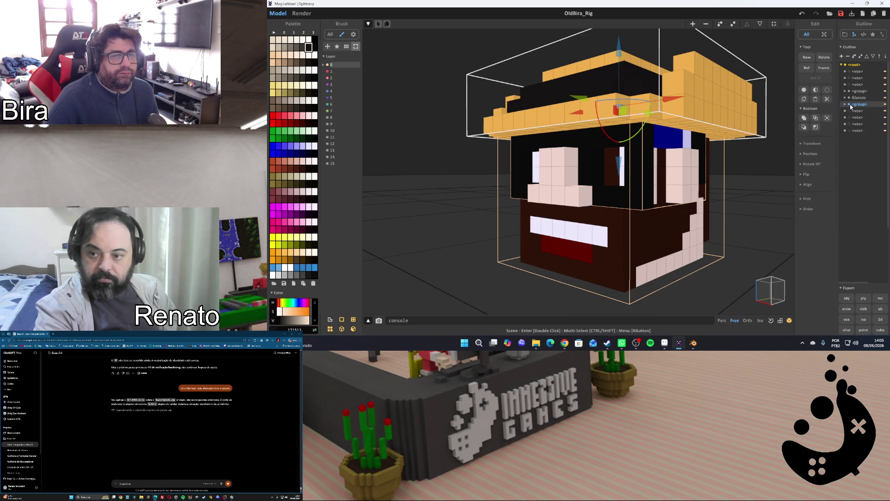
pyautogui.click(851, 103)
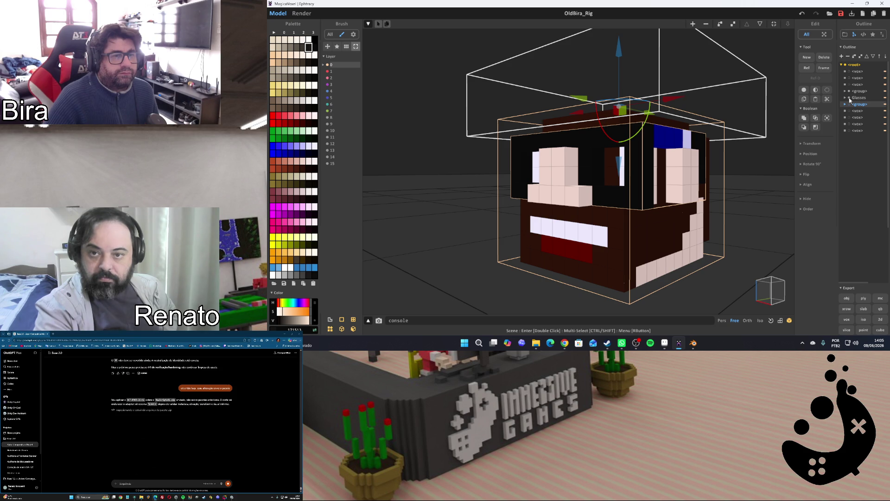
pyautogui.click(849, 97)
pyautogui.click(707, 179)
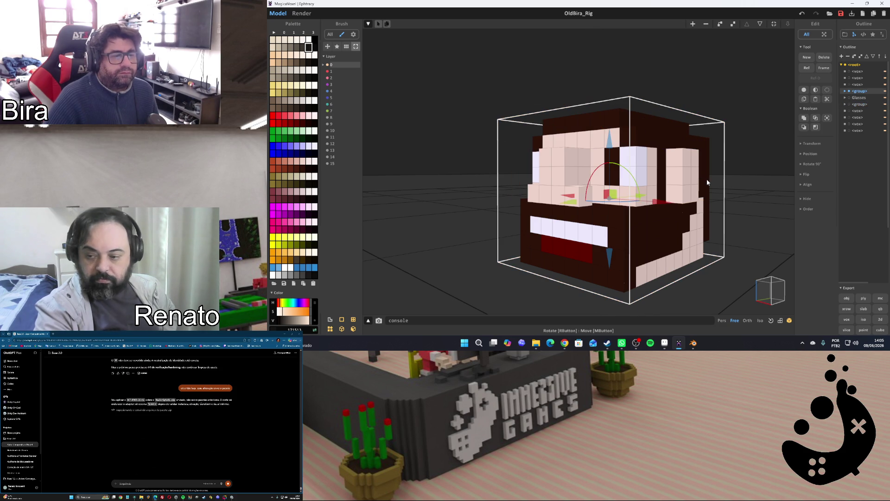
pyautogui.click(693, 135)
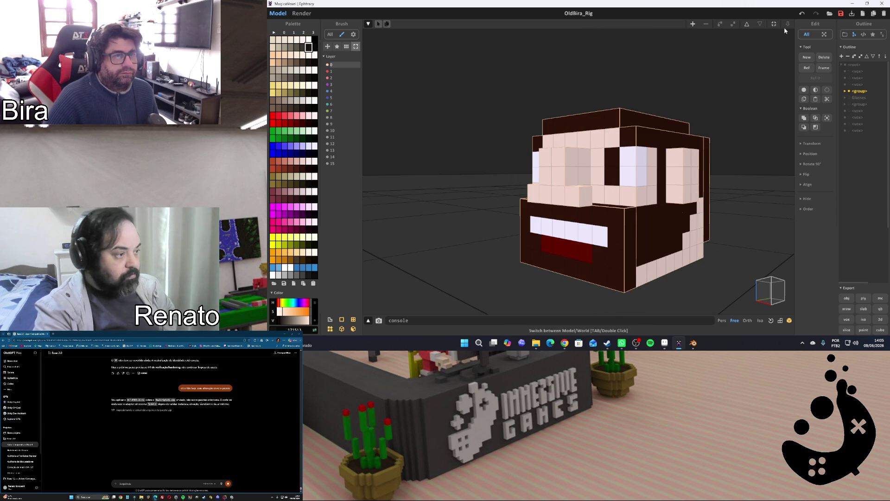
# Enter the head model for voxel editing, check its side colours, and return to Blender
pyautogui.doubleClick(644, 121)
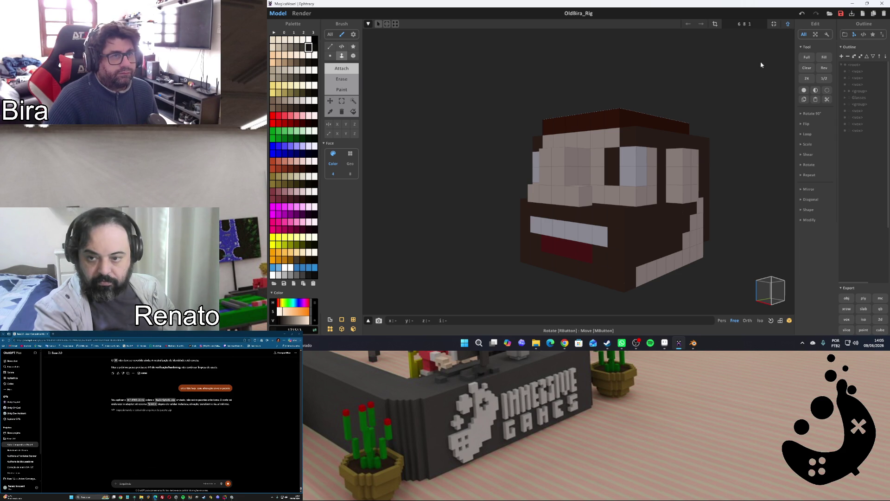
pyautogui.scroll(3, 763, 58)
pyautogui.scroll(-2, 754, 61)
pyautogui.scroll(3, 752, 61)
pyautogui.scroll(-1, 692, 85)
pyautogui.scroll(-3, 691, 85)
pyautogui.scroll(-3, 721, 94)
pyautogui.moveTo(726, 88); pyautogui.dragTo(732, 85, button='right')
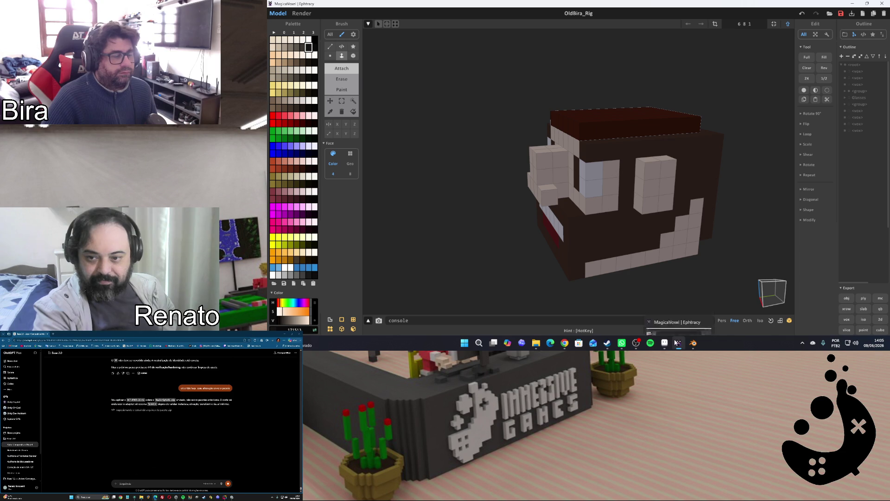
pyautogui.moveTo(693, 343)
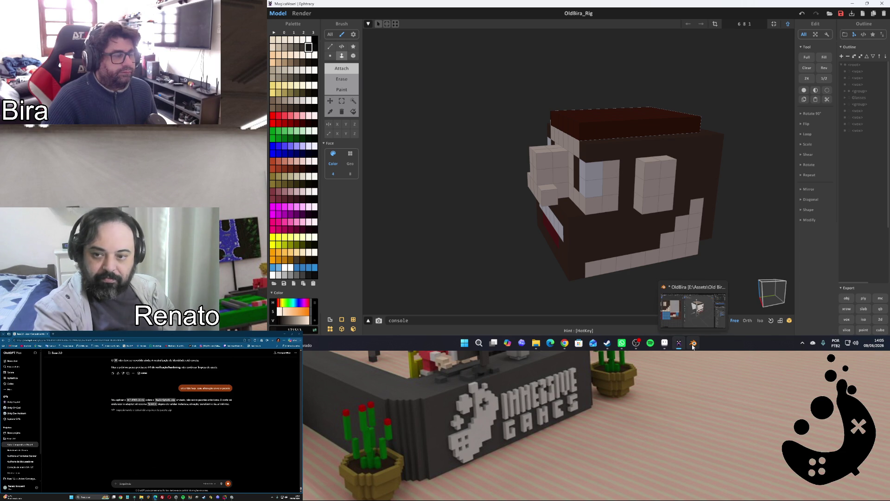
pyautogui.click(693, 345)
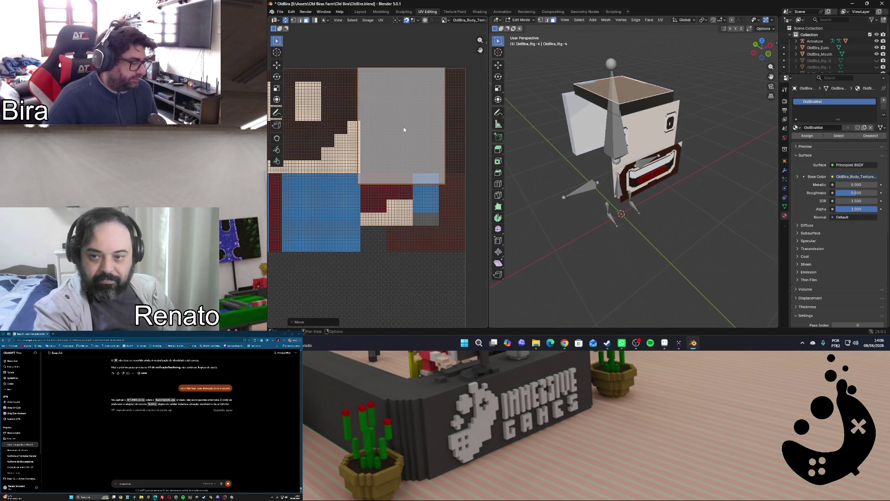
# Move and scale down the top-face UV island, then snap it to pixels
pyautogui.press('g')
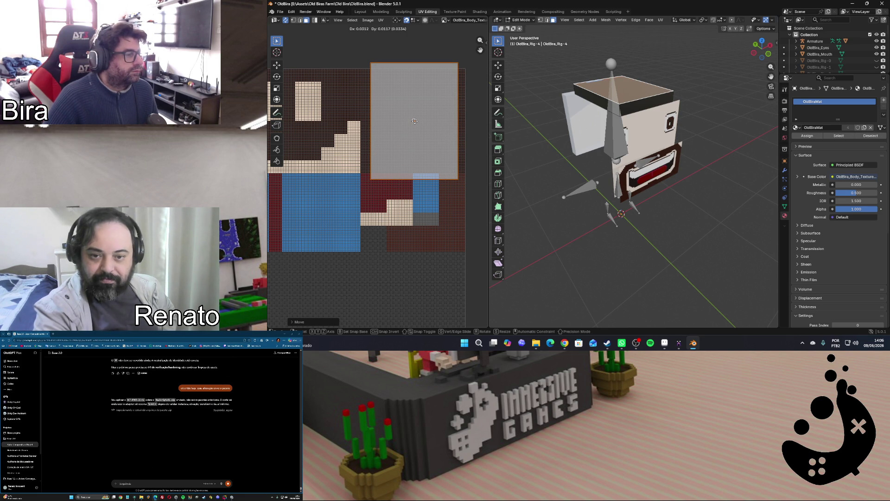
pyautogui.click(415, 121)
pyautogui.scroll(1, 460, 150)
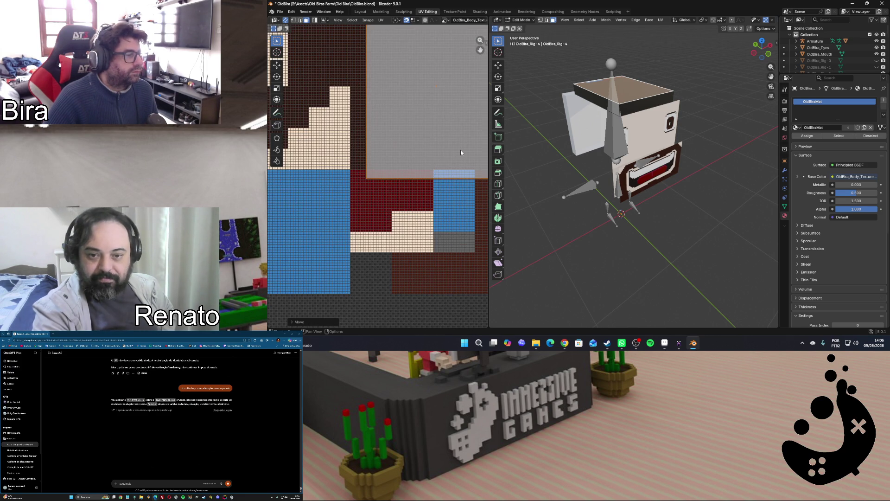
pyautogui.scroll(1, 461, 150)
pyautogui.press('s')
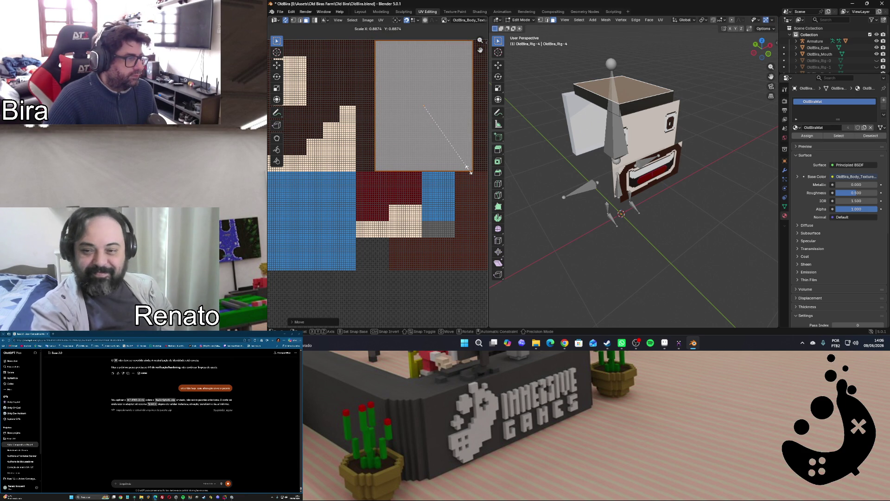
pyautogui.click(471, 173)
pyautogui.click(381, 19)
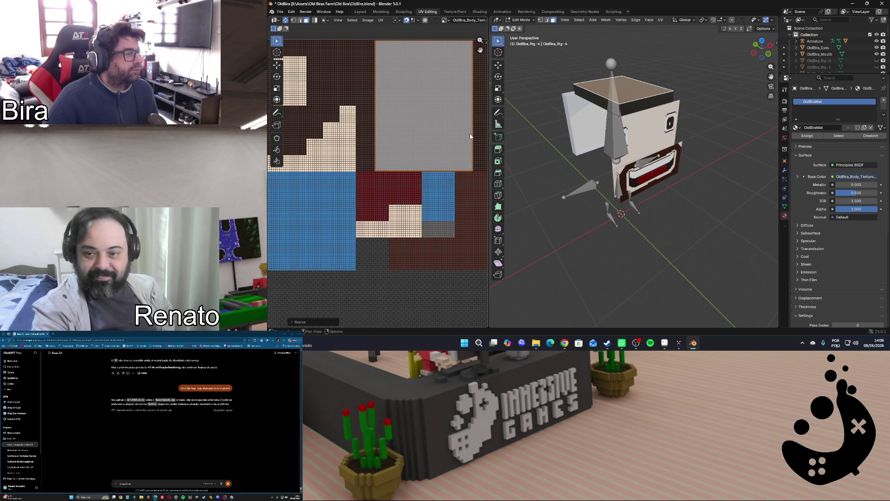
pyautogui.click(381, 20)
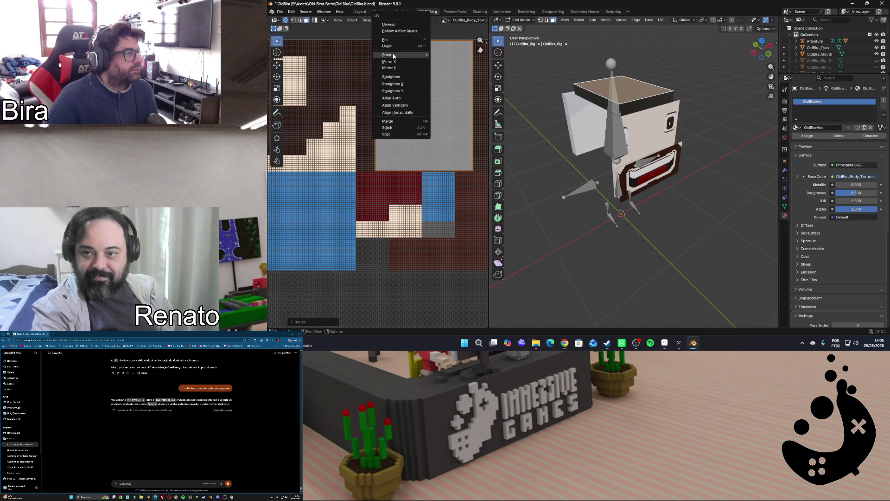
pyautogui.click(442, 58)
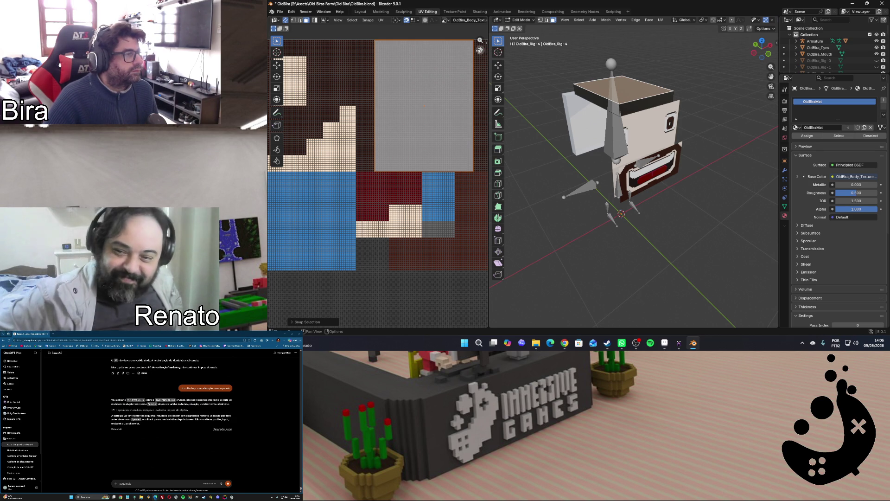
pyautogui.scroll(2, 468, 169)
pyautogui.scroll(1, 467, 168)
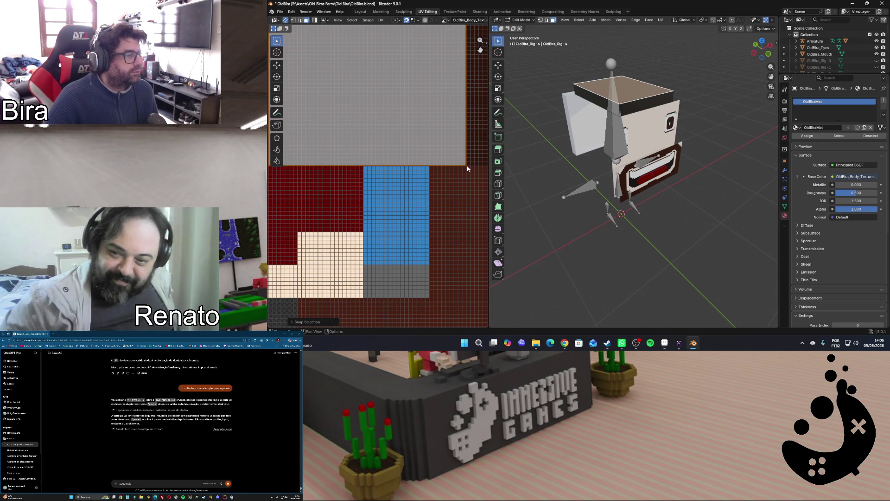
# Slide the island horizontally into the upper-right dark-brown area and snap it to the pixel grid again
pyautogui.moveTo(467, 168); pyautogui.dragTo(438, 162, button='middle')
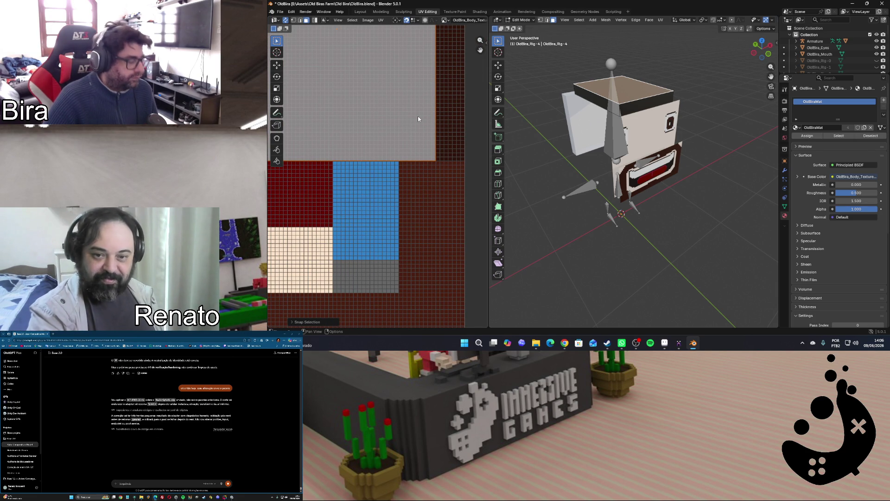
pyautogui.press('g')
pyautogui.press('x')
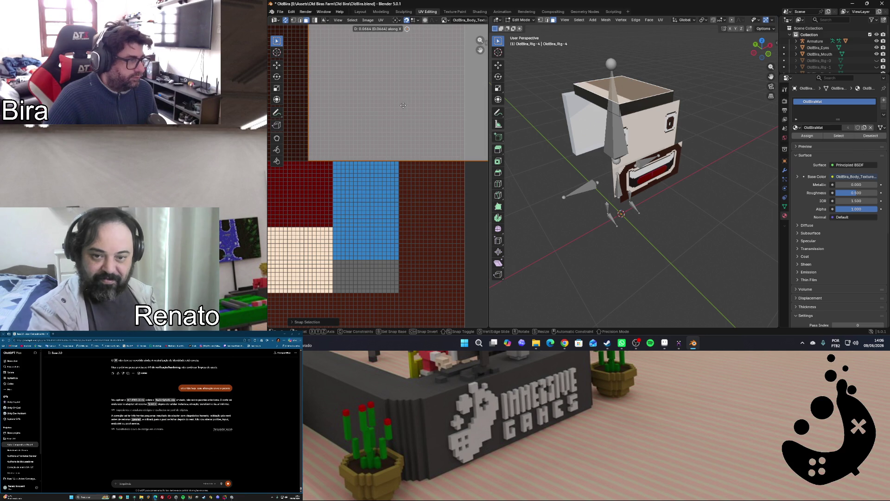
pyautogui.click(333, 108)
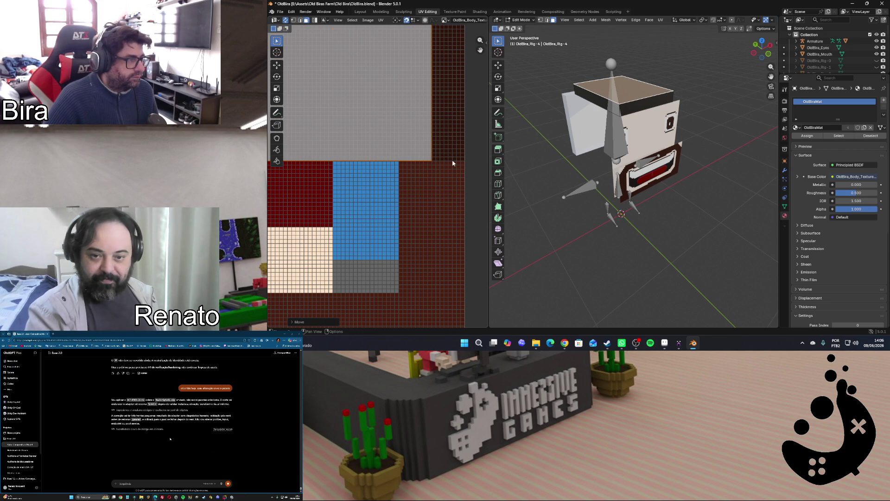
pyautogui.moveTo(476, 75); pyautogui.dragTo(401, 112, button='middle')
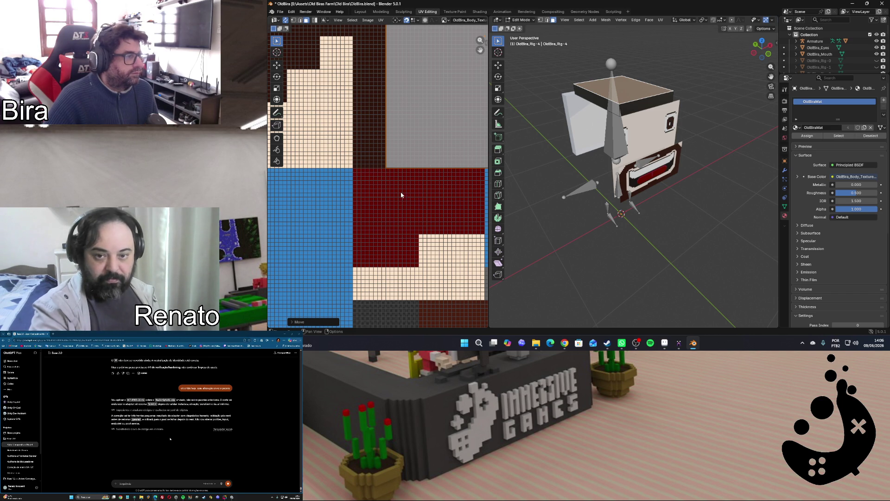
pyautogui.scroll(-3, 408, 190)
pyautogui.press('u')
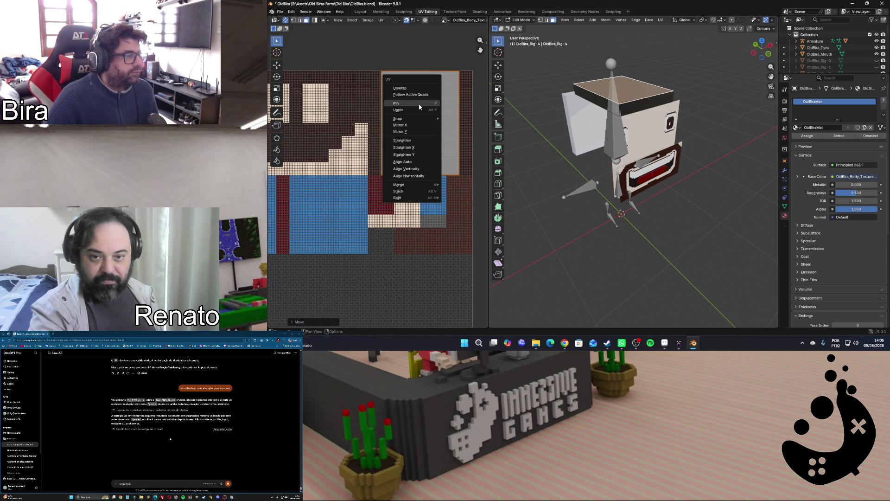
pyautogui.click(455, 120)
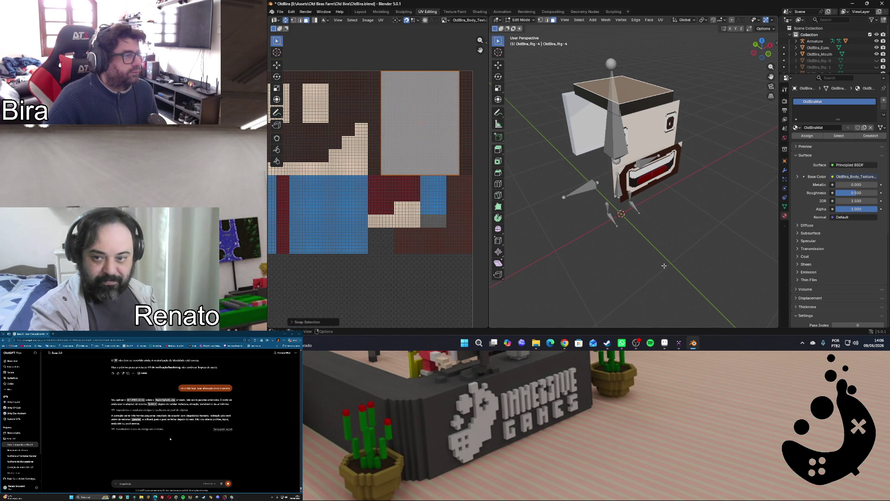
# Hide the armature and unwrap the head's top face so it wears the body texture
pyautogui.click(709, 135)
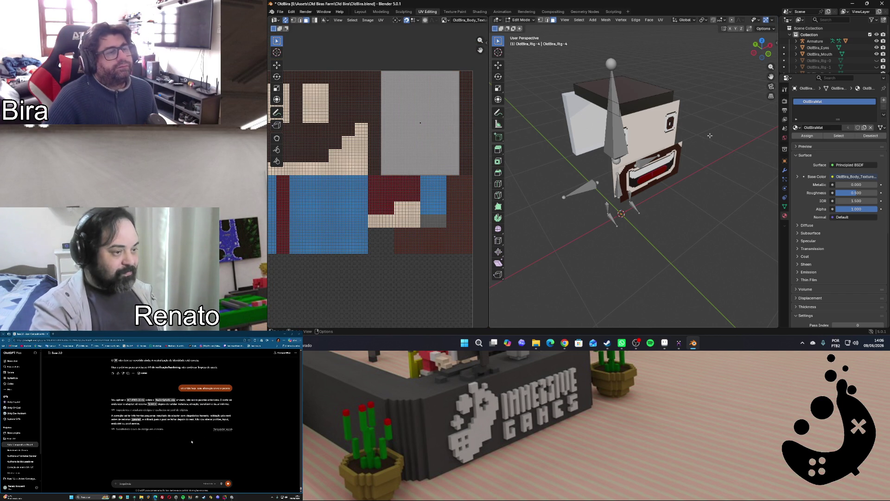
pyautogui.moveTo(763, 50); pyautogui.dragTo(751, 50)
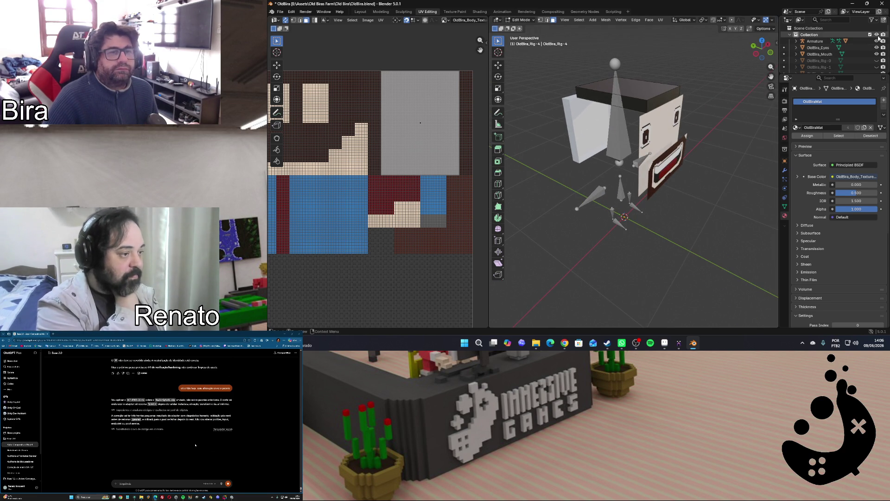
pyautogui.click(876, 41)
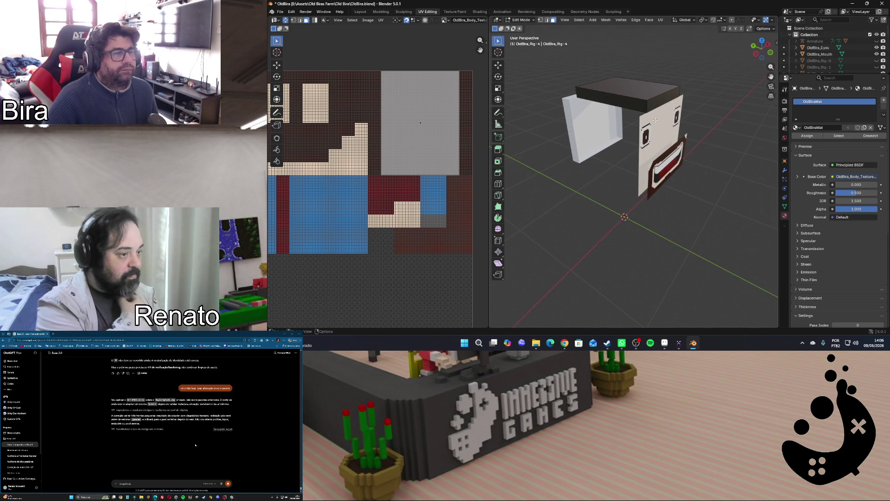
pyautogui.click(616, 102)
pyautogui.press('u')
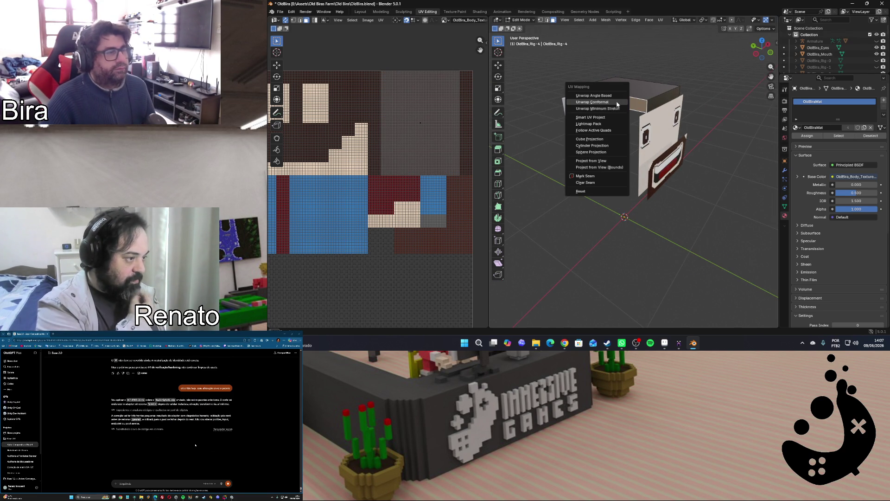
pyautogui.click(616, 103)
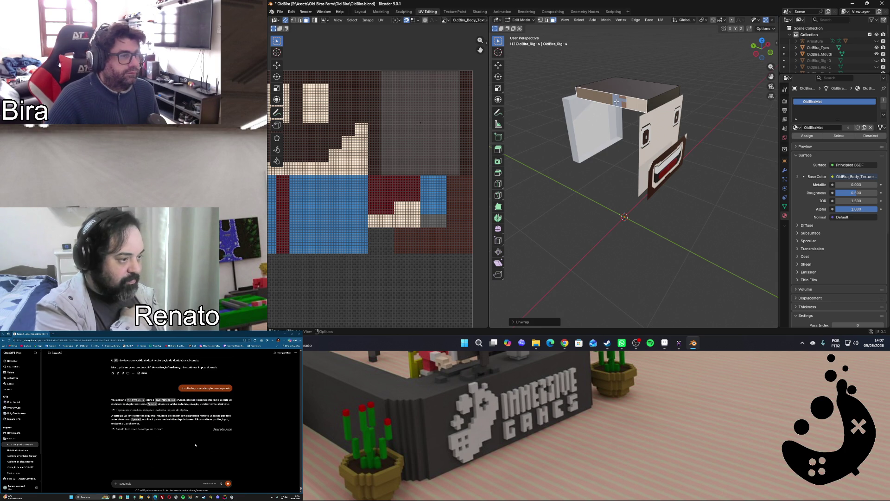
# Unwrap the top slab's front face and select another slab face
pyautogui.moveTo(767, 46); pyautogui.dragTo(640, 93)
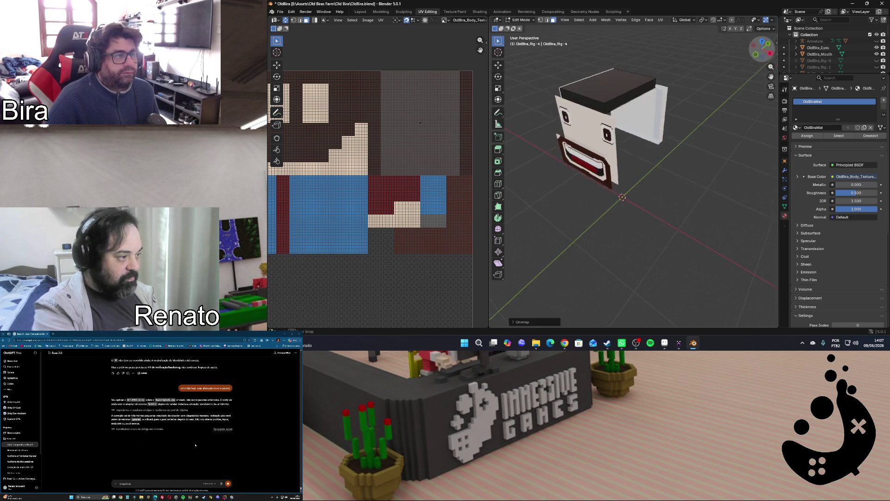
pyautogui.click(634, 93)
pyautogui.press('u')
pyautogui.click(634, 93)
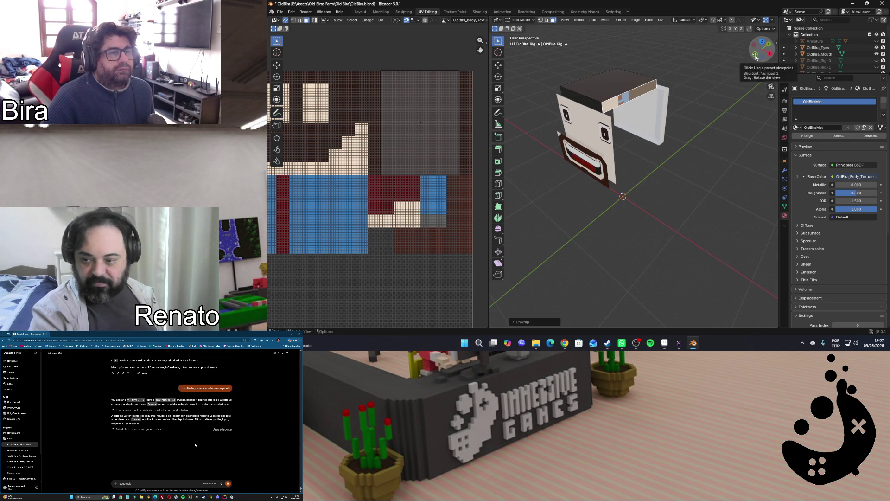
pyautogui.moveTo(751, 52); pyautogui.dragTo(629, 113)
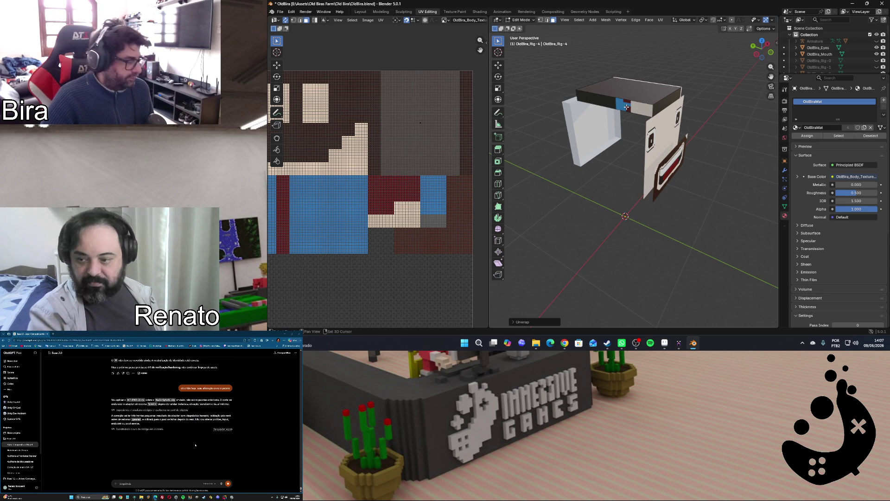
pyautogui.click(626, 106)
pyautogui.scroll(-5, 424, 158)
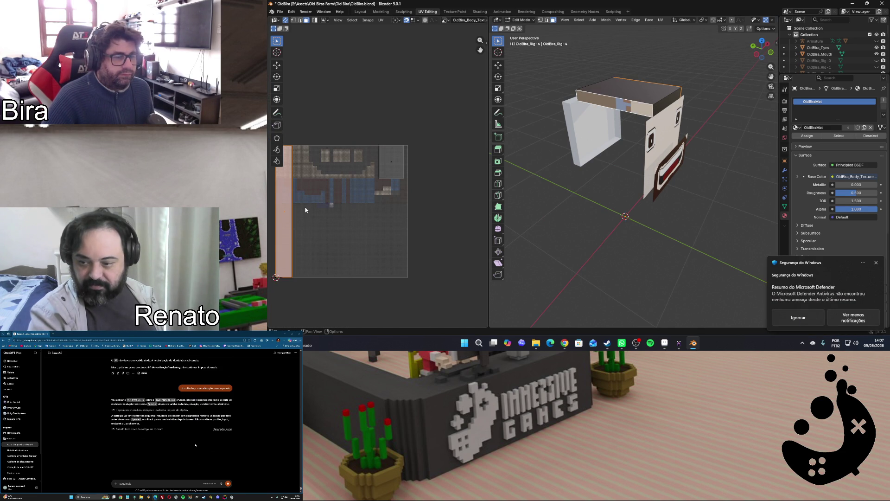
# Split the slab face's UVs into their own strip and move it toward the texture centre
pyautogui.click(877, 263)
pyautogui.moveTo(300, 290)
pyautogui.click(353, 292)
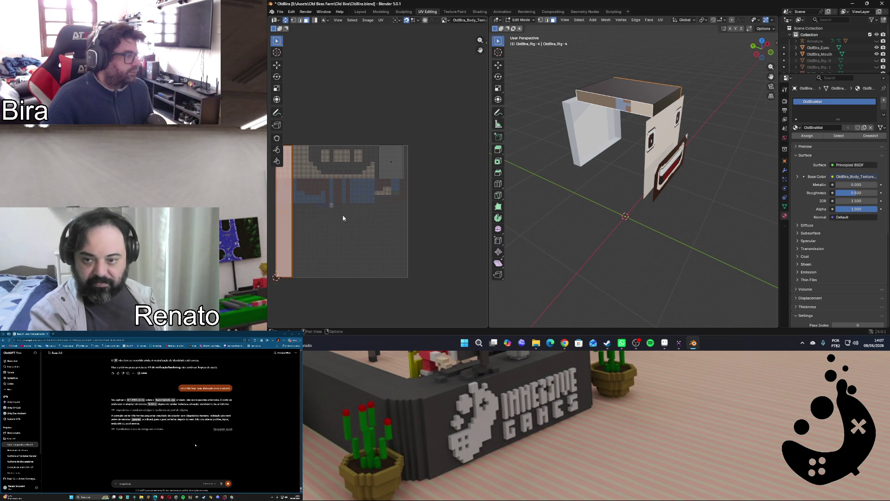
pyautogui.press('g')
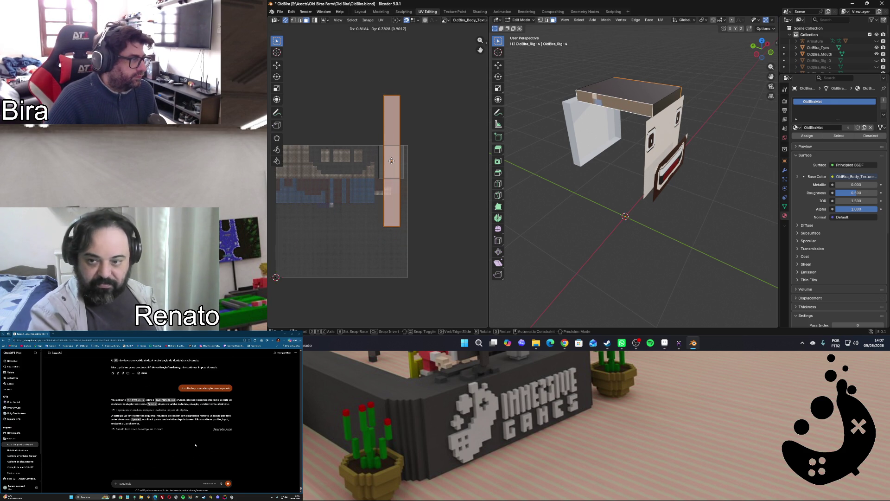
pyautogui.click(392, 162)
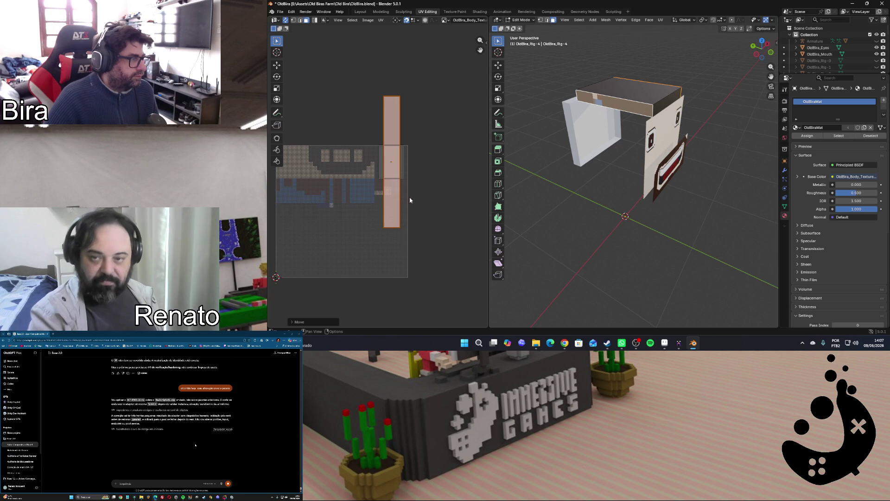
pyautogui.scroll(3, 410, 197)
pyautogui.scroll(3, 410, 197)
pyautogui.scroll(3, 420, 109)
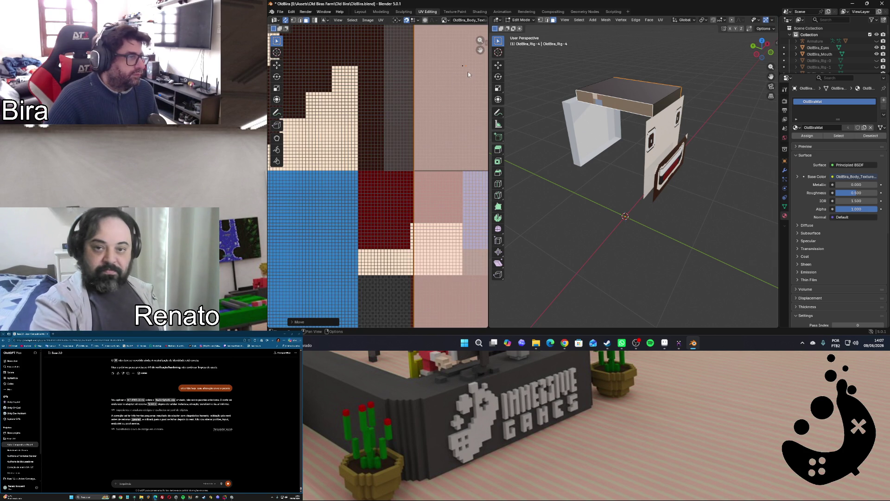
pyautogui.moveTo(468, 72); pyautogui.dragTo(389, 170, button='middle')
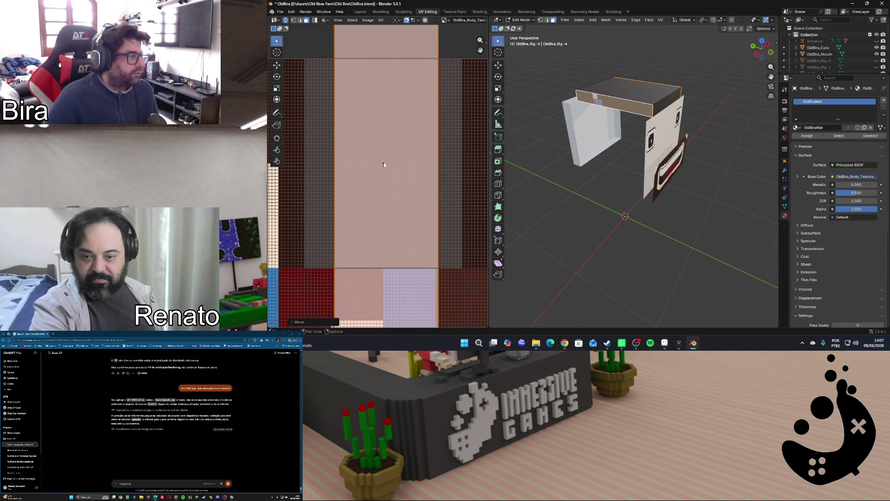
pyautogui.press('g')
pyautogui.press('x')
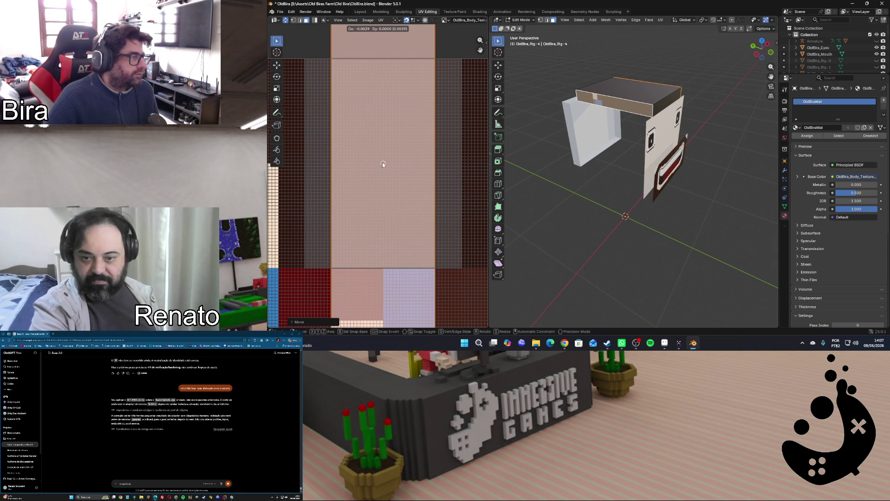
pyautogui.click(383, 162)
# Shrink the strip twice into a thin band and snap it into alignment over the light column
pyautogui.press('s')
pyautogui.click(384, 214)
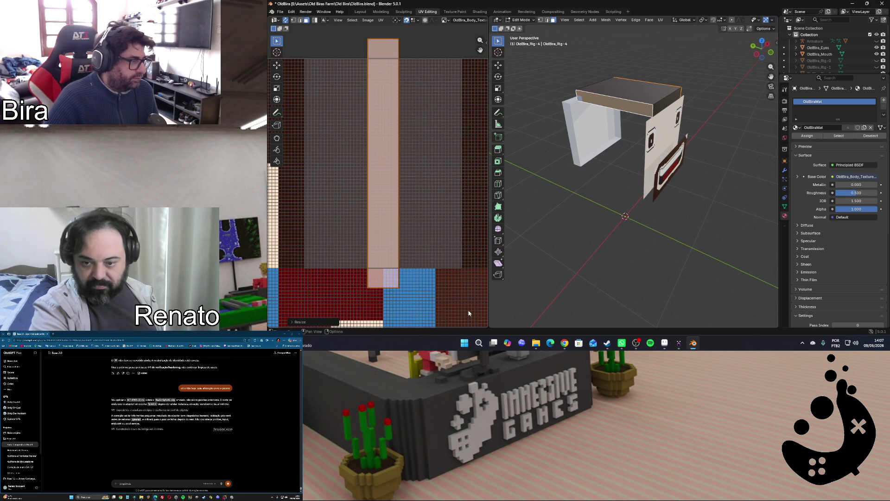
pyautogui.press('s')
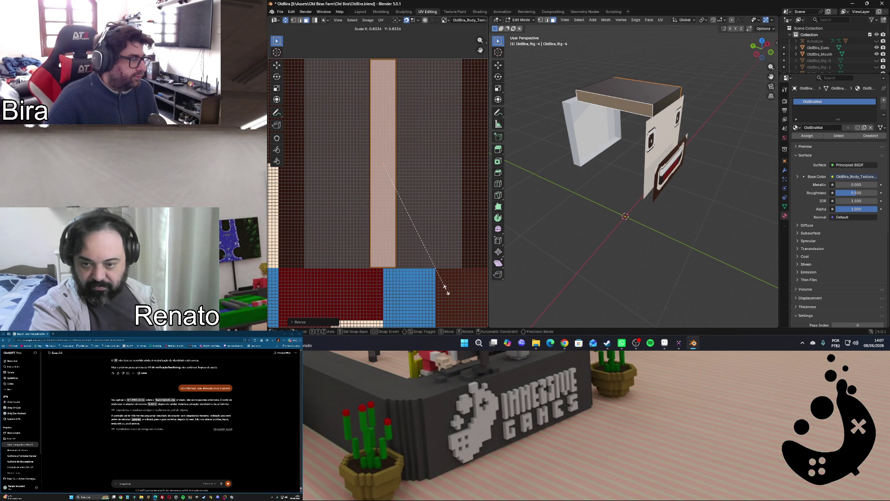
pyautogui.click(447, 291)
pyautogui.rightClick(385, 206)
pyautogui.moveTo(353, 124)
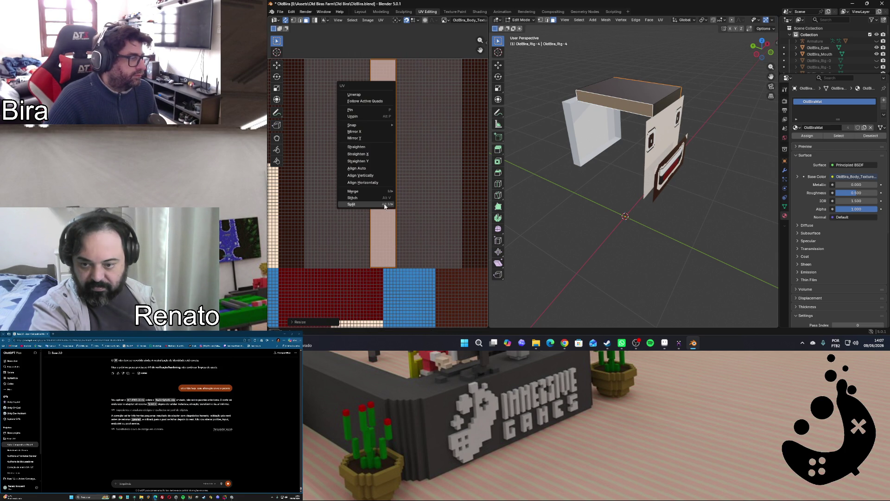
pyautogui.click(417, 125)
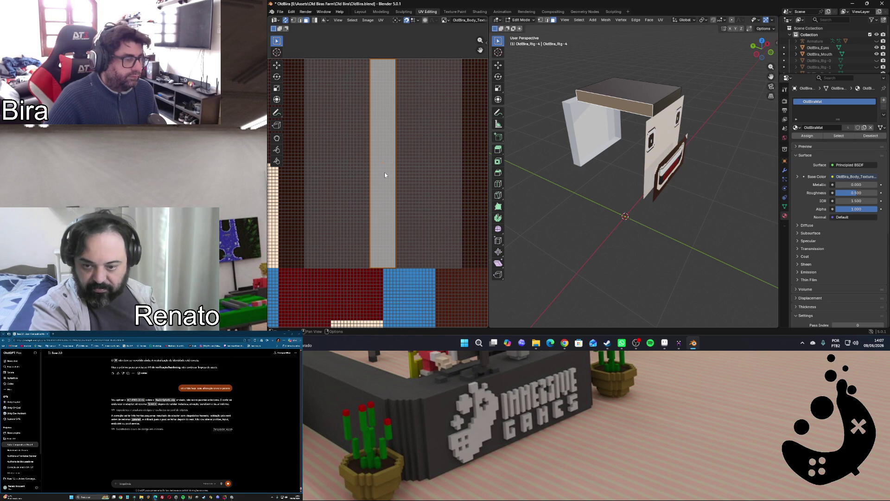
# Place the UV strip on the light-grey column at the texture's right edge and check the head's side colour
pyautogui.press('g')
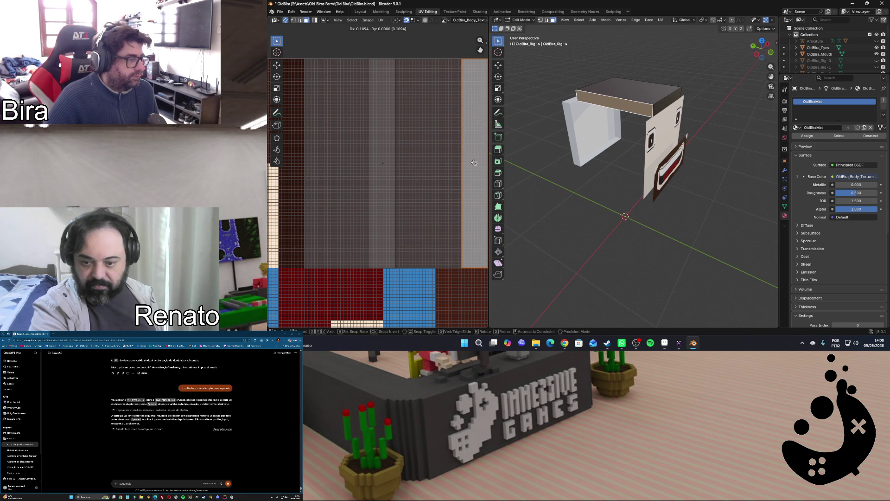
pyautogui.click(474, 162)
pyautogui.moveTo(762, 49); pyautogui.dragTo(763, 50)
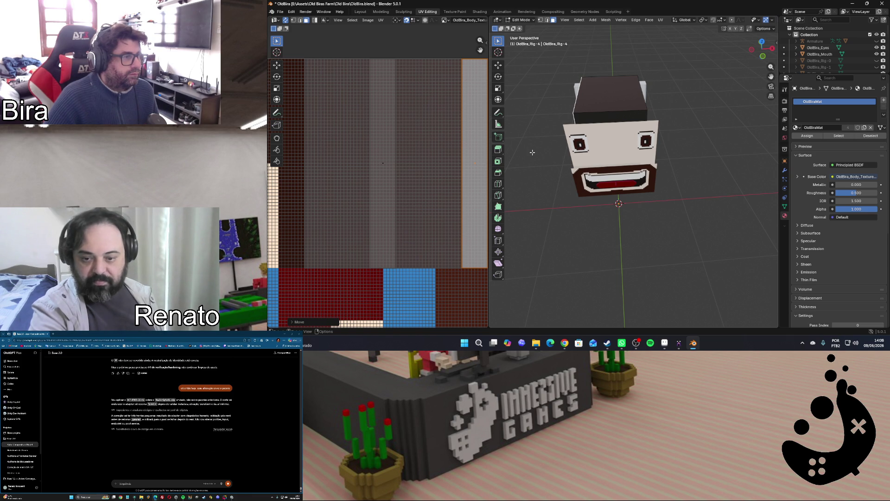
pyautogui.press('g')
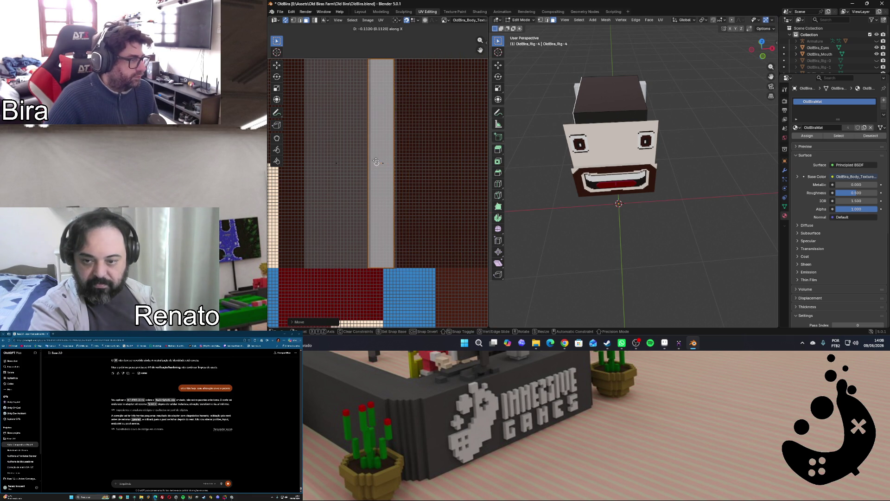
pyautogui.click(467, 131)
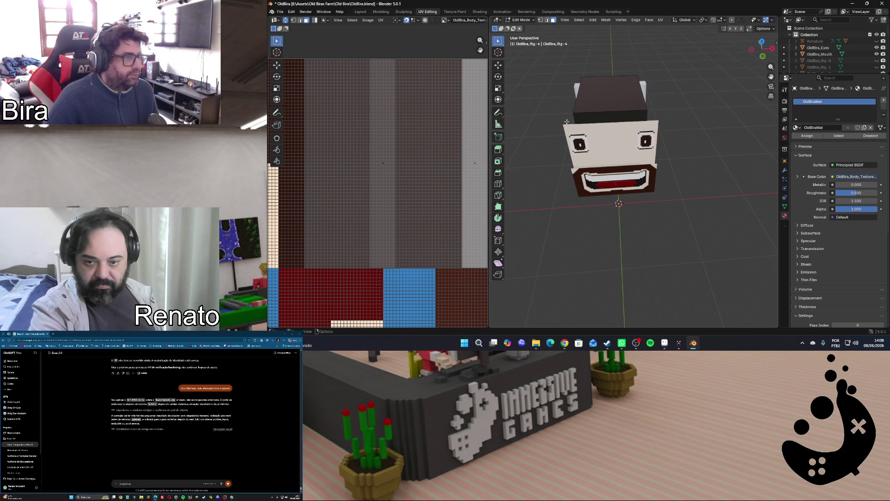
pyautogui.moveTo(560, 126); pyautogui.dragTo(630, 117, button='middle')
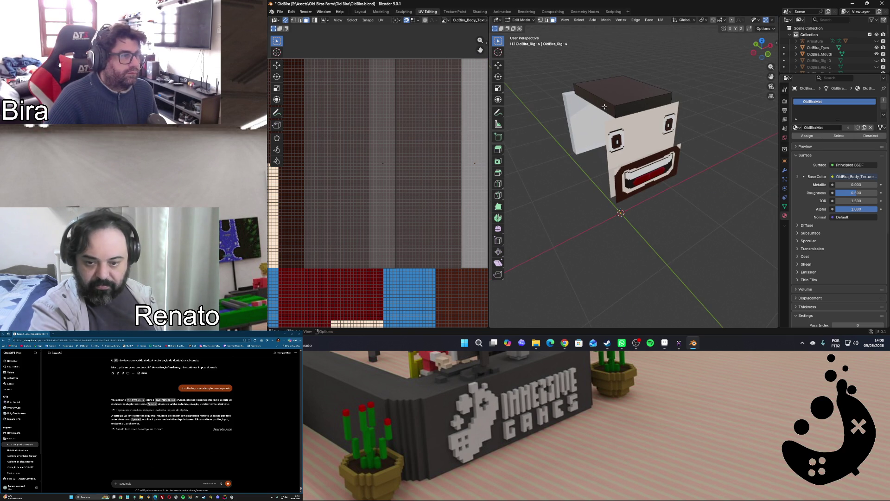
# Slide the current UV island left along X away from the texture's right edge
pyautogui.press('g')
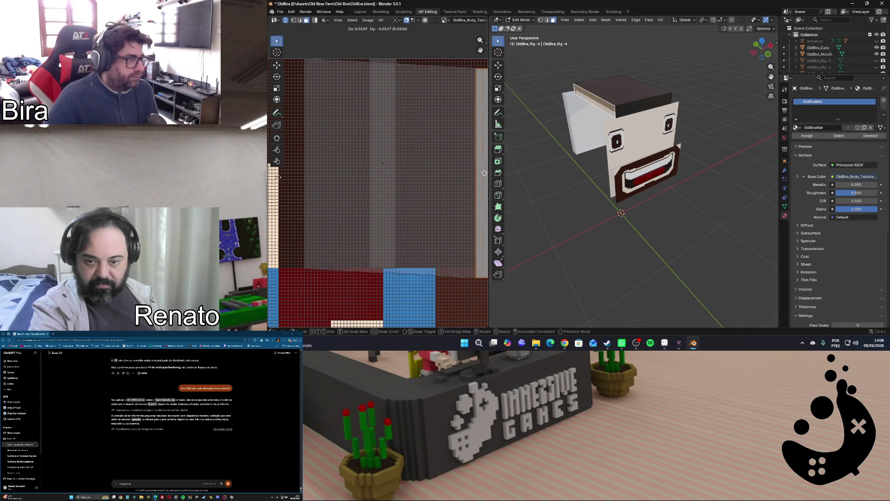
pyautogui.click(469, 161)
pyautogui.rightClick(470, 159)
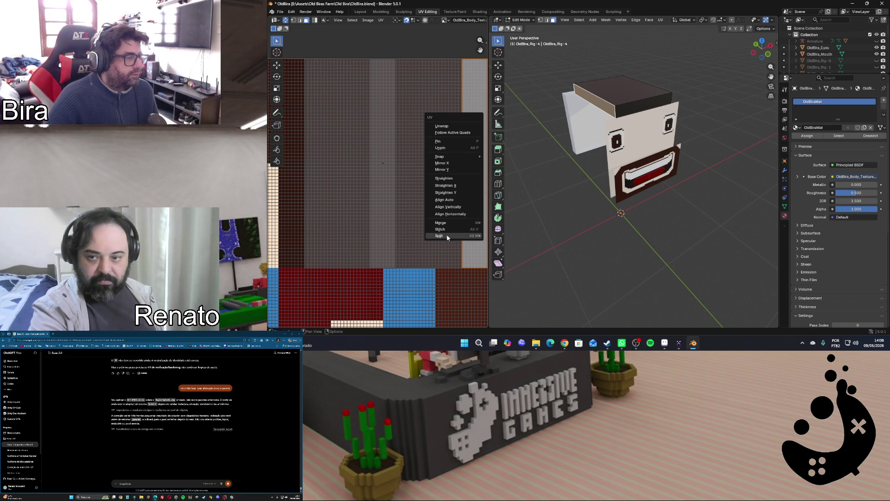
pyautogui.click(493, 237)
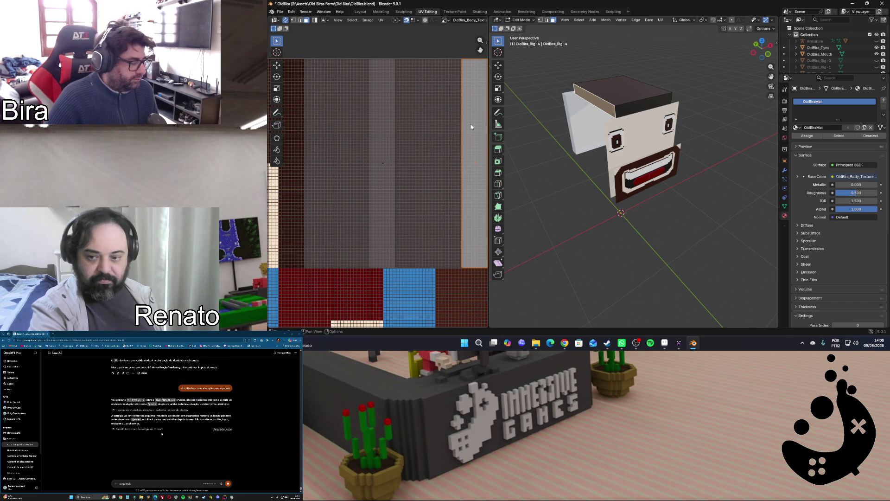
pyautogui.press('g')
pyautogui.press('x')
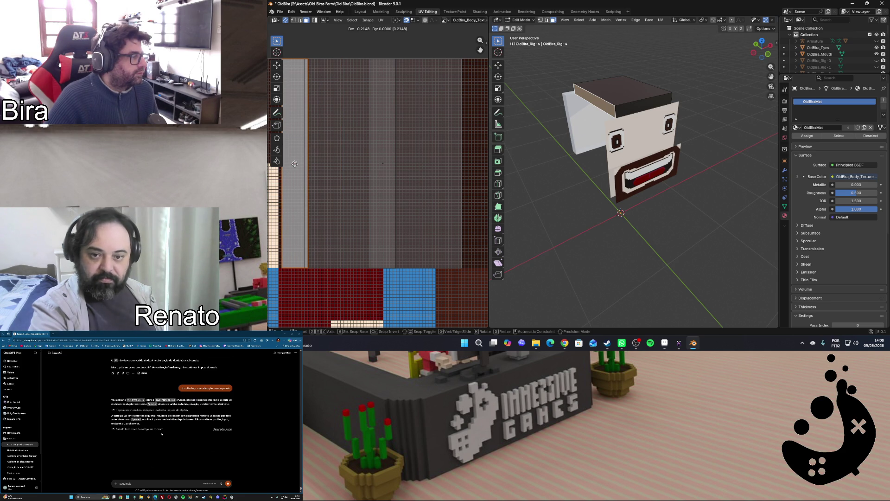
pyautogui.click(292, 164)
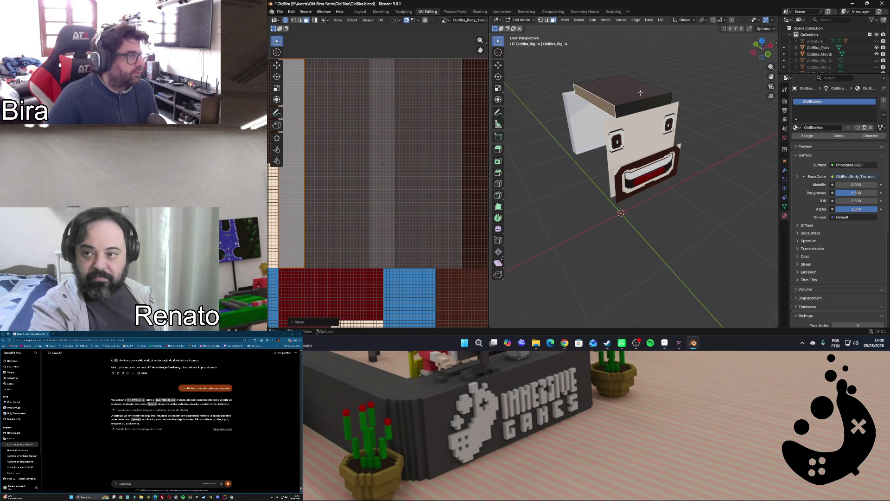
# Move the middle UV strip to the right and clear the selection
pyautogui.moveTo(755, 53); pyautogui.dragTo(723, 56)
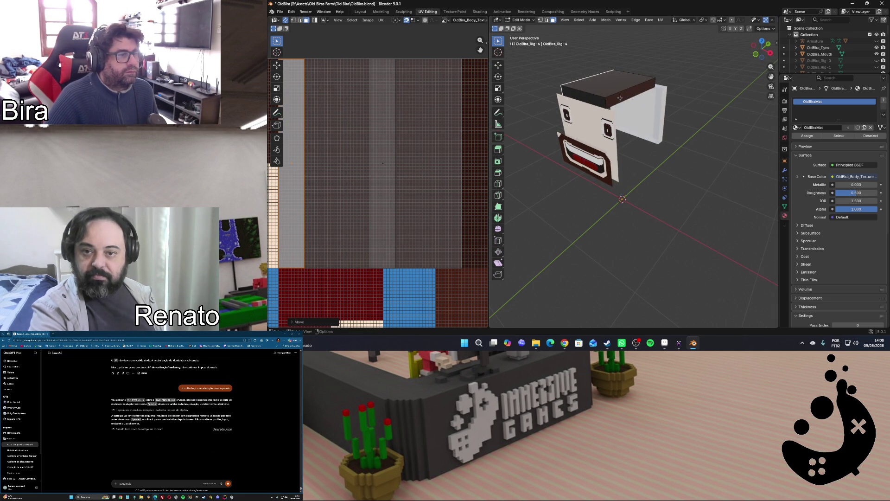
pyautogui.click(404, 172)
pyautogui.press('g')
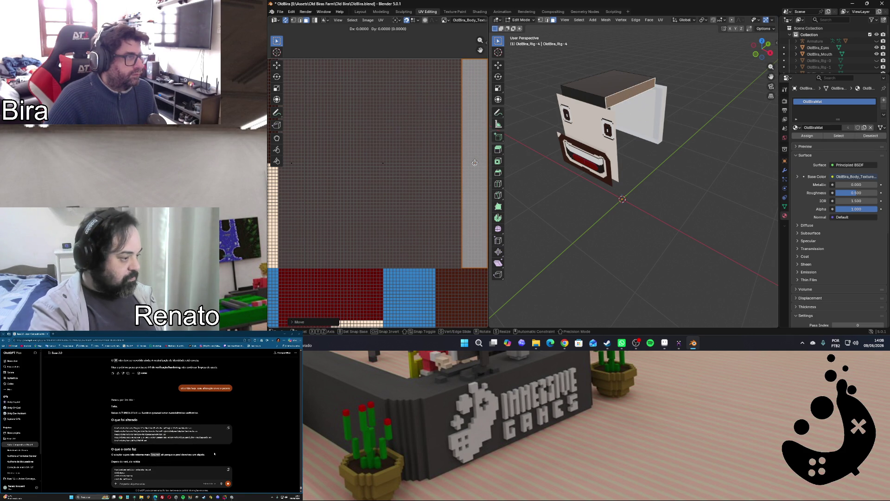
pyautogui.click(475, 162)
pyautogui.click(643, 197)
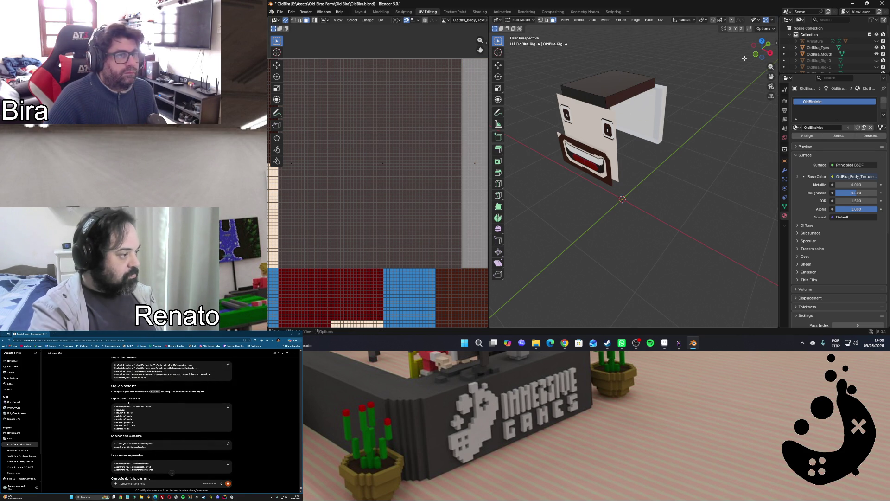
# Select the head's top face and bring up its UV mapping options for unwrapping
pyautogui.moveTo(757, 49); pyautogui.dragTo(759, 50)
pyautogui.click(634, 111)
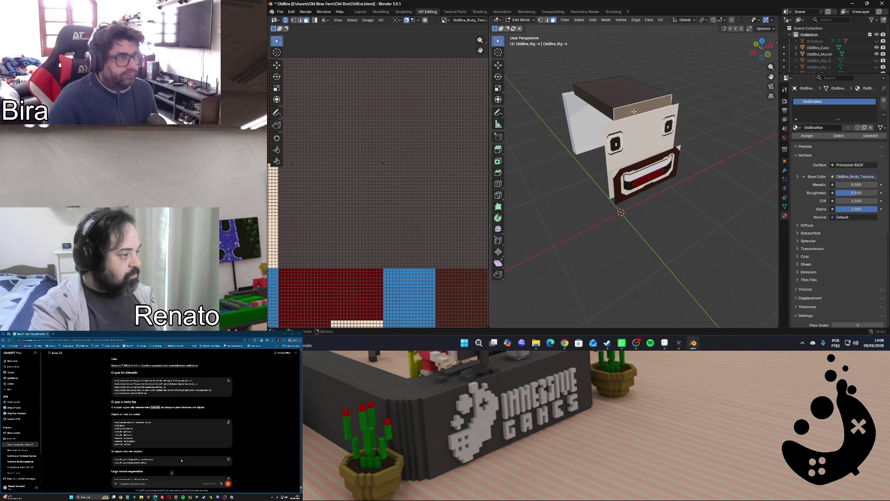
pyautogui.press('u')
pyautogui.click(633, 111)
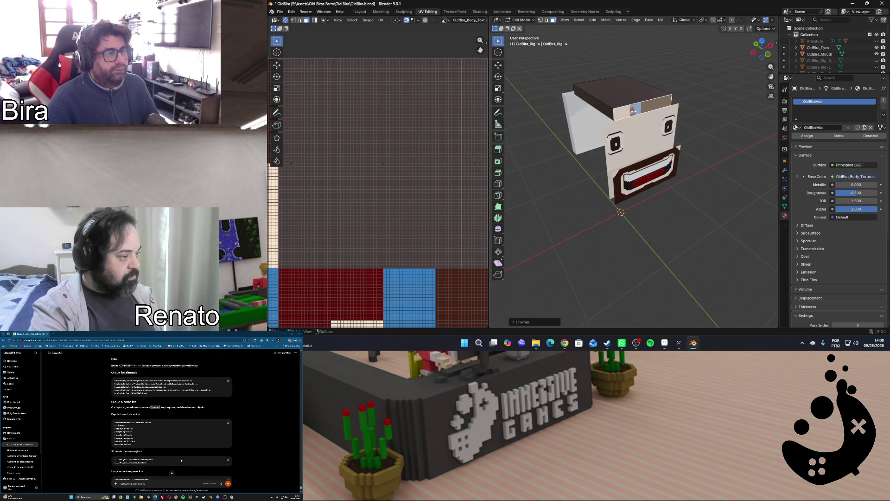
pyautogui.moveTo(753, 55); pyautogui.dragTo(760, 50)
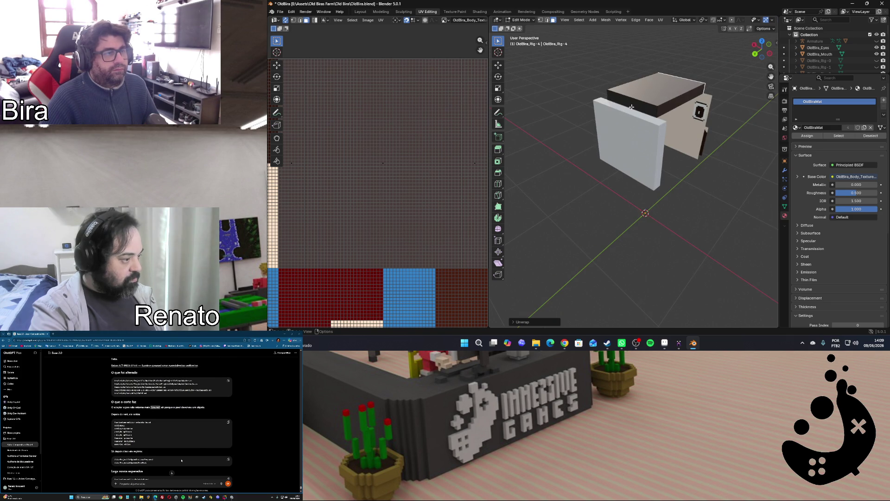
pyautogui.click(647, 114)
pyautogui.press('u')
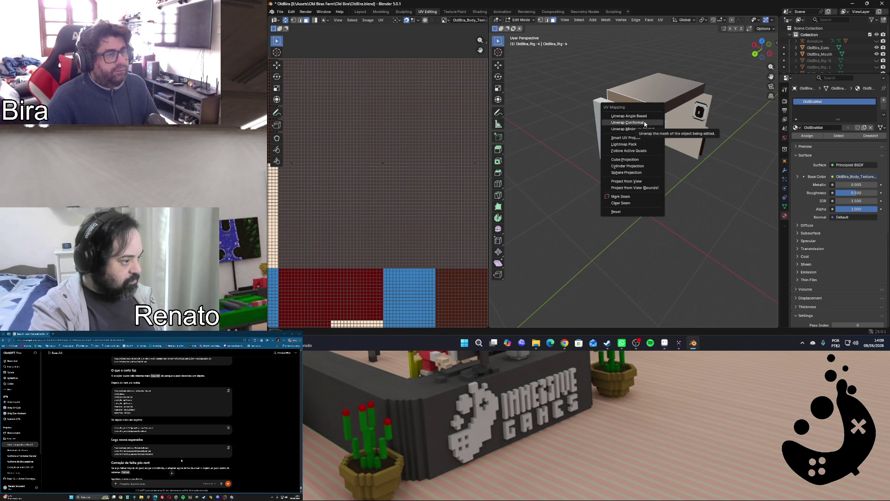
# Unwrap the top face conformally, rotate its UV strip 90° horizontal and move it lower
pyautogui.click(646, 123)
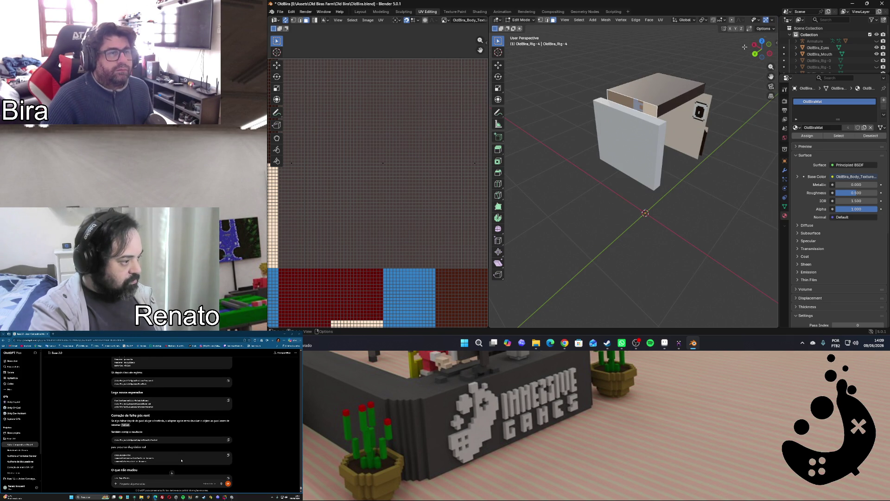
pyautogui.moveTo(756, 56); pyautogui.dragTo(744, 59)
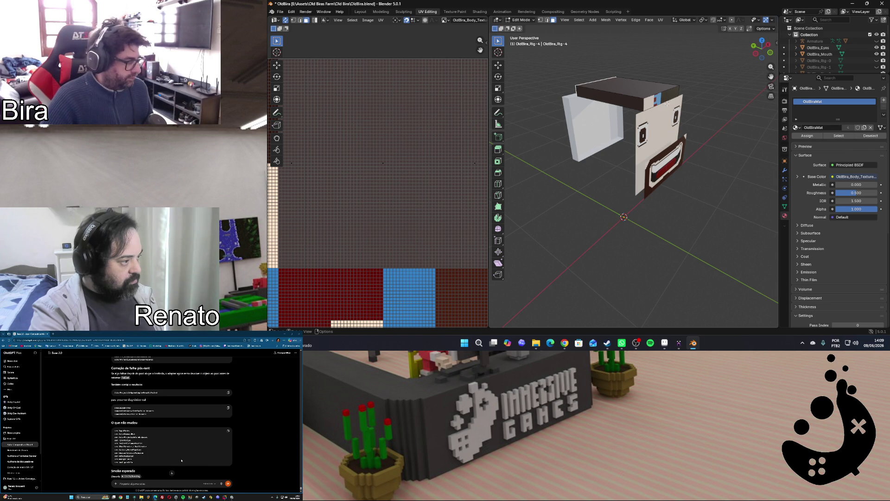
pyautogui.scroll(-4, 396, 163)
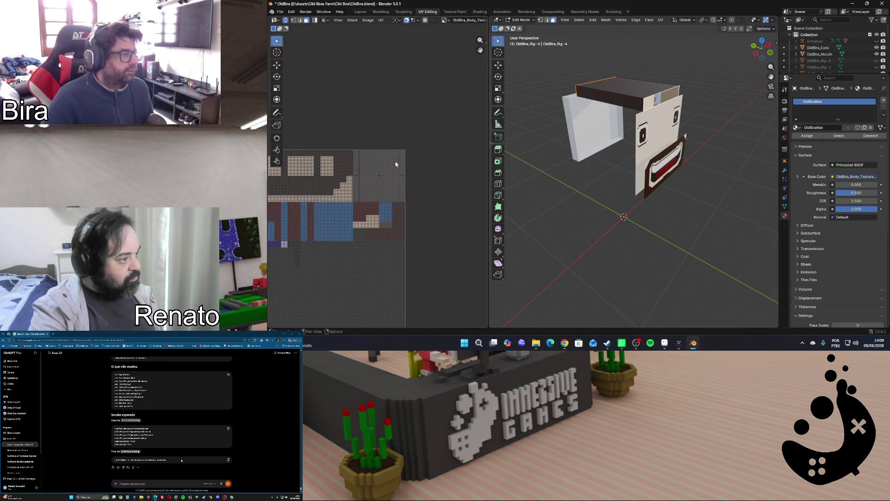
pyautogui.scroll(-3, 395, 161)
pyautogui.rightClick(302, 229)
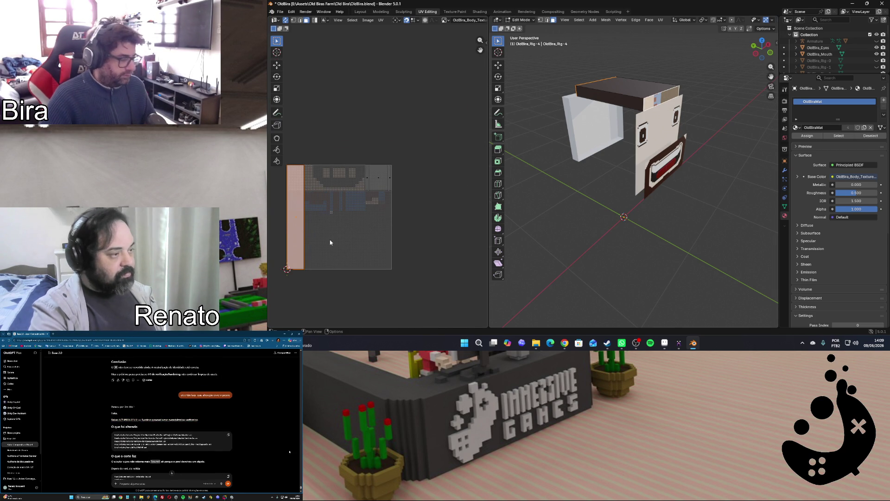
pyautogui.write('r90')
pyautogui.press('Return')
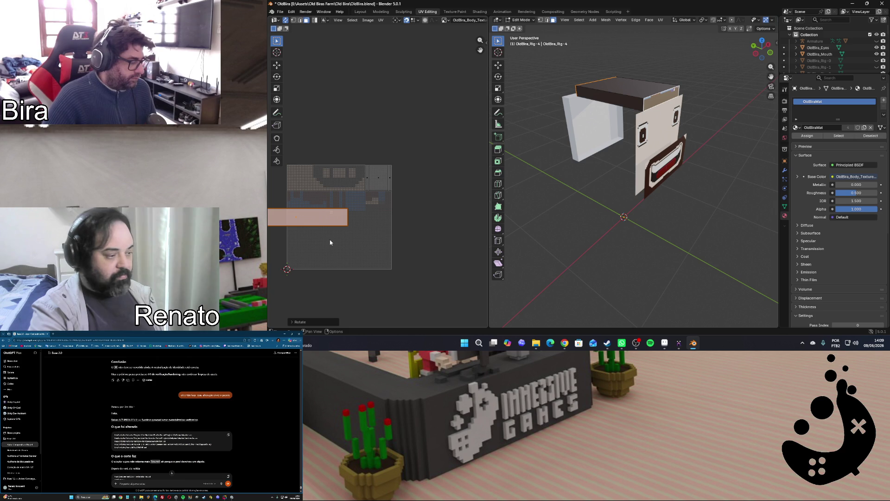
pyautogui.press('g')
pyautogui.click(374, 179)
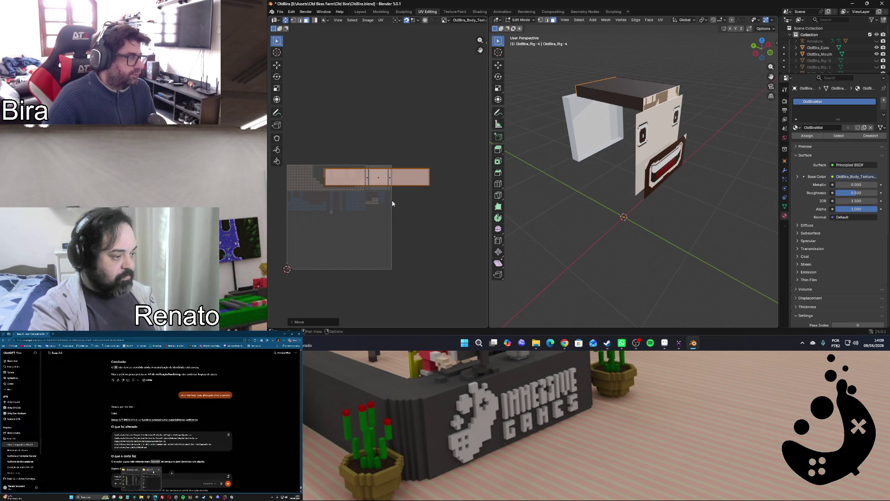
pyautogui.scroll(5, 375, 179)
pyautogui.press('g')
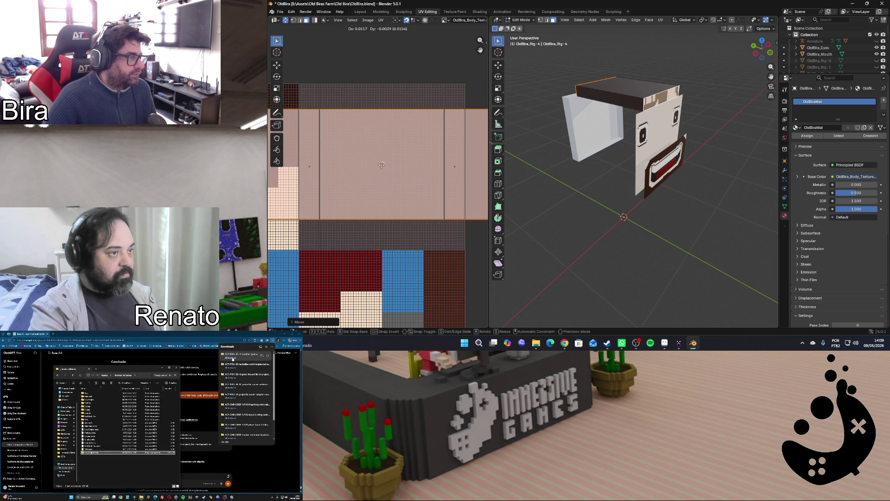
pyautogui.click(378, 167)
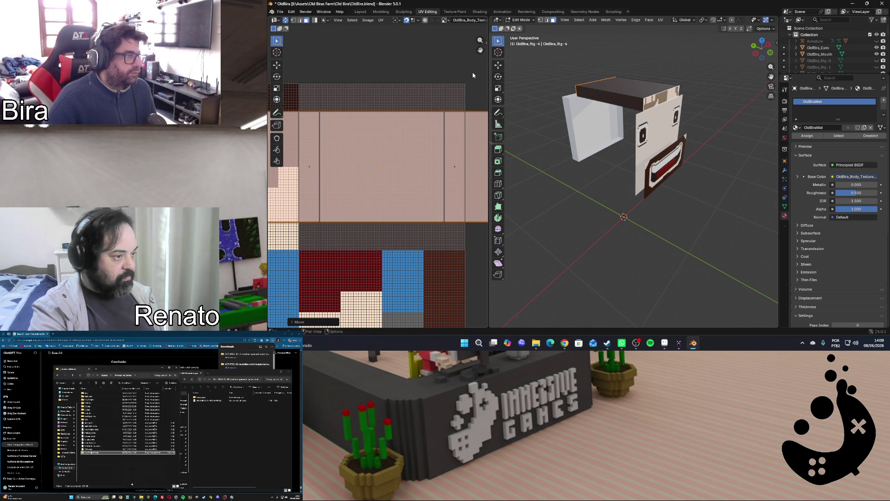
# Shrink the strip twice, snap it to texture pixels and start moving it onto the grey band
pyautogui.press('s')
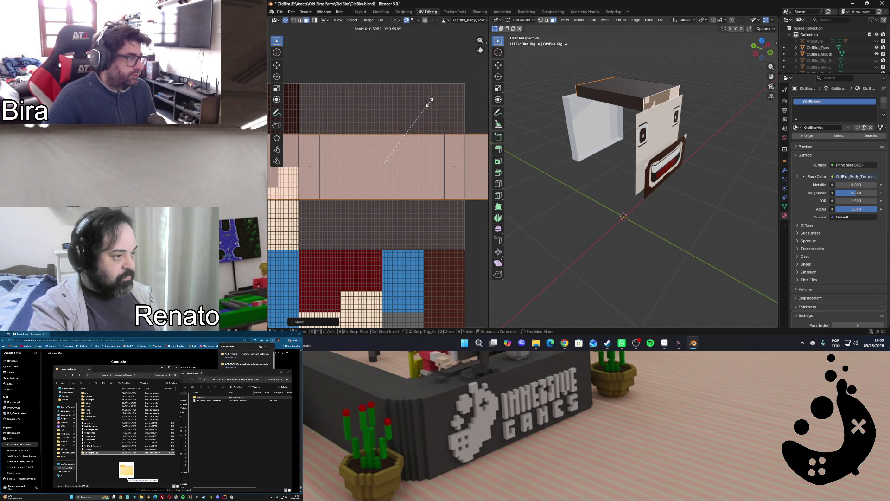
pyautogui.click(393, 136)
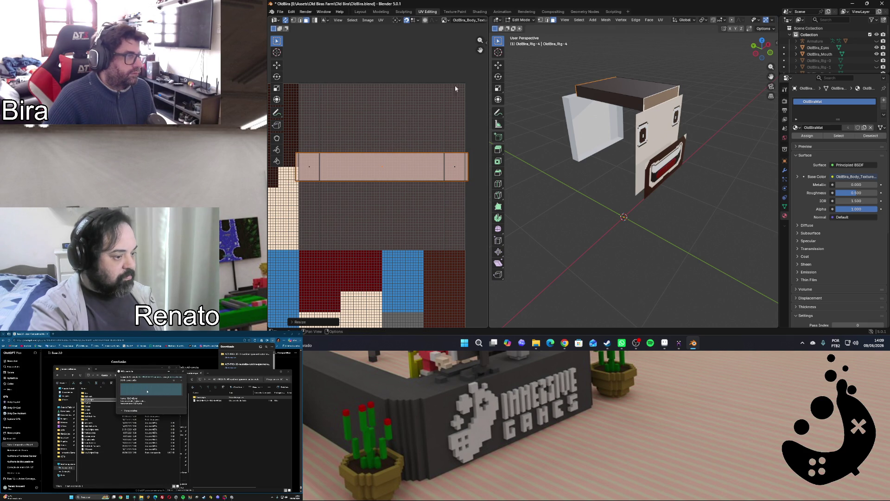
pyautogui.press('s')
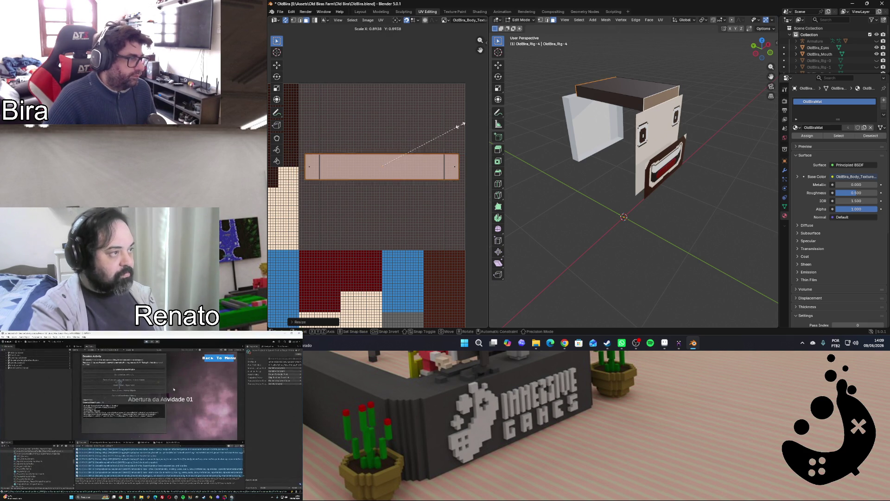
pyautogui.click(448, 130)
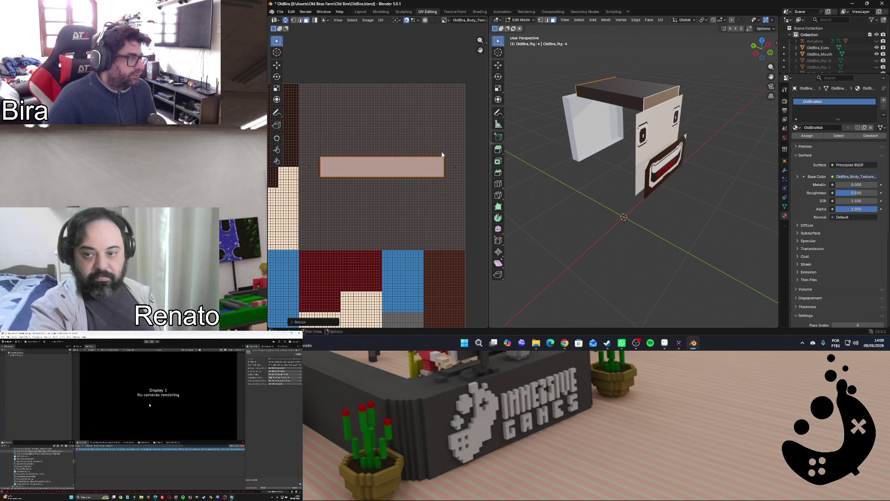
pyautogui.scroll(1, 424, 183)
pyautogui.scroll(1, 440, 159)
pyautogui.press('u')
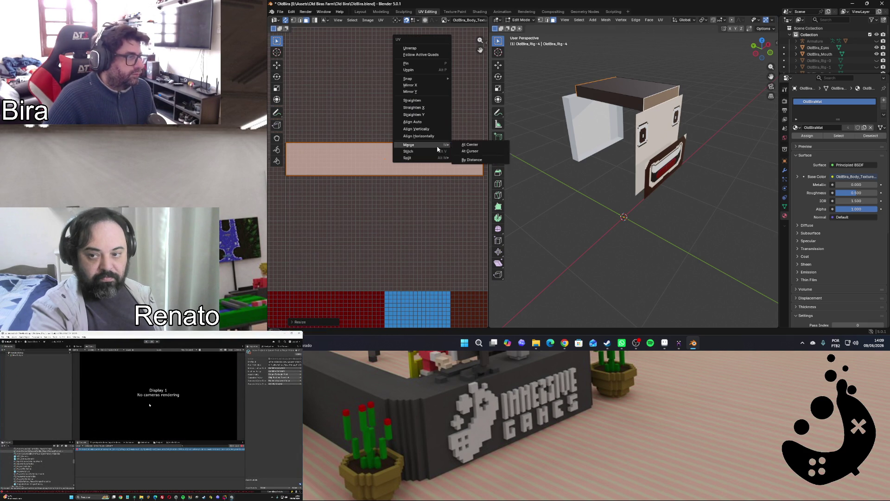
pyautogui.moveTo(409, 78)
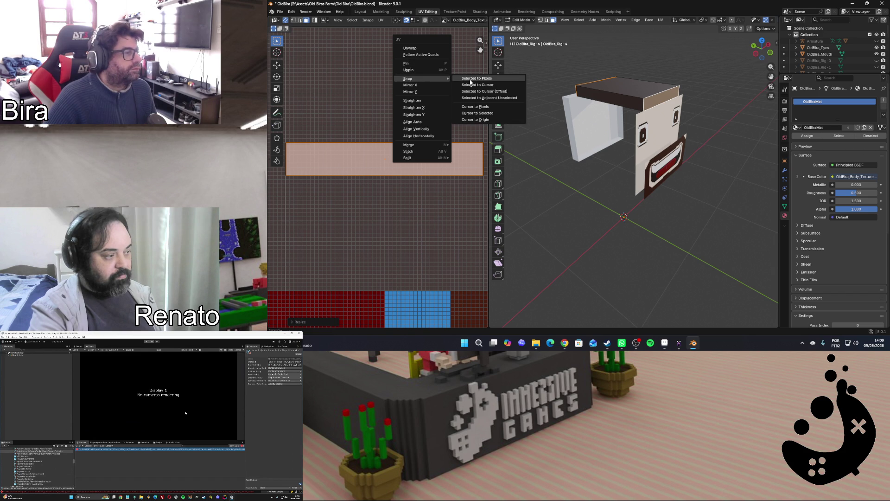
pyautogui.click(471, 79)
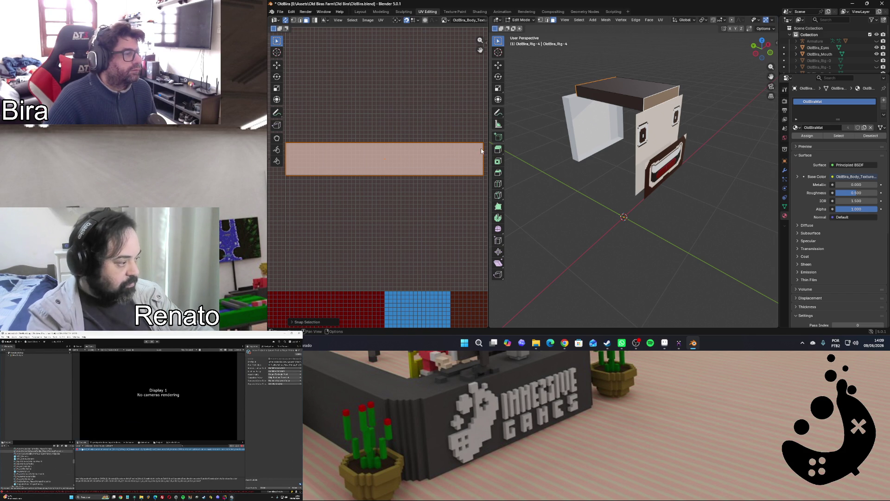
pyautogui.scroll(-1, 446, 140)
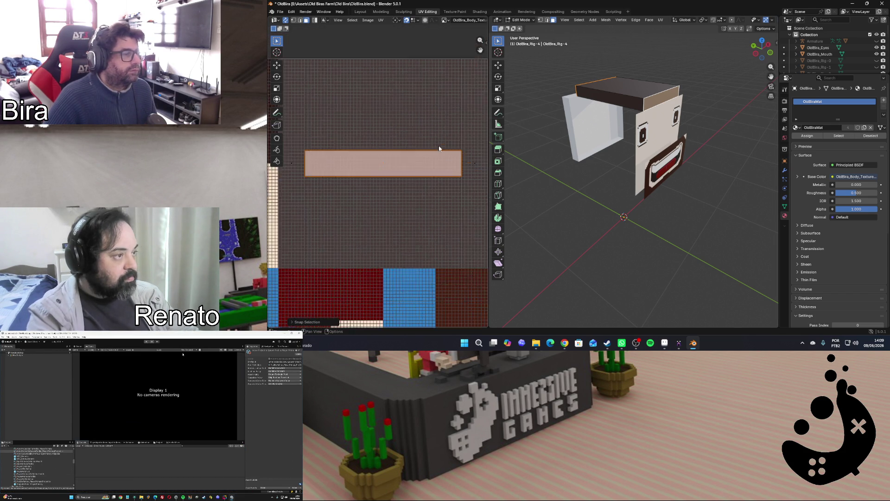
pyautogui.scroll(-2, 439, 148)
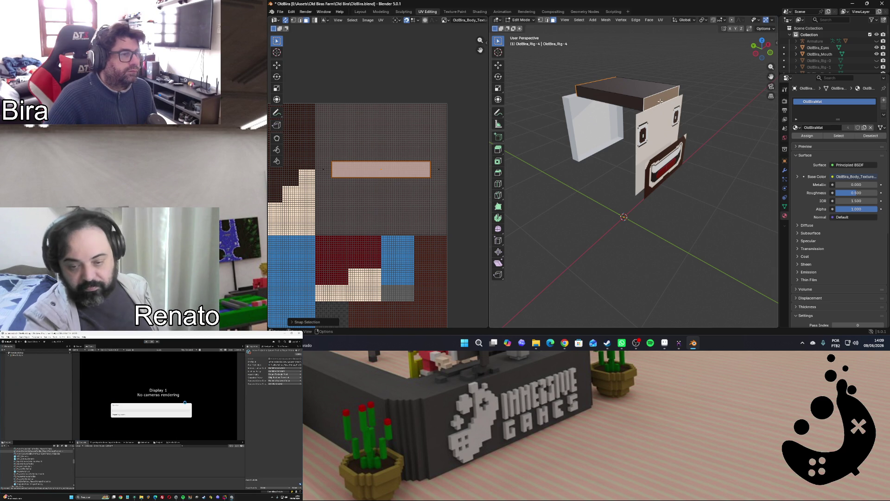
pyautogui.hotkey('alt', 'a')
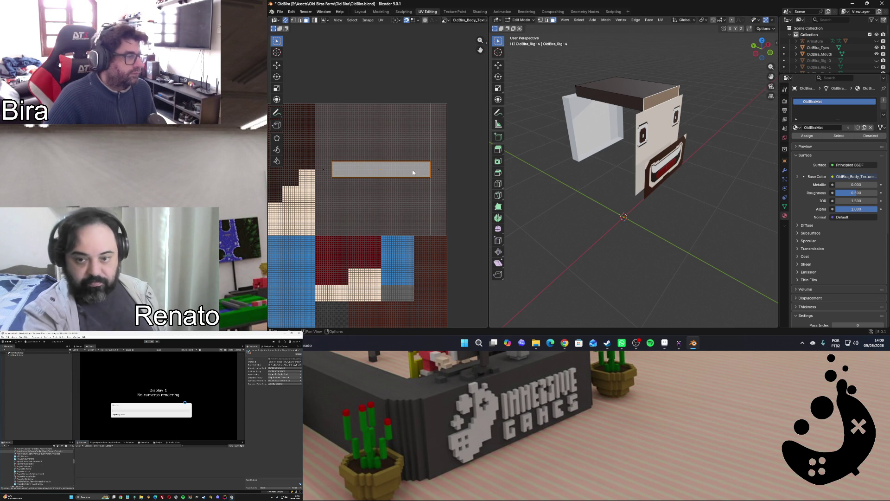
pyautogui.press('g')
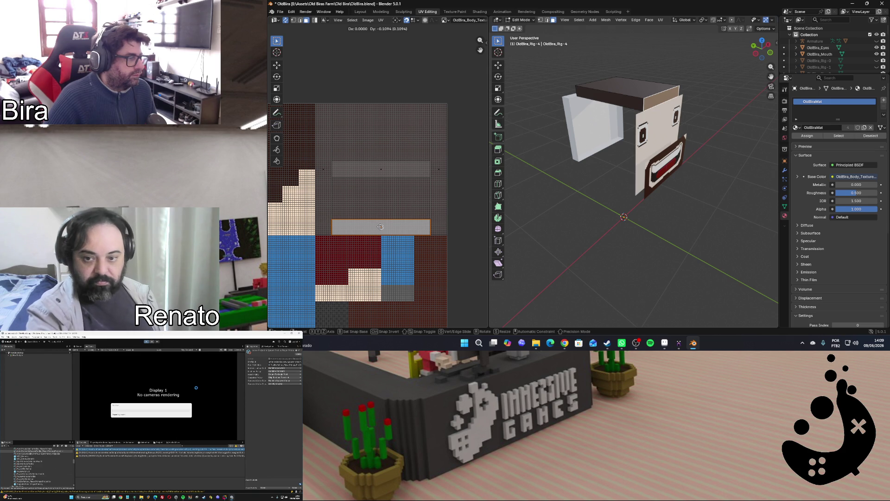
# Place the rectangle, then raise the upper grey UV rectangle vertically with G, Y
pyautogui.click(381, 227)
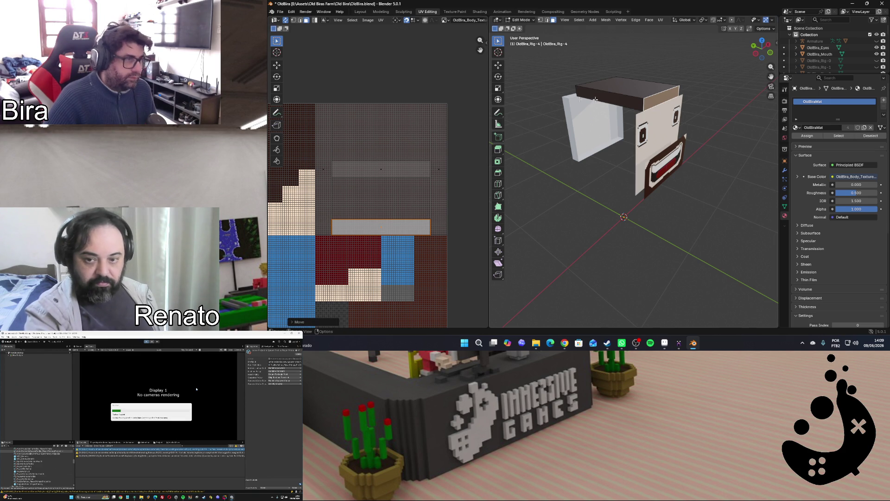
pyautogui.moveTo(578, 100); pyautogui.dragTo(623, 95, button='middle')
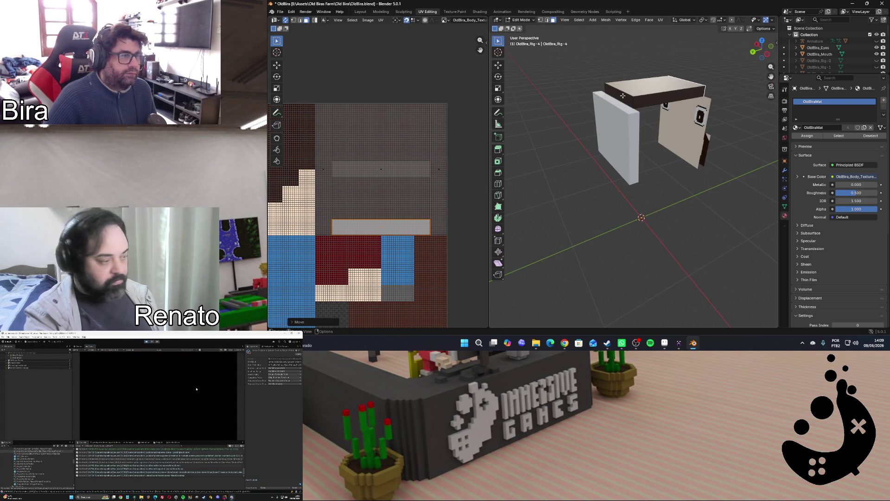
pyautogui.click(403, 175)
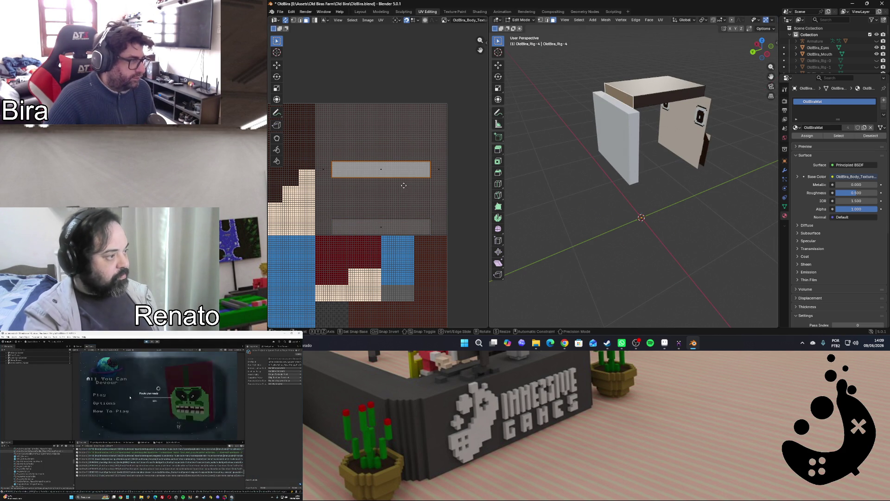
pyautogui.press('g')
pyautogui.press('y')
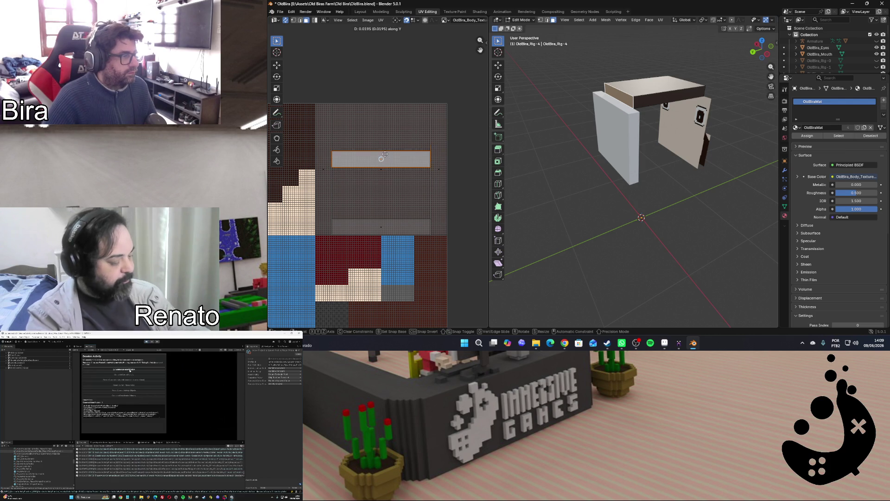
pyautogui.click(381, 111)
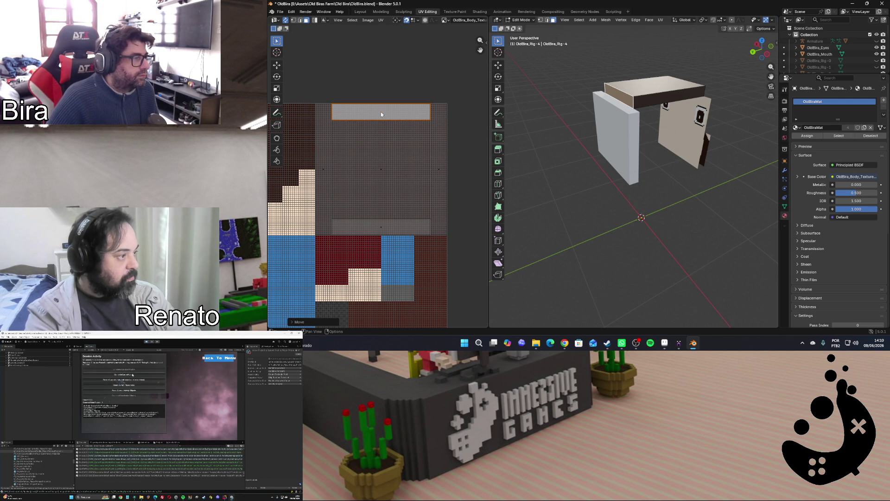
pyautogui.scroll(2, 390, 140)
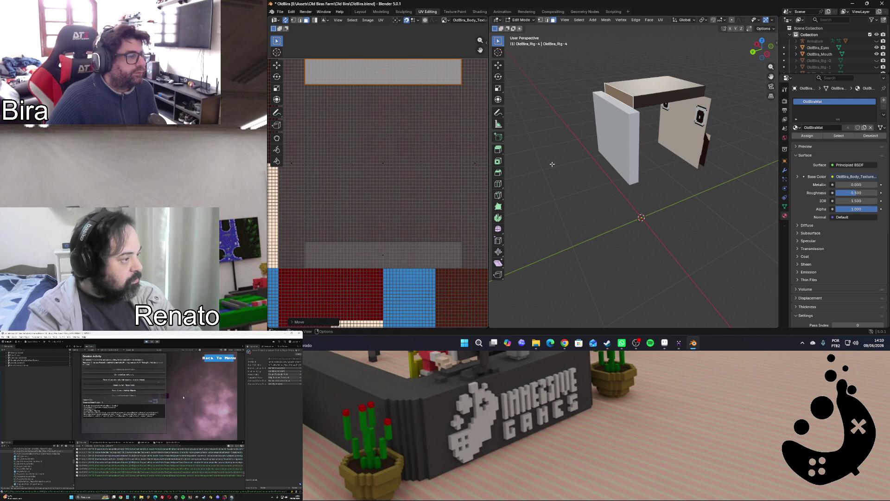
pyautogui.hotkey('alt', 'a')
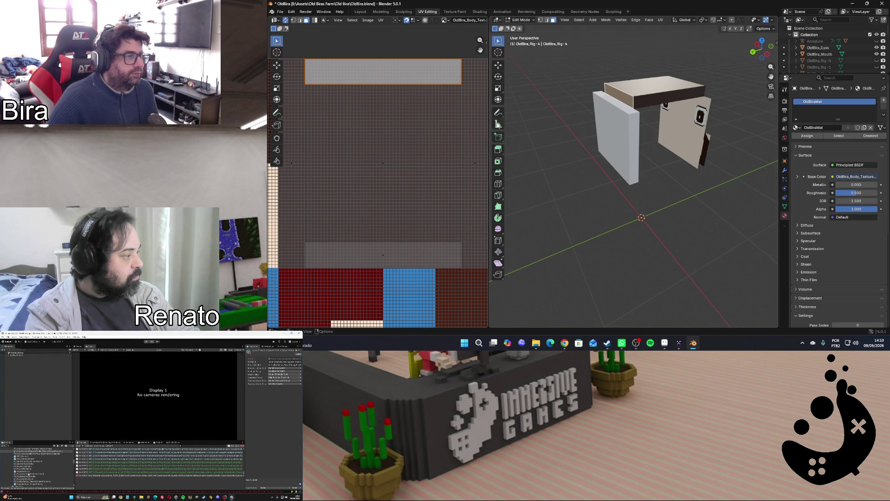
# Move the top and bottom UV strips vertically onto the grey rows above the red and blue area
pyautogui.press('g')
pyautogui.press('y')
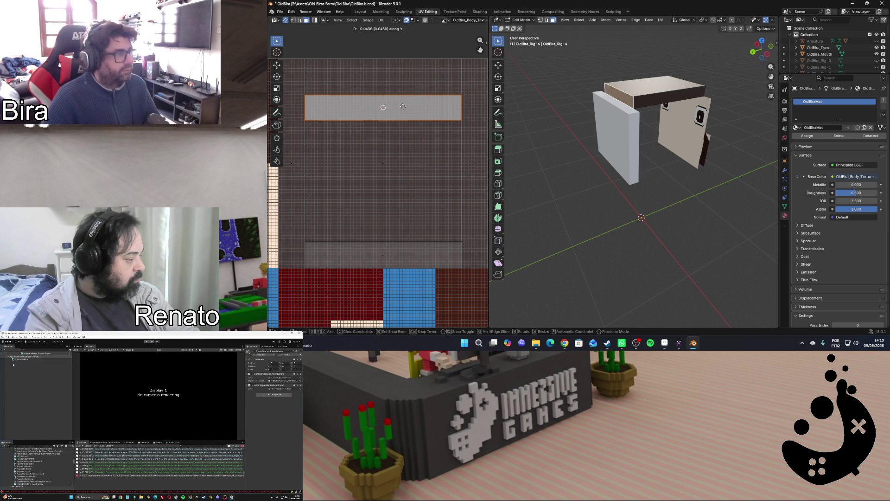
pyautogui.click(407, 74)
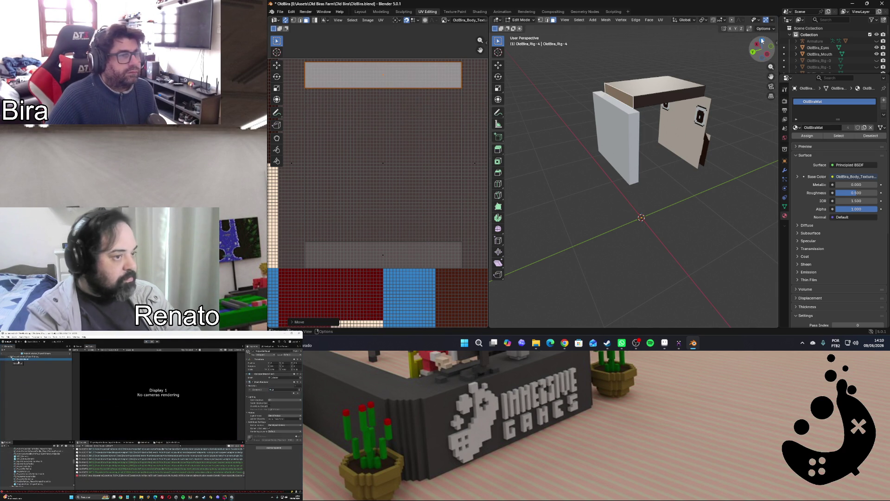
pyautogui.moveTo(761, 49); pyautogui.dragTo(752, 63)
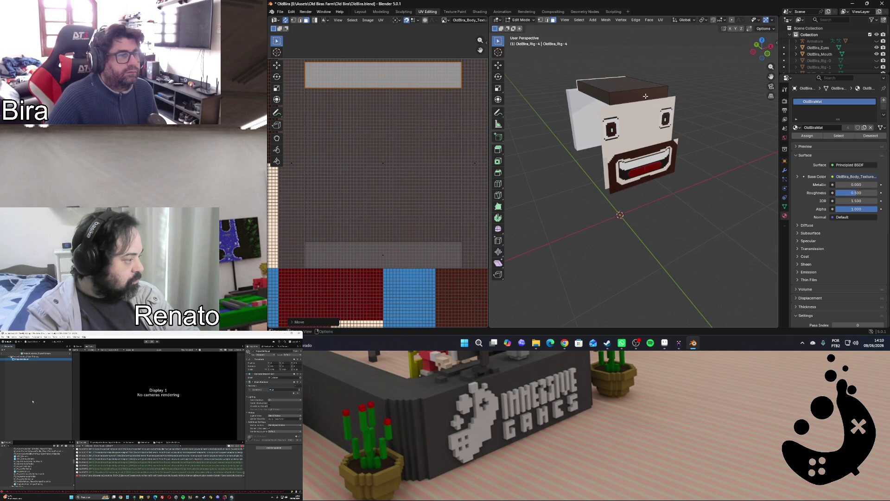
pyautogui.click(419, 251)
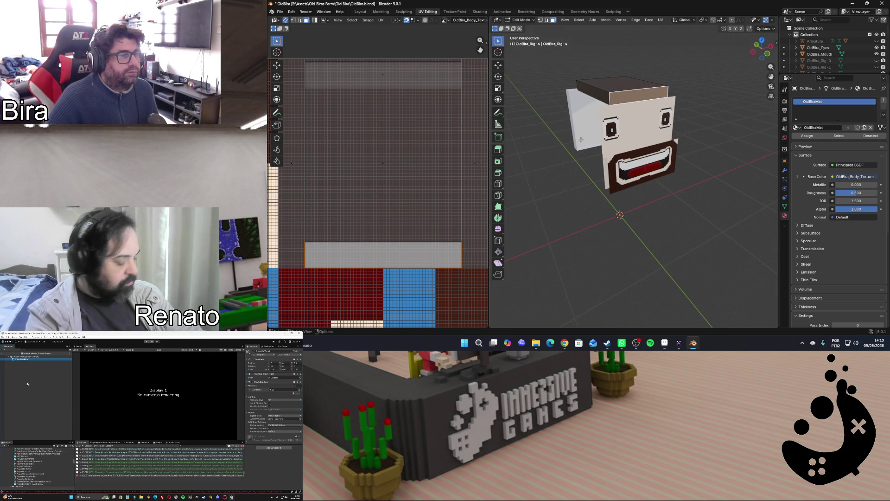
pyautogui.press('g')
pyautogui.press('y')
pyautogui.click(417, 251)
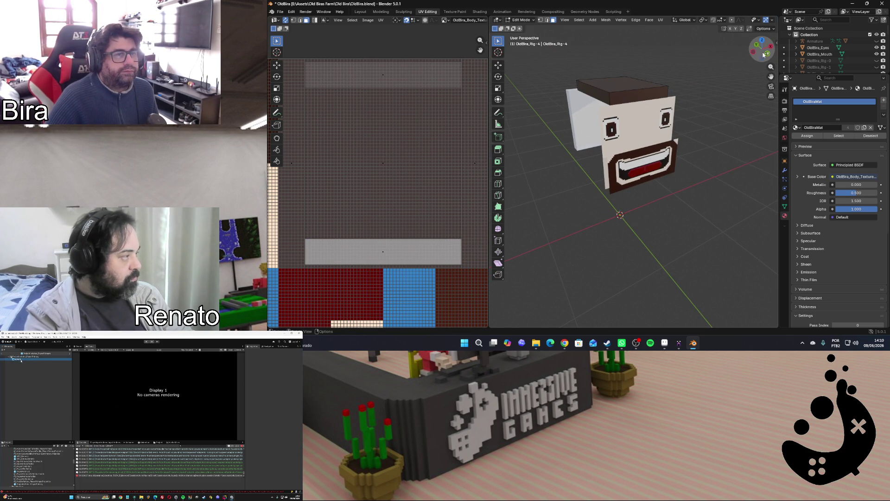
pyautogui.moveTo(762, 49)
pyautogui.mouseDown()
pyautogui.moveTo(748, 51)
pyautogui.moveTo(759, 50)
pyautogui.mouseUp()
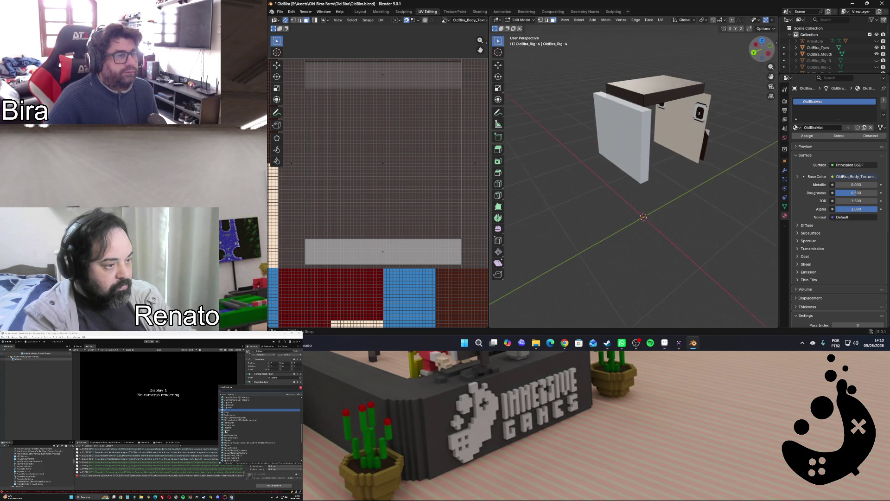
# Unwrap the OldBira_Rig.3 piece and split its faces into their own UV island
pyautogui.click(628, 139)
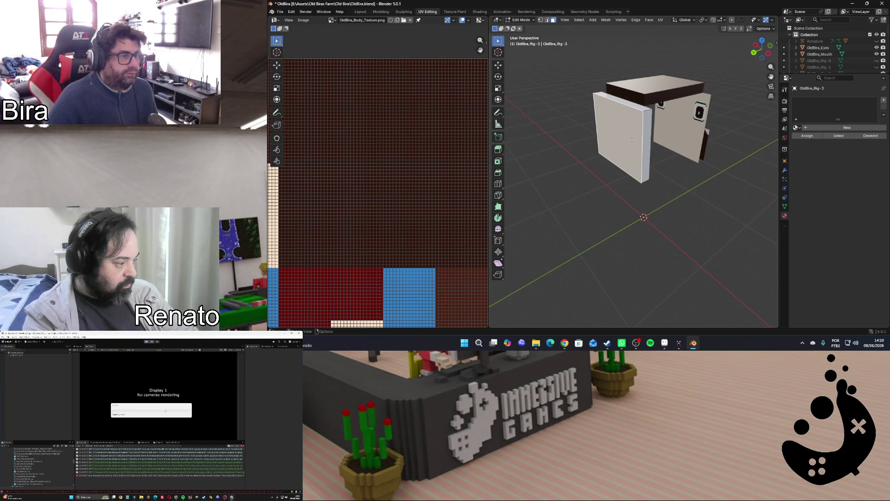
pyautogui.moveTo(632, 139); pyautogui.dragTo(633, 142, button='middle')
pyautogui.press('u')
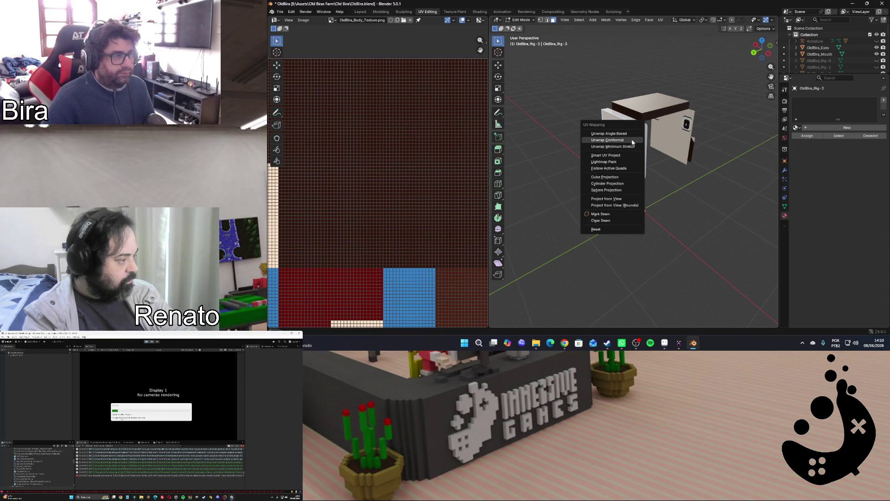
pyautogui.click(632, 142)
pyautogui.scroll(-2, 454, 161)
pyautogui.scroll(-2, 366, 194)
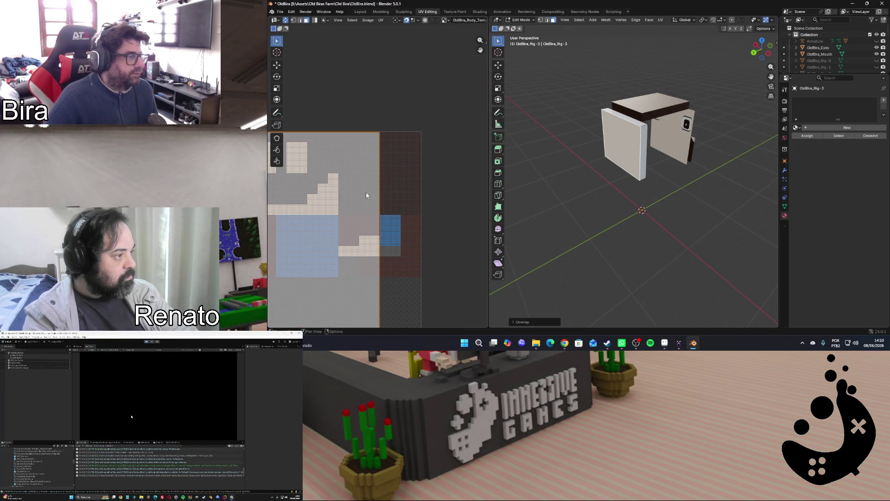
pyautogui.press('u')
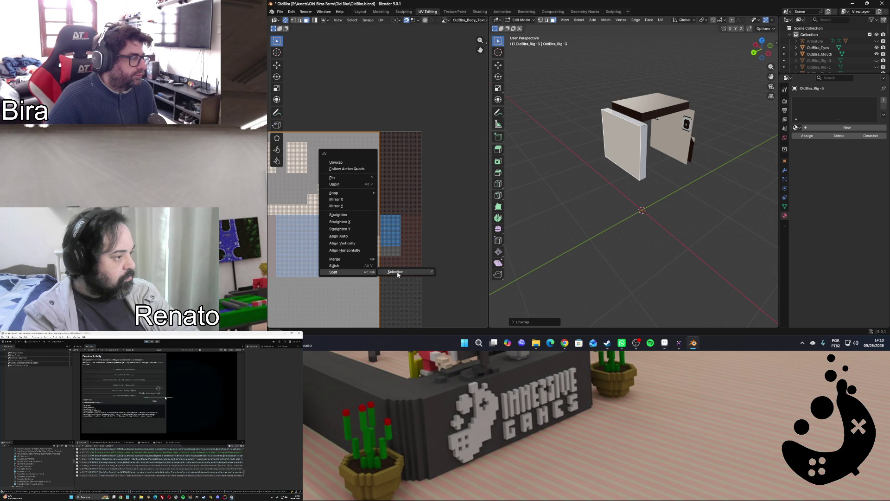
pyautogui.click(397, 272)
pyautogui.click(359, 240)
# Move and rescale the island, then rotate it a quarter turn
pyautogui.press('g')
pyautogui.click(380, 171)
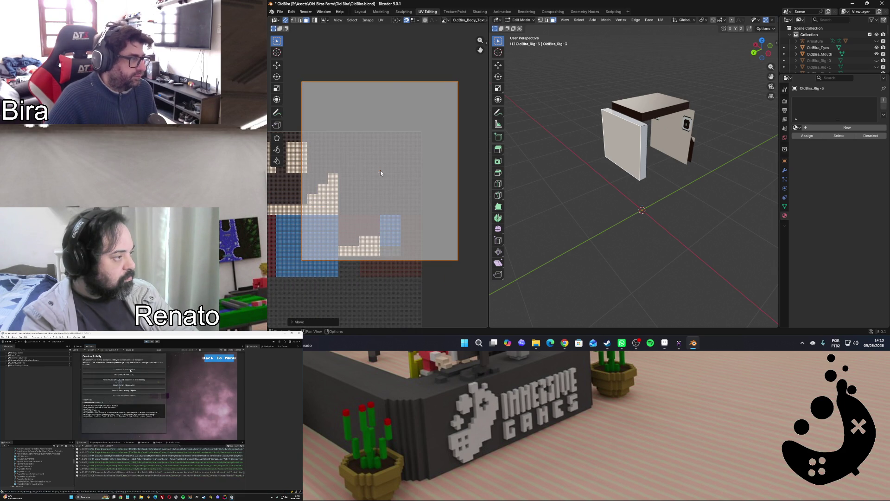
pyautogui.press('s')
pyautogui.click(427, 232)
pyautogui.scroll(2, 434, 158)
pyautogui.scroll(1, 440, 211)
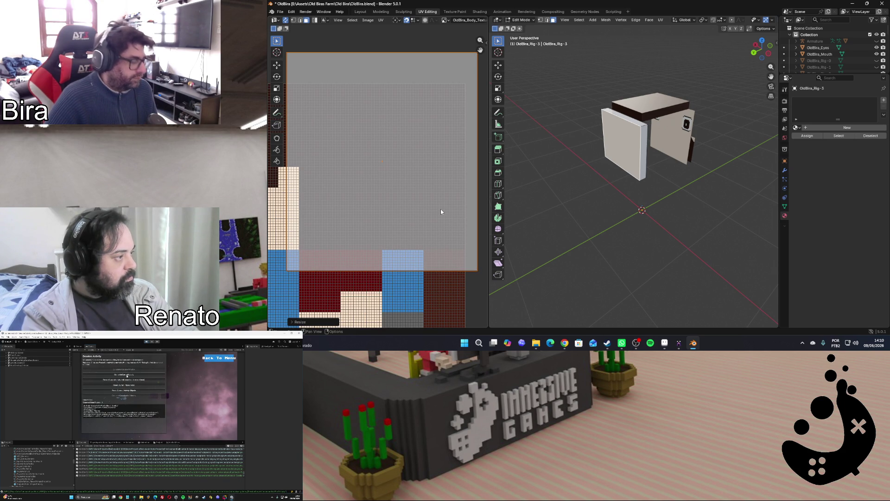
pyautogui.press('s')
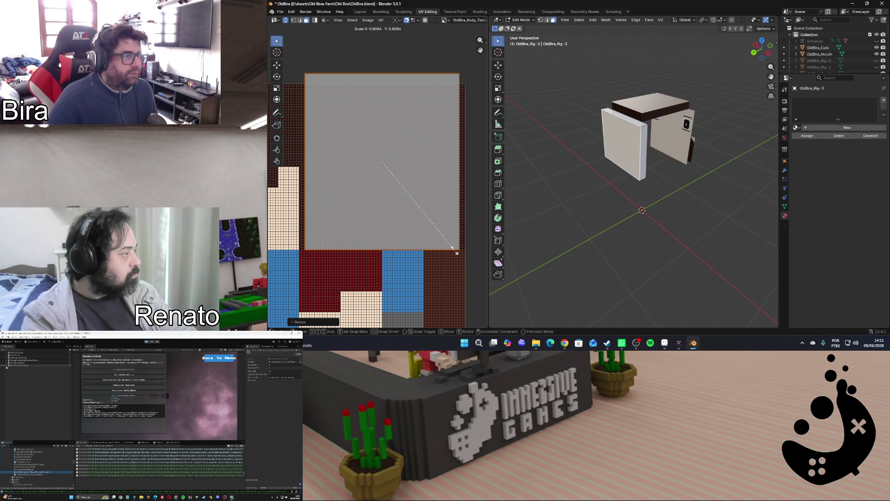
pyautogui.click(466, 268)
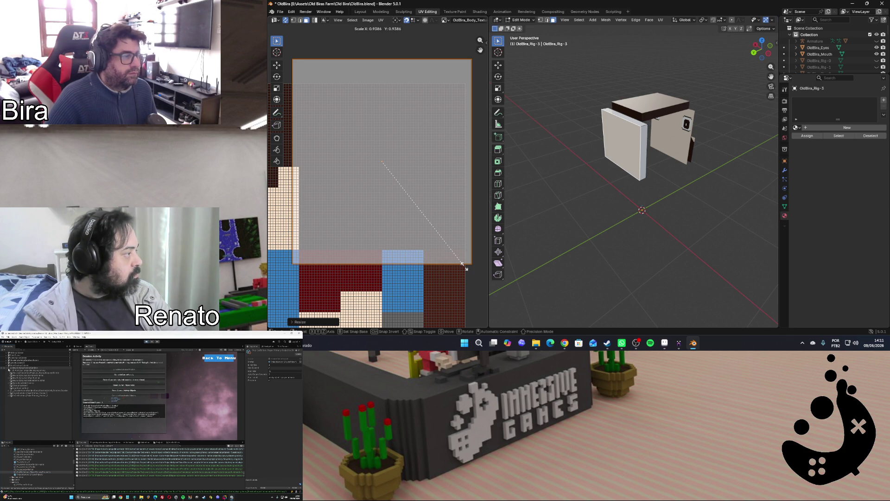
pyautogui.write('r')
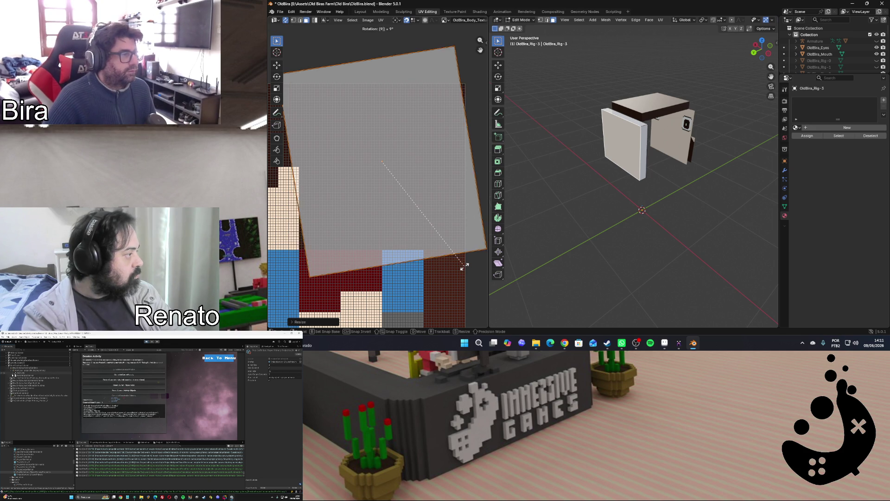
pyautogui.write('90')
pyautogui.press('Return')
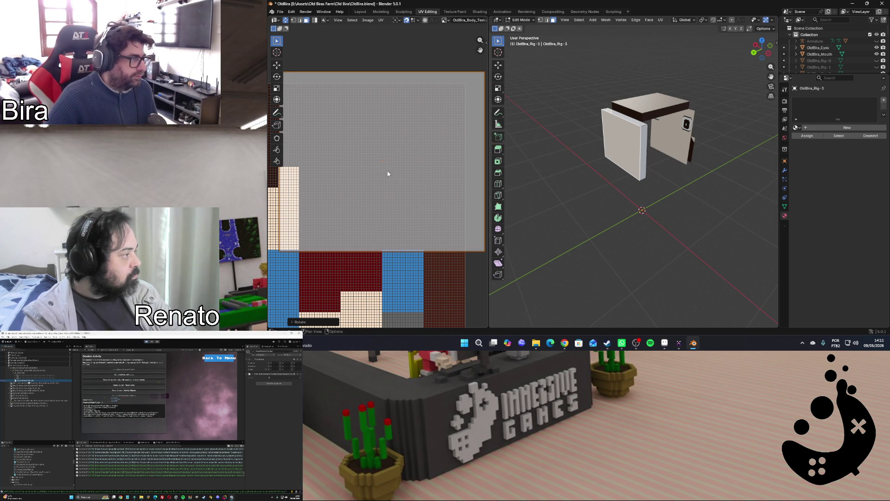
# Shrink the island to fit the big grey square, place it there and snap it to pixels
pyautogui.press('s')
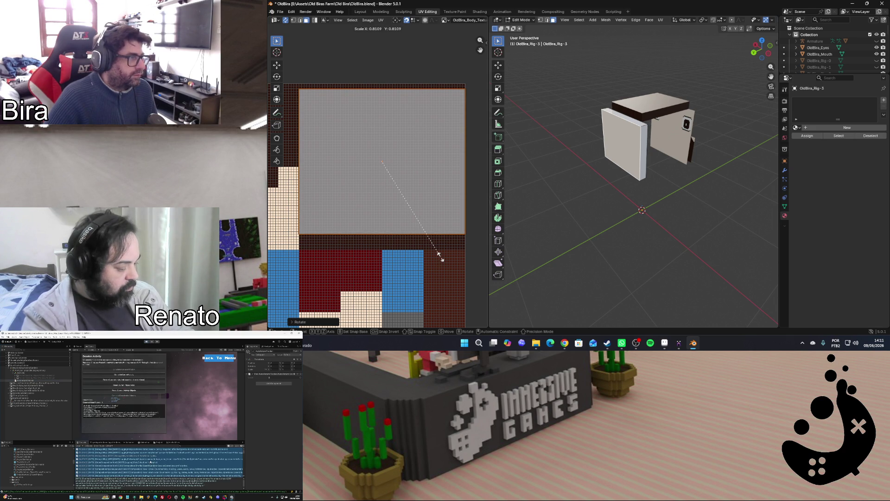
pyautogui.click(441, 259)
pyautogui.press('g')
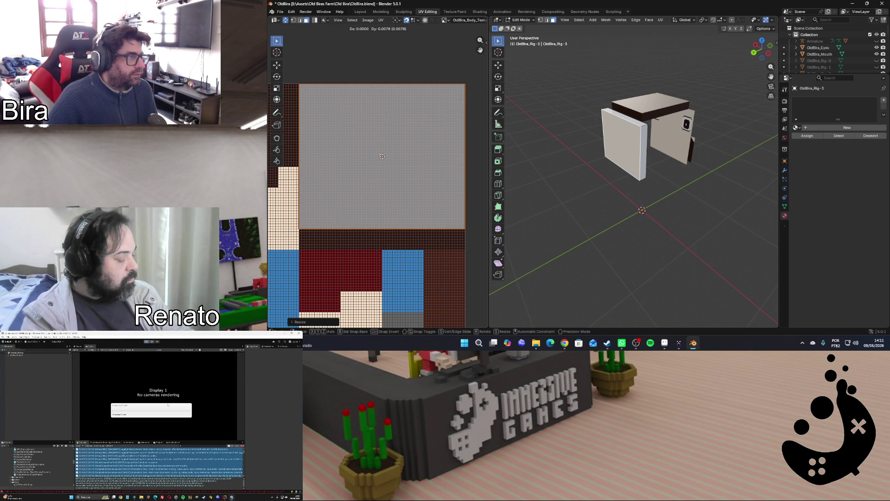
pyautogui.click(381, 156)
pyautogui.scroll(1, 390, 179)
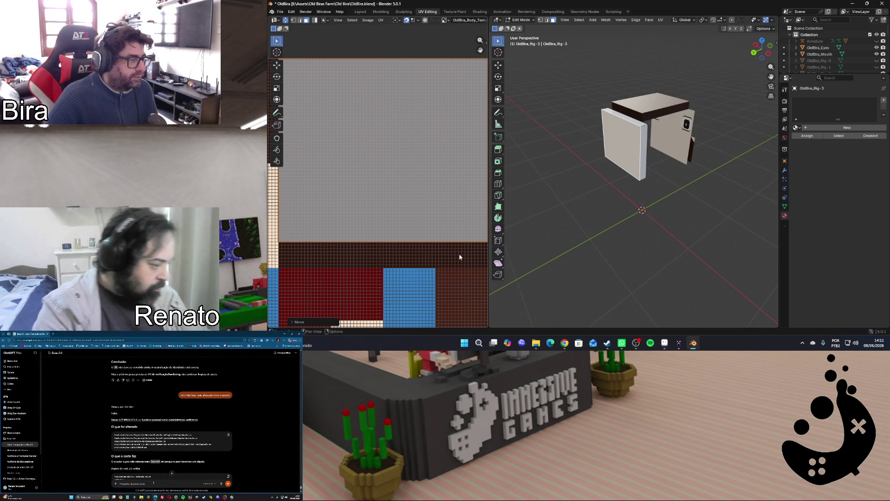
pyautogui.scroll(-1, 427, 230)
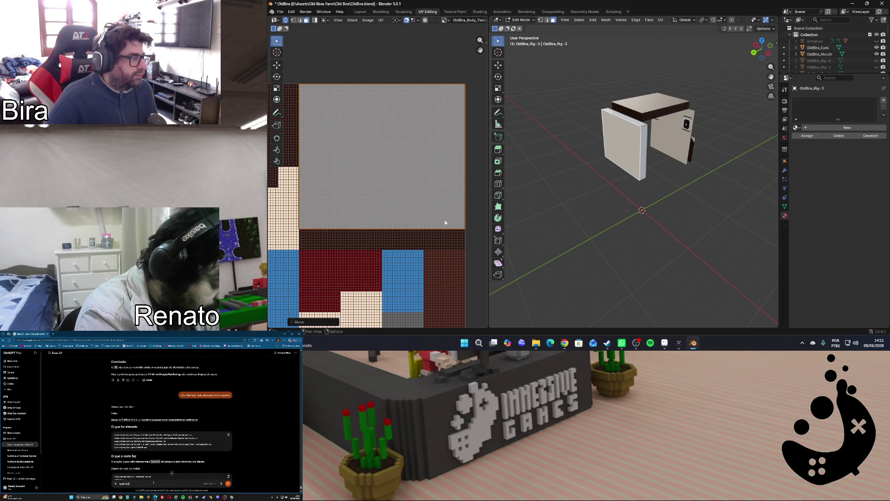
pyautogui.press('u')
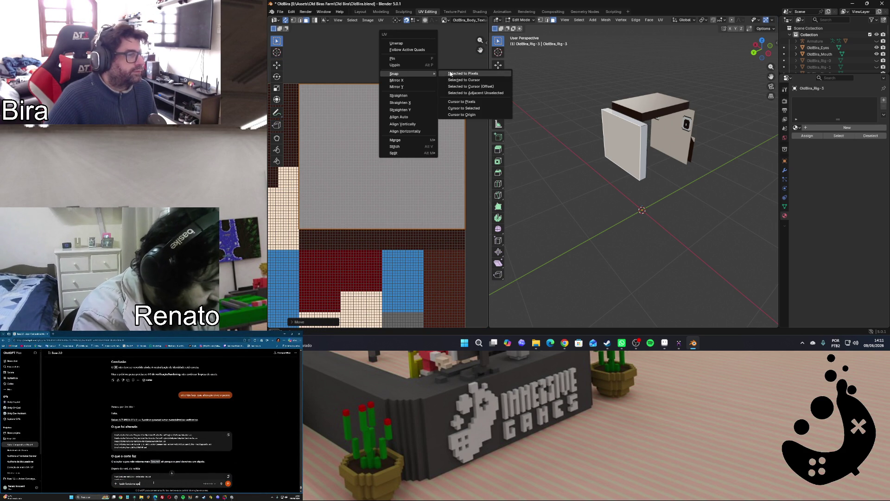
pyautogui.click(464, 73)
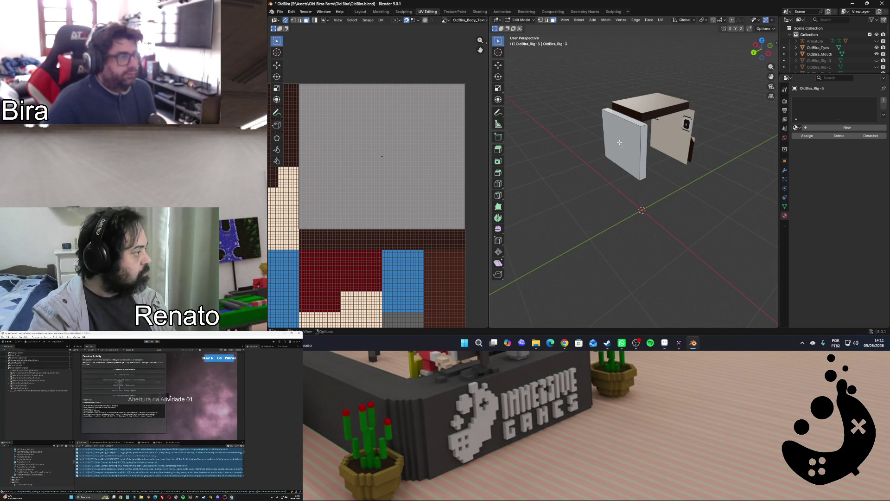
# Select the panel's other face and move its UV island over the grey square
pyautogui.click(626, 138)
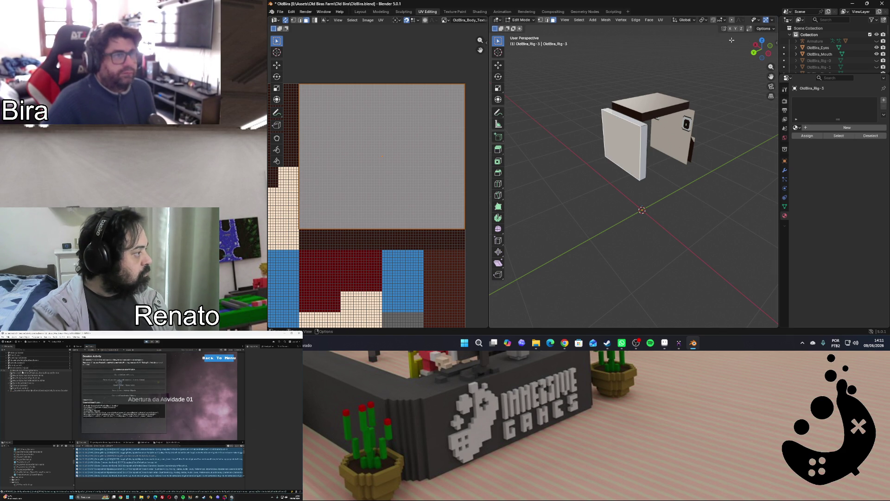
pyautogui.scroll(-5, 728, 18)
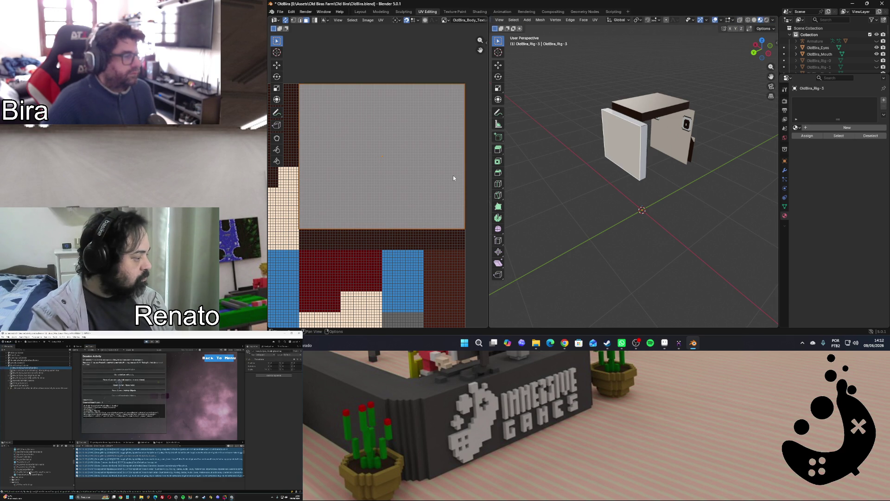
pyautogui.click(622, 207)
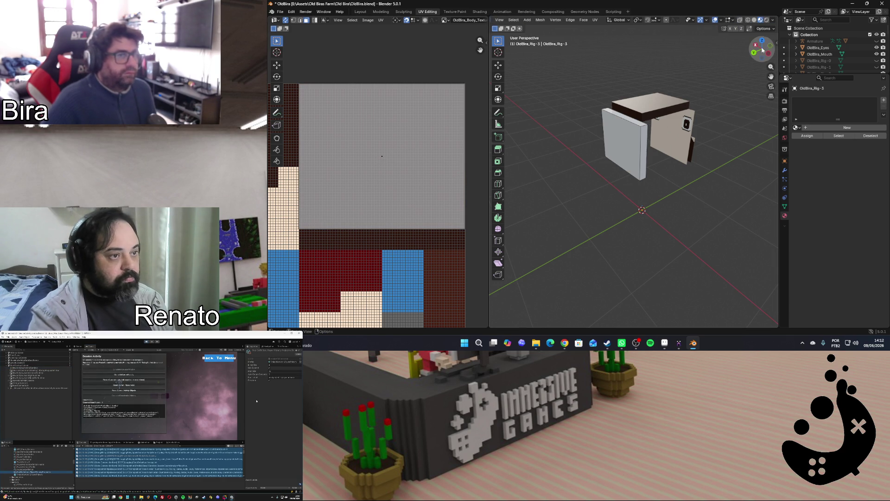
pyautogui.moveTo(762, 48); pyautogui.dragTo(751, 58)
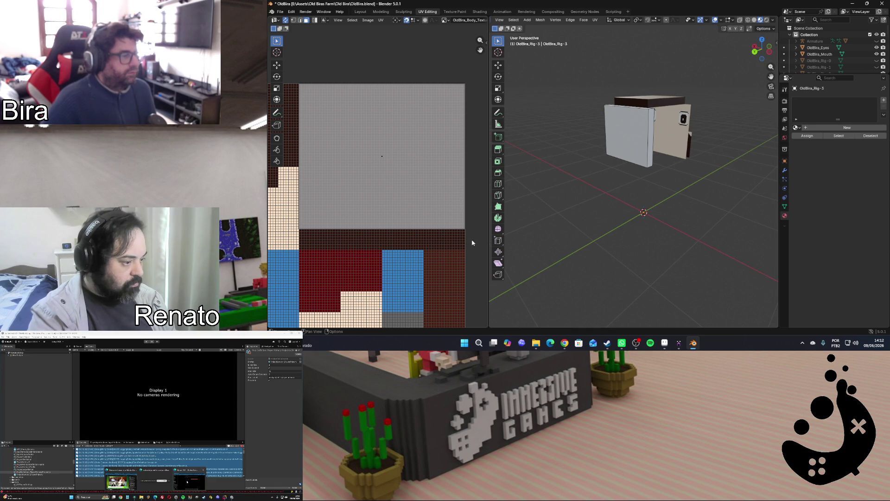
pyautogui.click(624, 135)
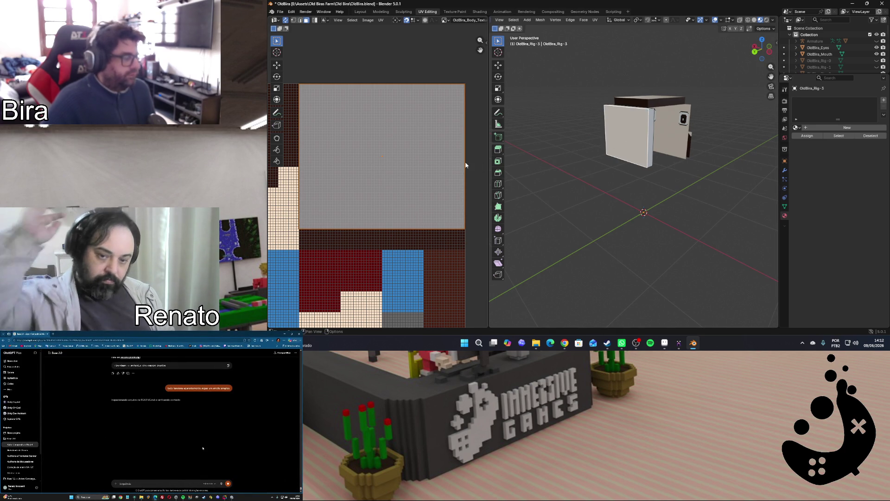
pyautogui.press('g')
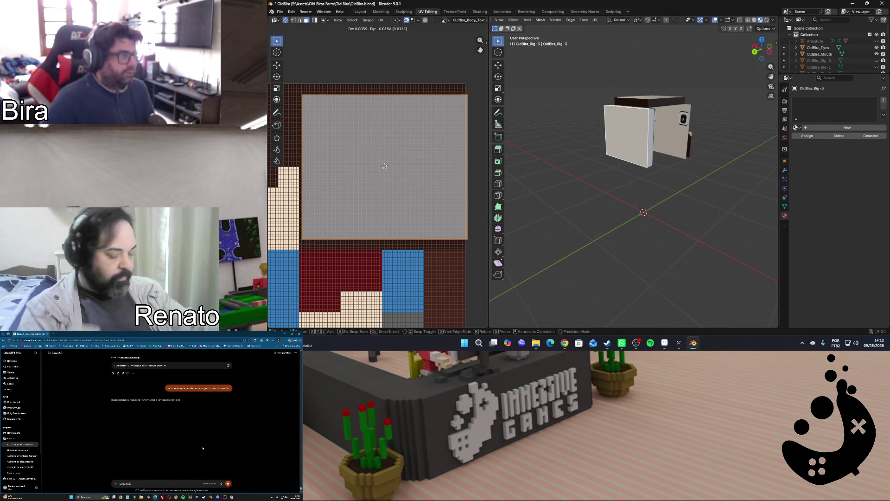
pyautogui.click(382, 158)
pyautogui.press('g')
pyautogui.click(383, 155)
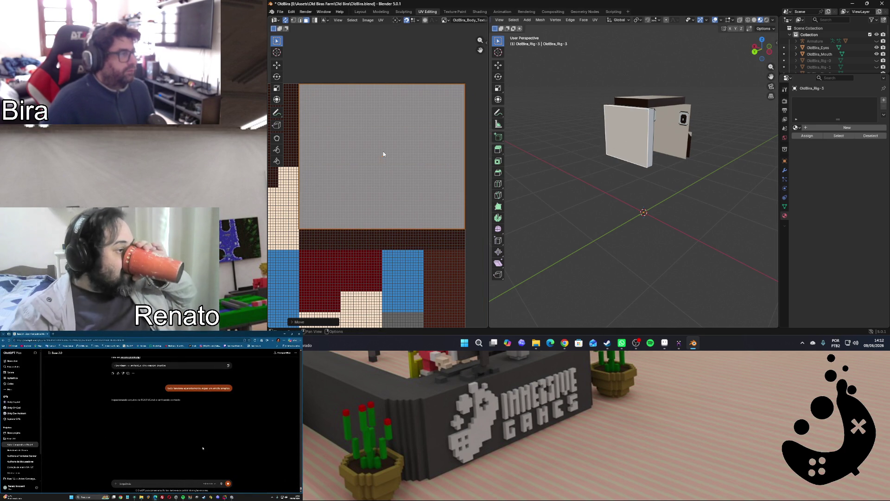
# Snap that island to texture pixels and return to the Modeling workspace
pyautogui.press('u')
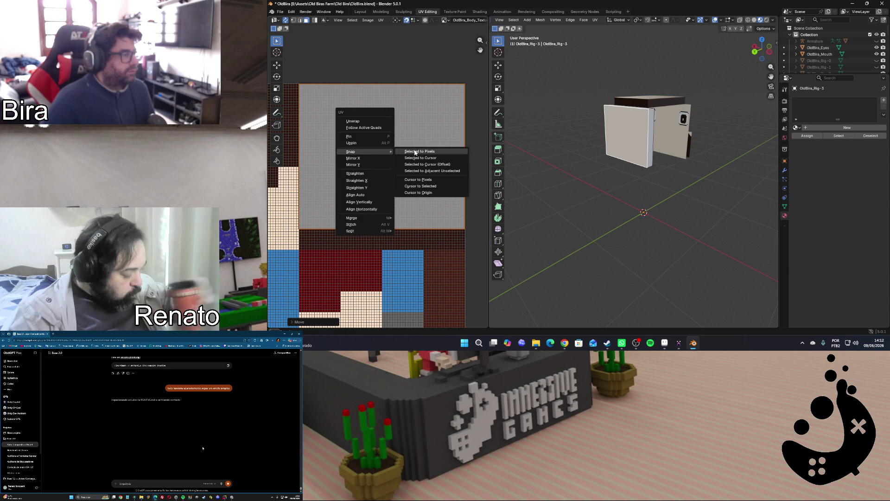
pyautogui.click(415, 151)
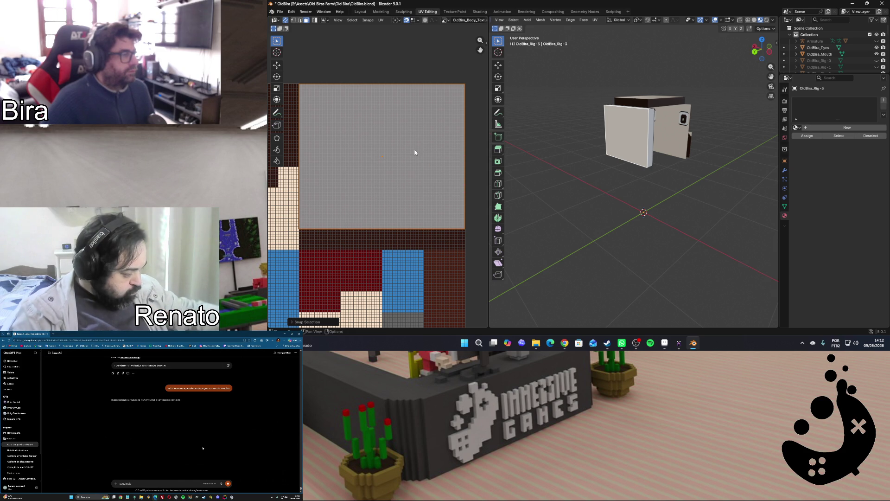
pyautogui.click(380, 12)
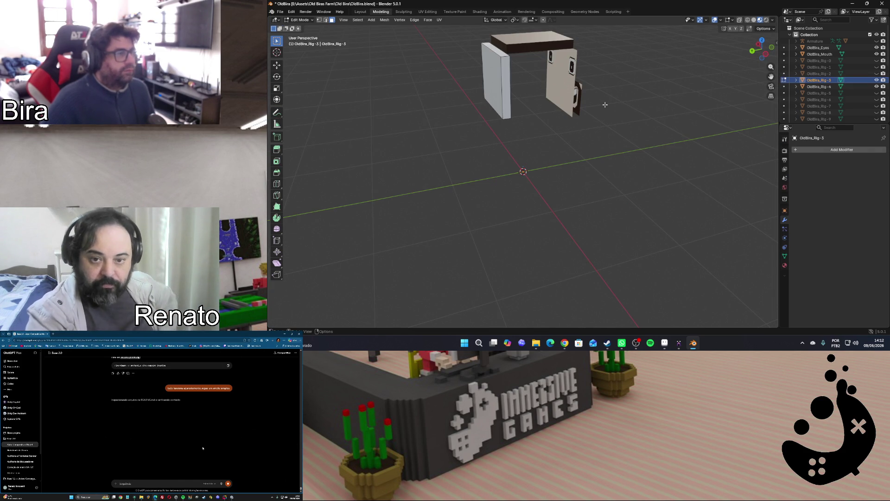
# Assign OldBiraMat to the left panel's front face and switch to UV Editing on the body texture
pyautogui.press('Tab')
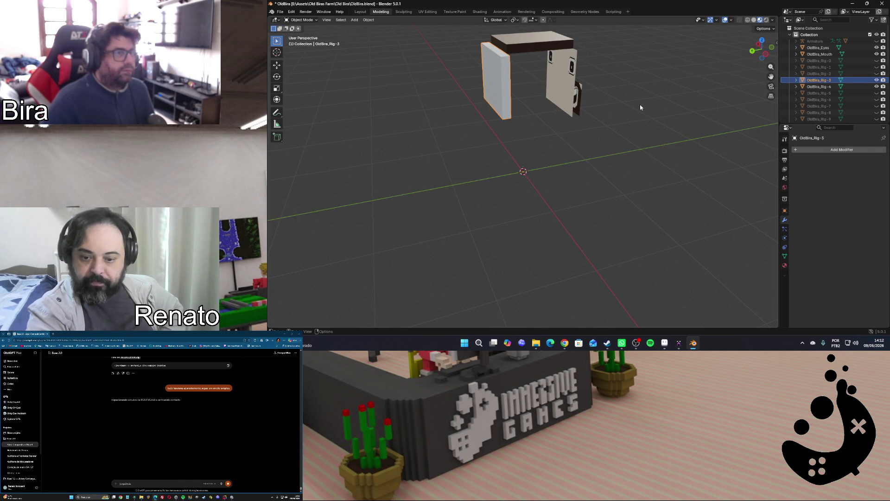
pyautogui.press('Tab')
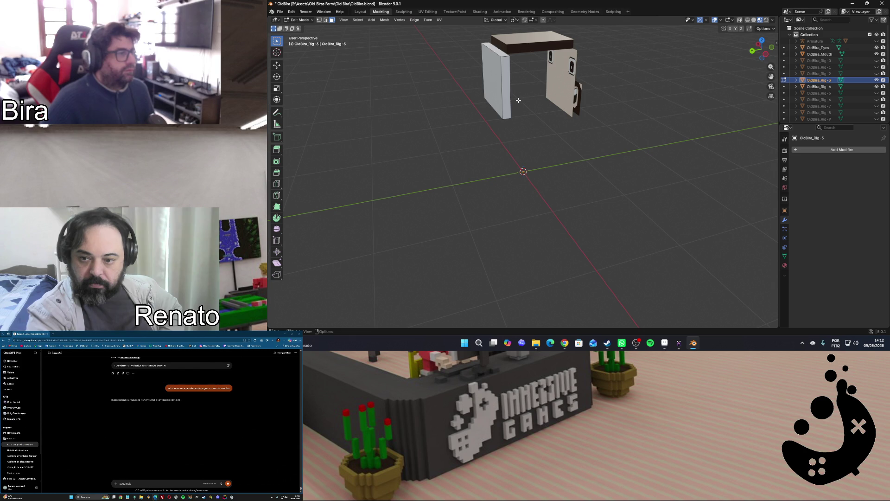
pyautogui.click(495, 84)
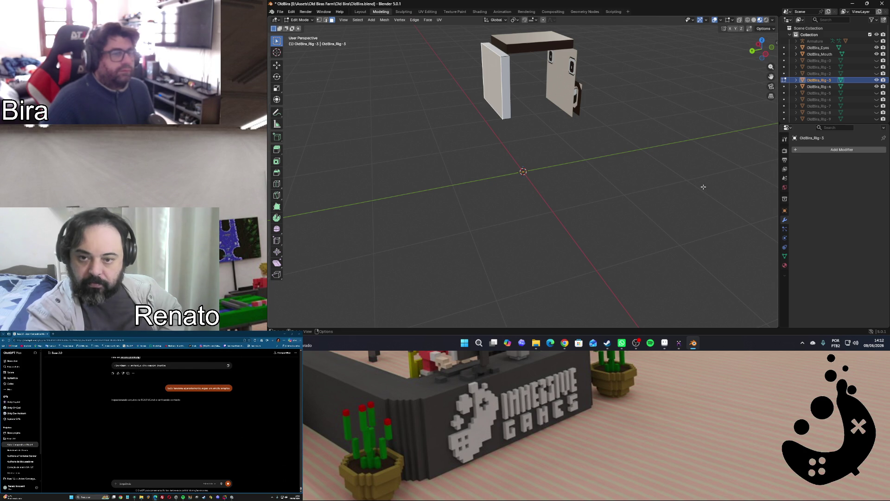
pyautogui.click(785, 264)
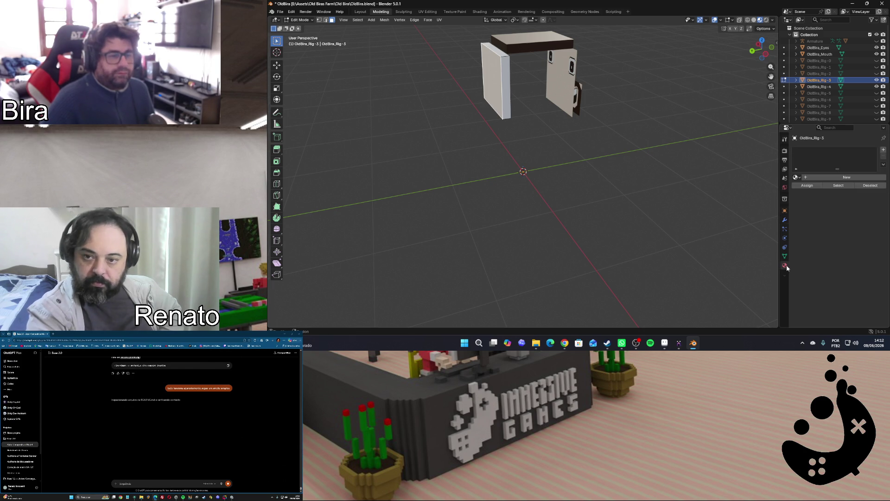
pyautogui.click(797, 177)
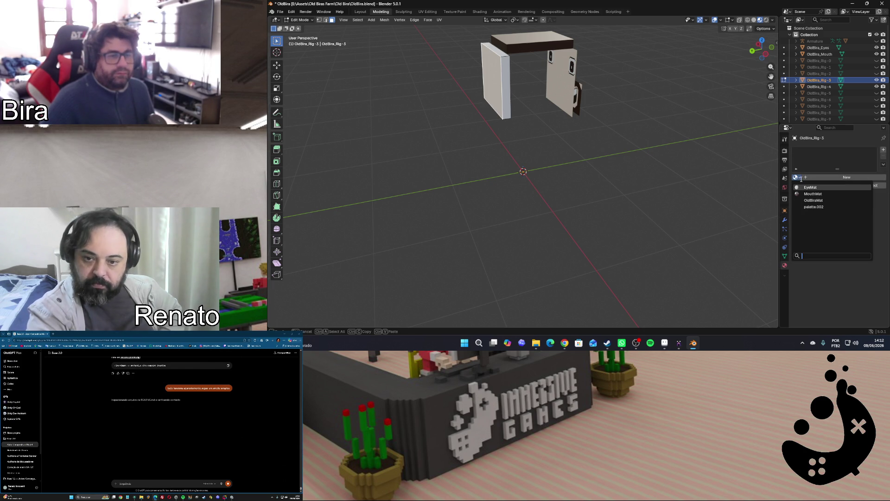
pyautogui.click(827, 200)
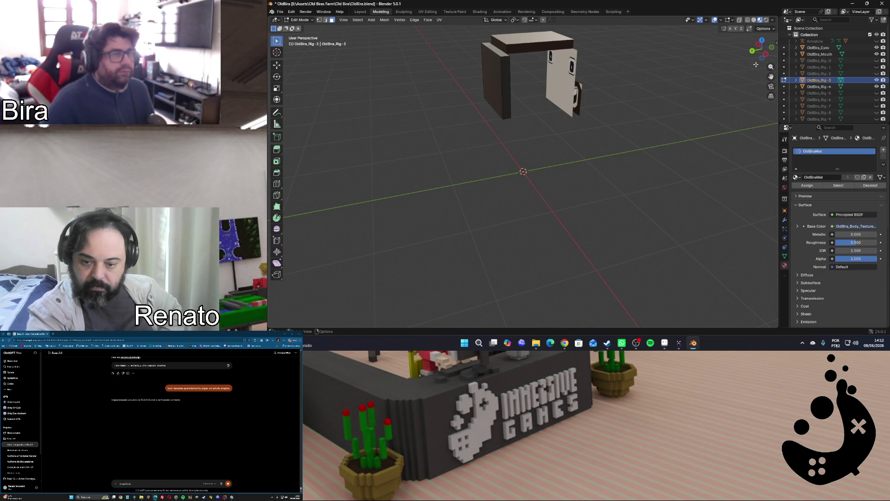
pyautogui.click(428, 12)
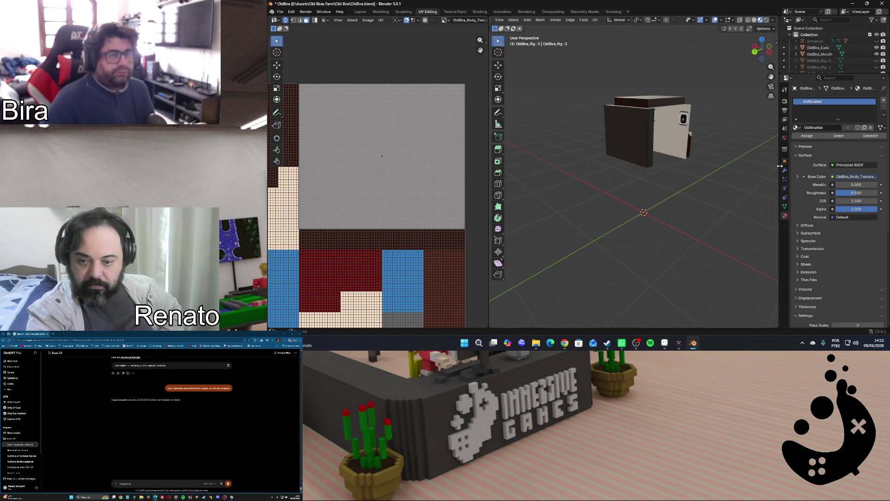
# Unwrap the box faces and then the panel's side strip from the far side
pyautogui.click(651, 132)
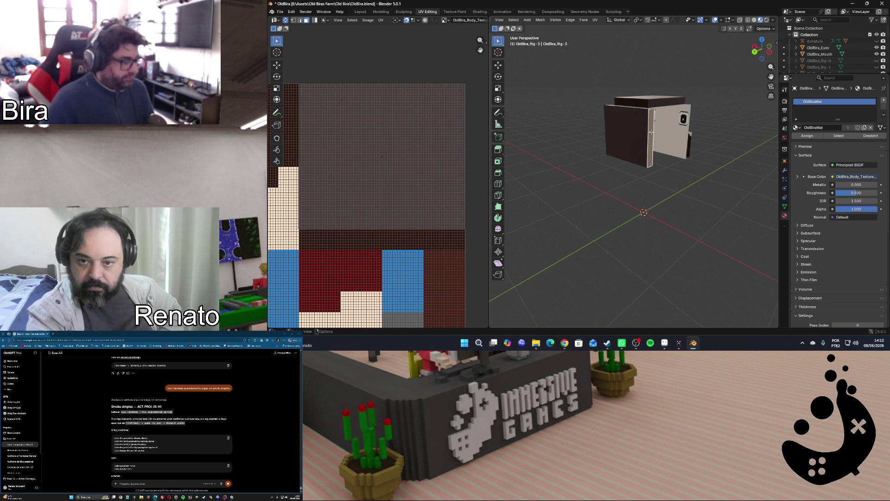
pyautogui.press('u')
pyautogui.click(647, 129)
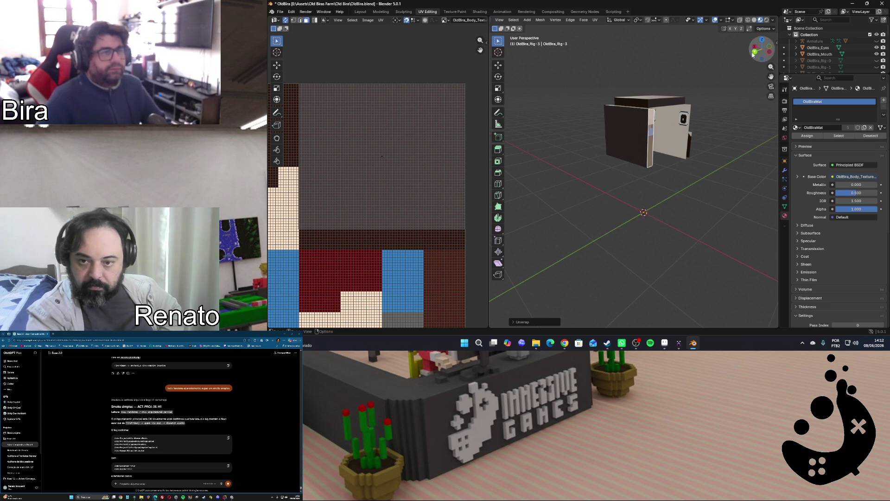
pyautogui.moveTo(755, 56); pyautogui.dragTo(632, 124)
pyautogui.press('u')
pyautogui.click(630, 128)
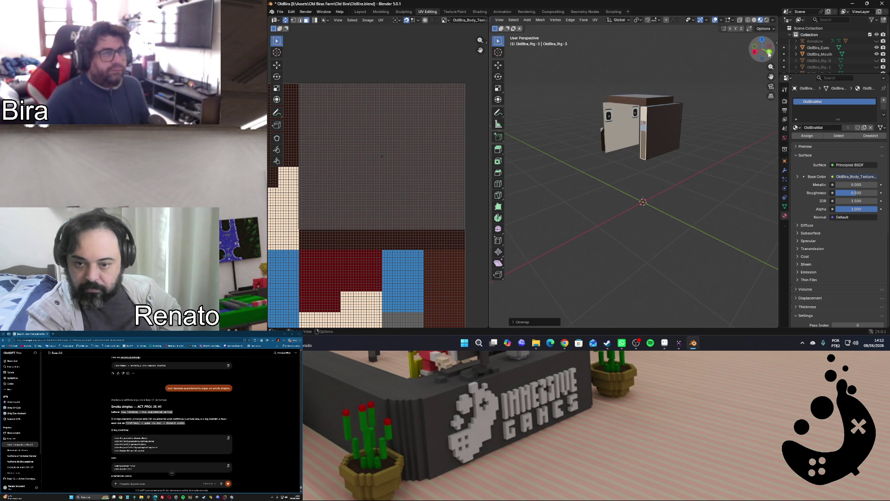
# Snap the side strip's UVs and start moving them onto the texture's middle column
pyautogui.moveTo(760, 53); pyautogui.dragTo(633, 159)
pyautogui.click(612, 139)
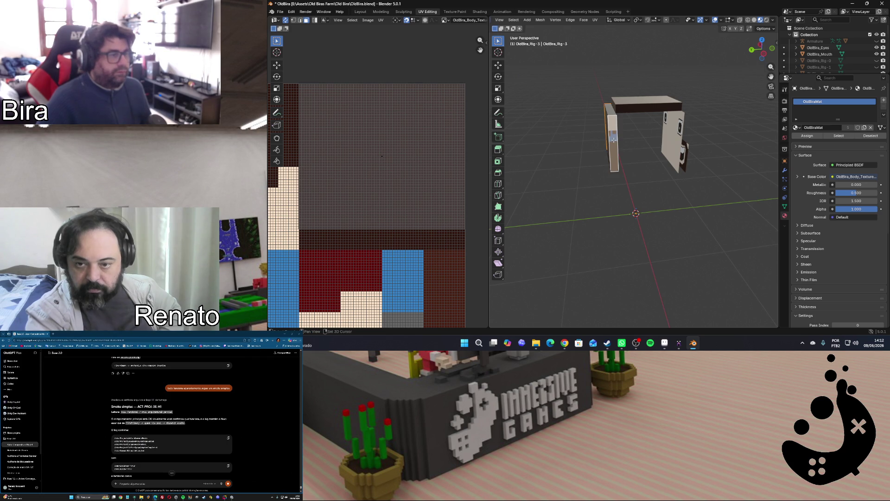
pyautogui.scroll(-3, 405, 187)
pyautogui.scroll(-2, 405, 187)
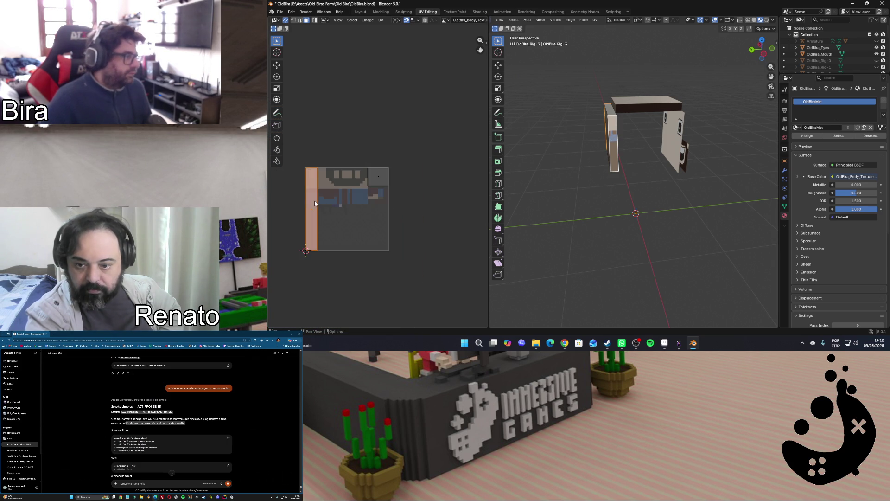
pyautogui.press('u')
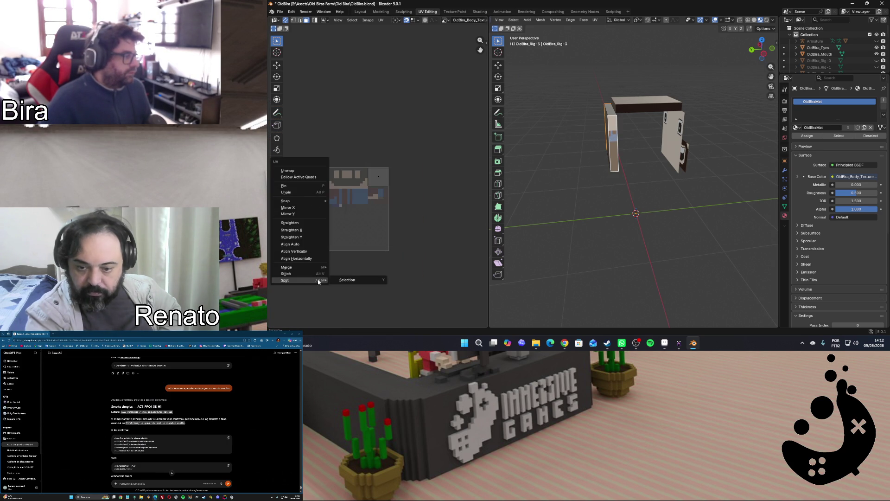
pyautogui.click(359, 279)
pyautogui.scroll(3, 357, 216)
pyautogui.scroll(3, 356, 209)
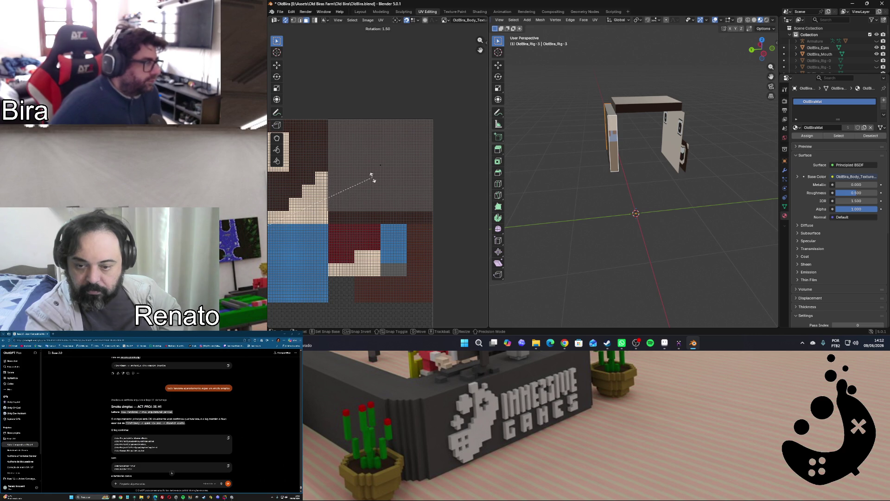
pyautogui.press('g')
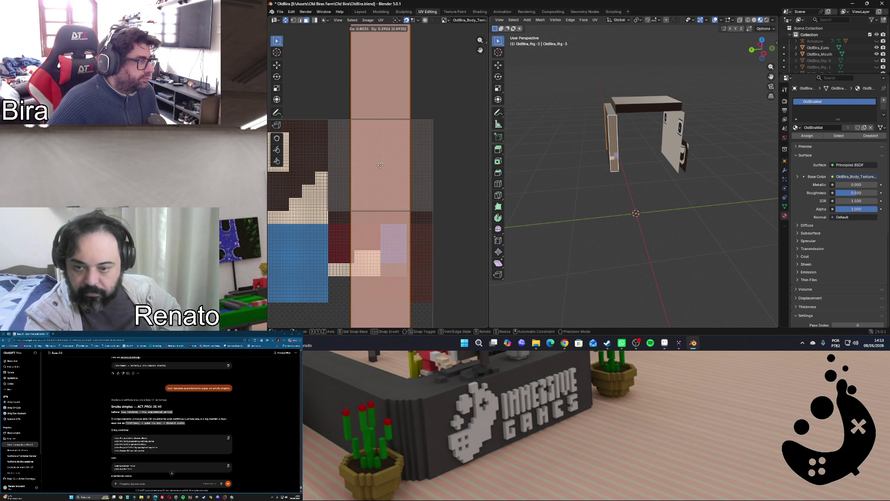
pyautogui.click(380, 165)
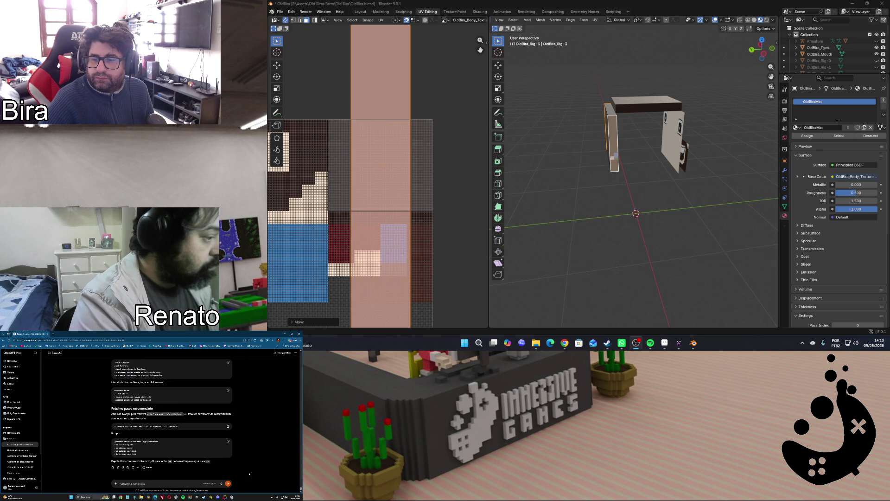
pyautogui.write('ai fazer')
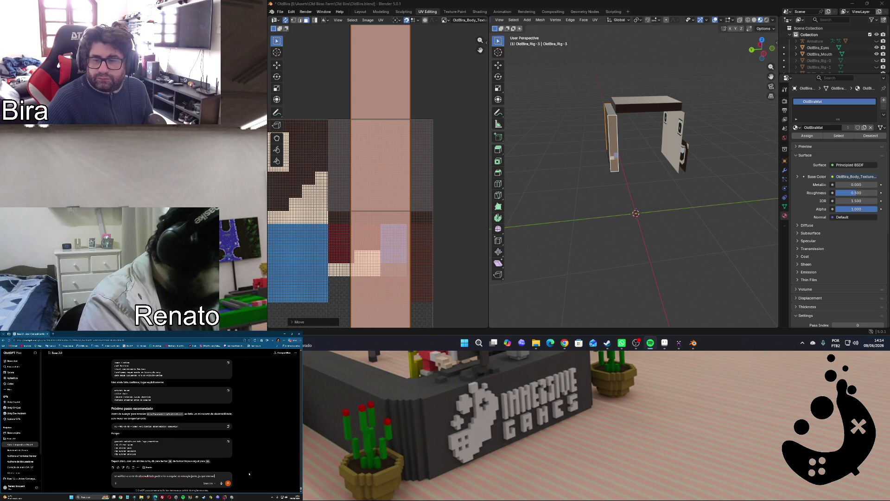
pyautogui.write('isso')
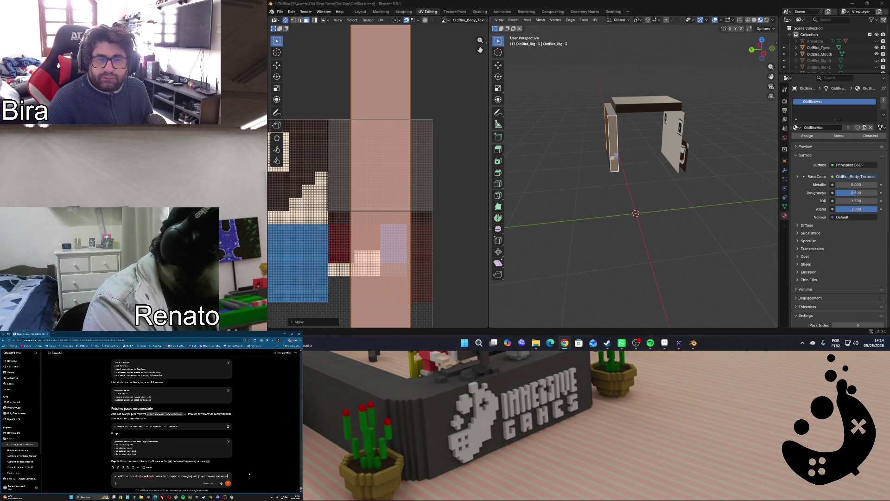
pyautogui.write(' com')
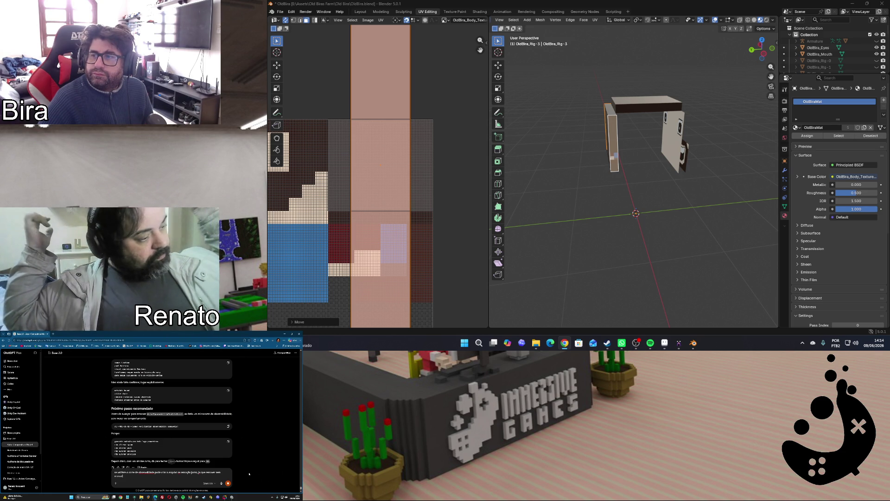
pyautogui.press('Return')
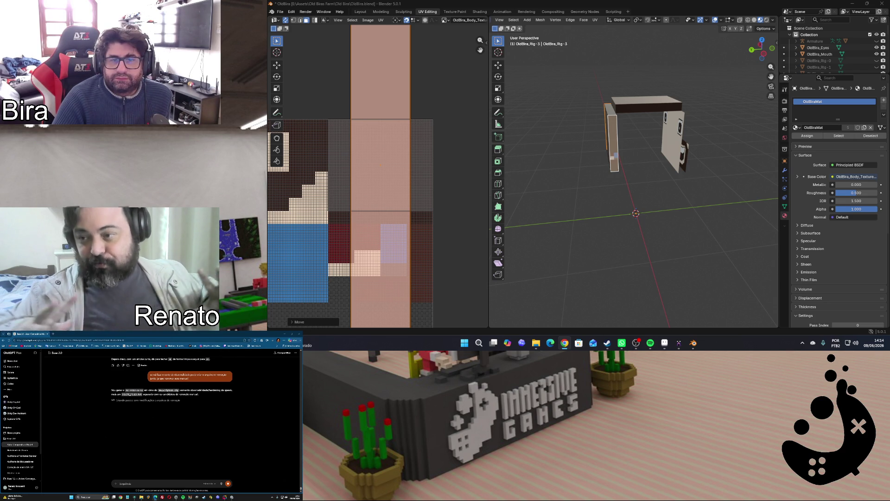
pyautogui.hotkey('alt', 'Tab')
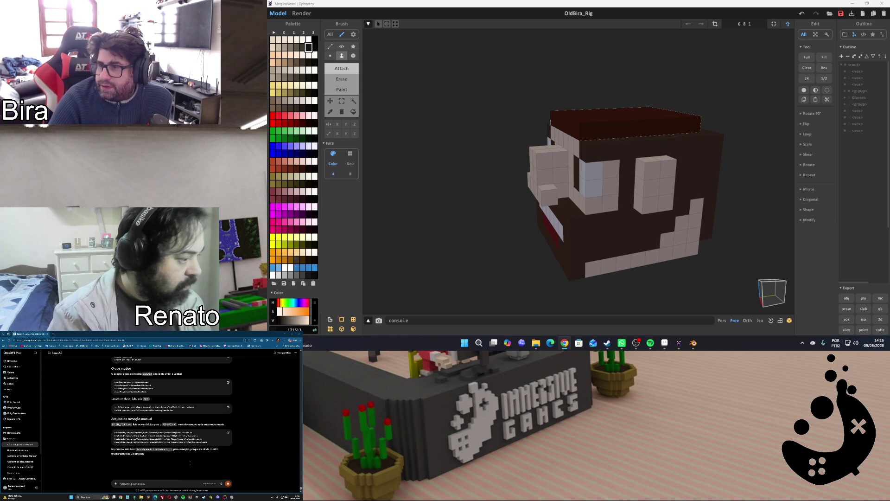
# Bring the Immersive Games folder window forward, then return to the Blender UV session
pyautogui.click(150, 497)
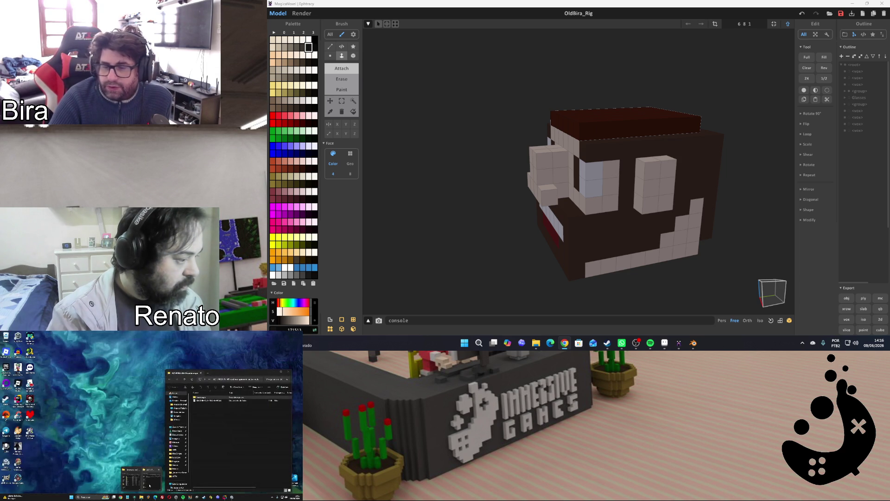
pyautogui.click(131, 474)
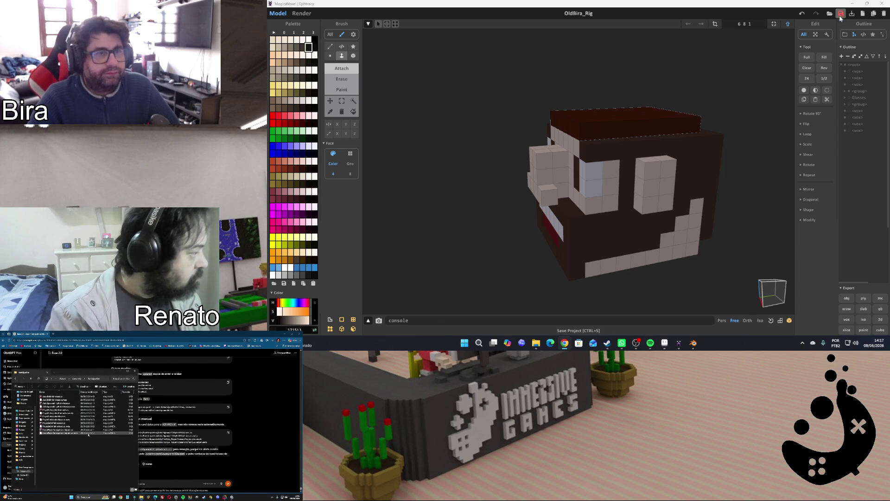
pyautogui.click(852, 4)
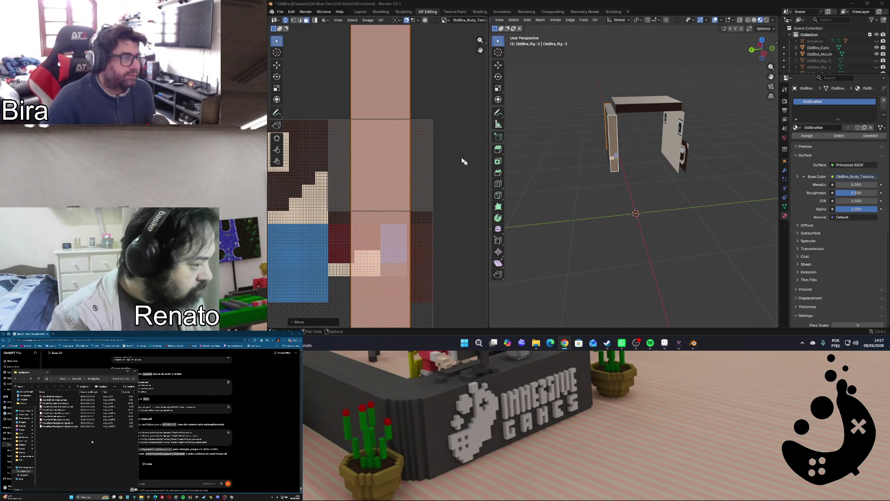
pyautogui.write('r90')
# Turn the side strip's UVs horizontal and shrink them narrower, cancelling a second resize
pyautogui.press('Return')
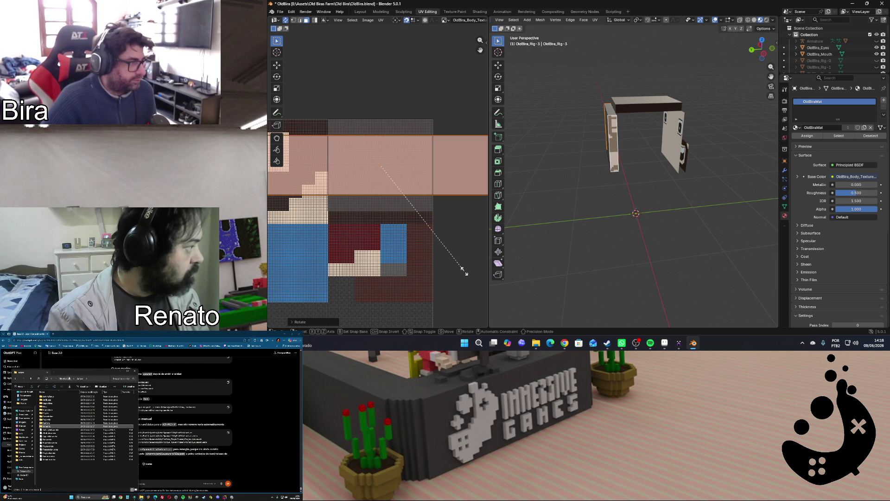
pyautogui.press('s')
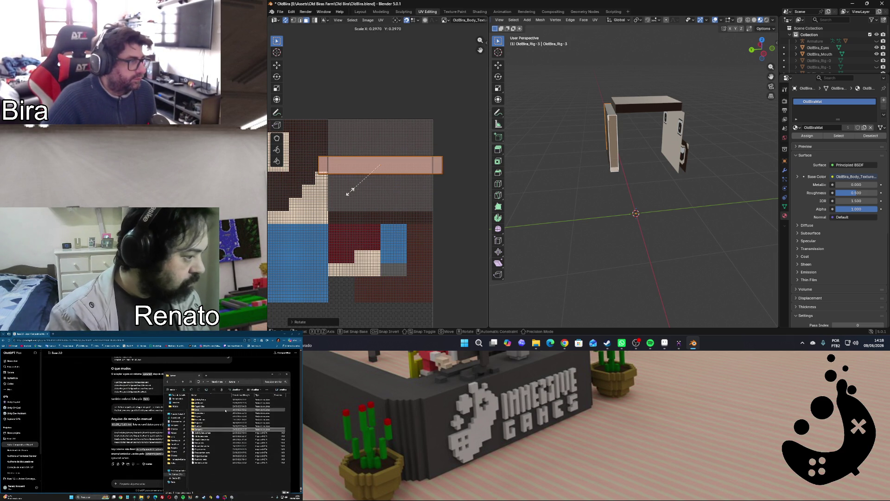
pyautogui.click(391, 195)
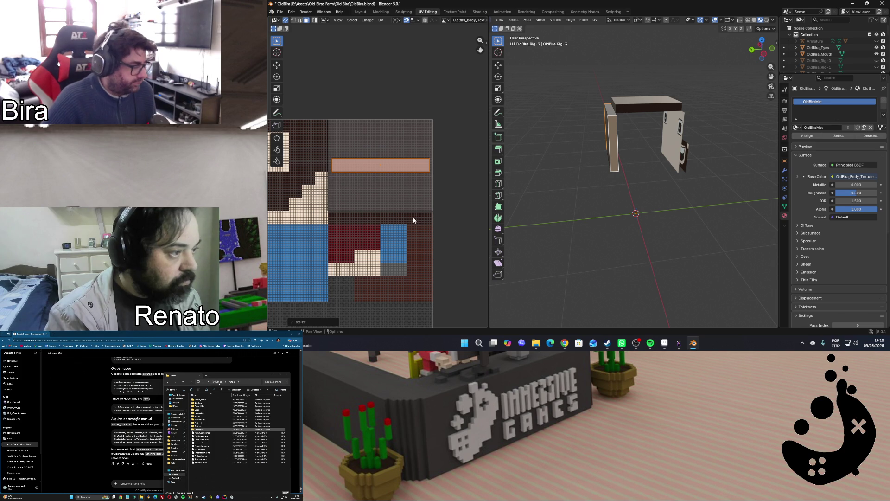
pyautogui.press('s')
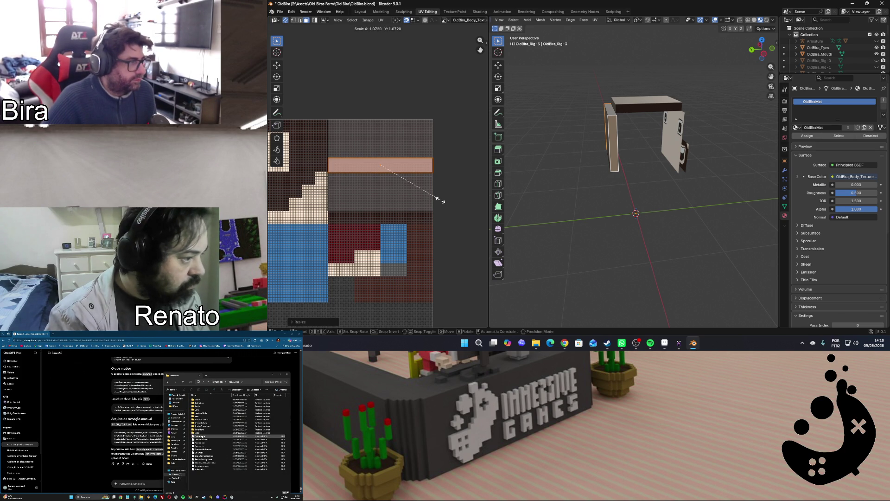
pyautogui.rightClick(441, 193)
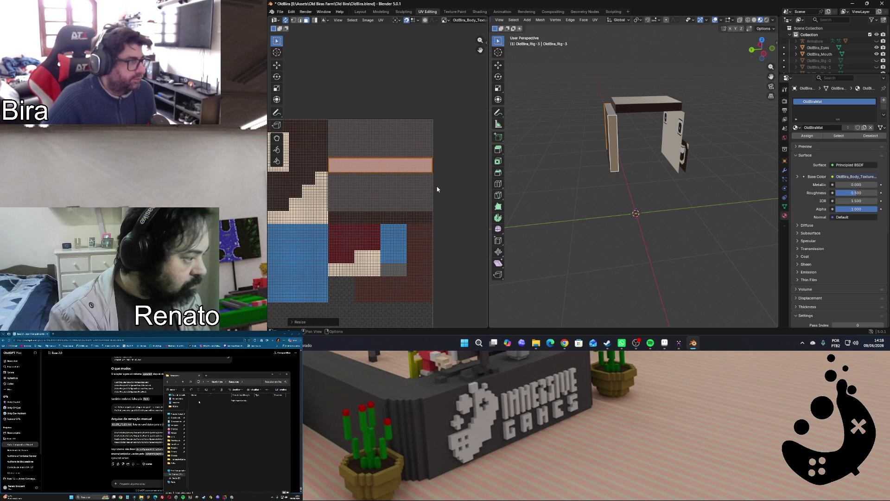
# Snap the peach UV strip to pixels and start moving it down along Y
pyautogui.press('u')
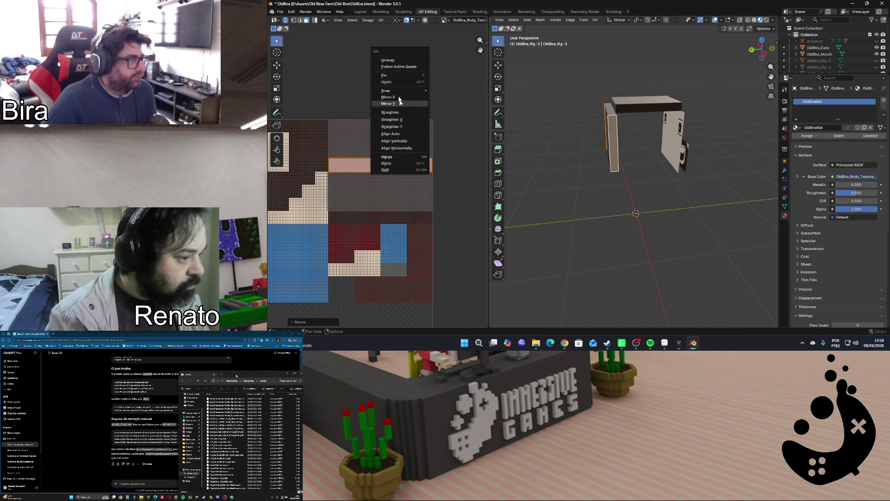
pyautogui.moveTo(386, 91)
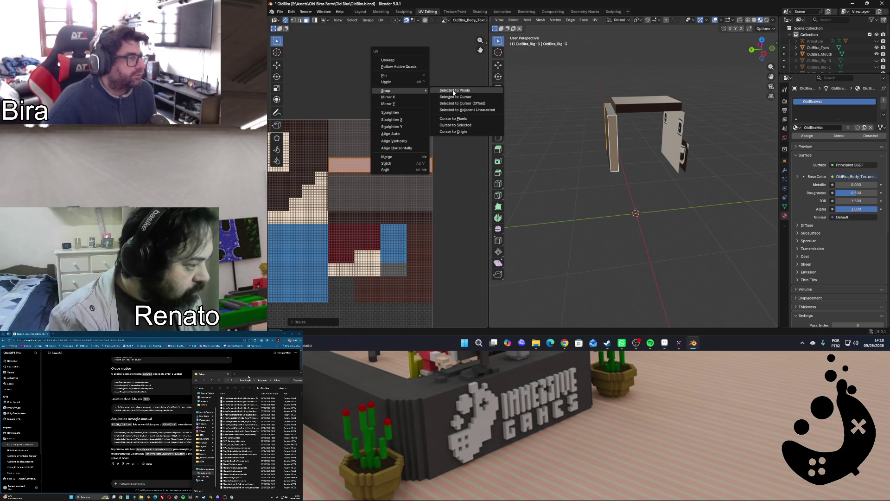
pyautogui.click(454, 93)
pyautogui.press('u')
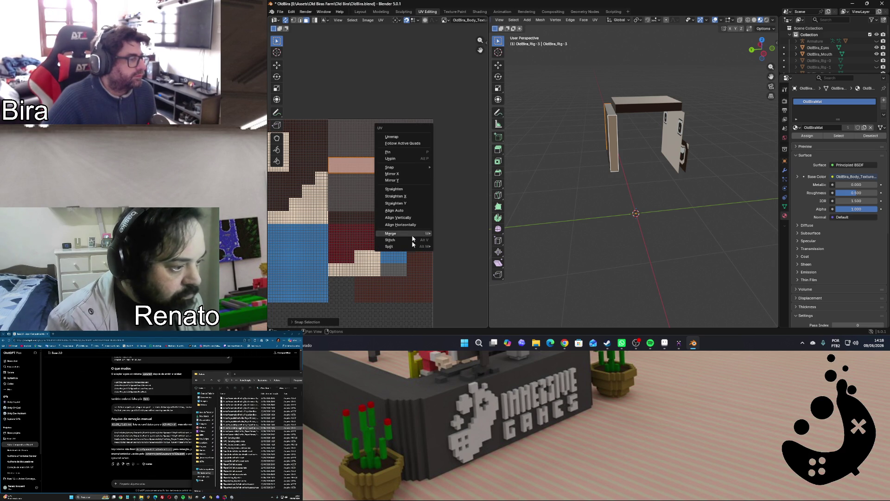
pyautogui.click(451, 248)
pyautogui.scroll(4, 406, 193)
pyautogui.scroll(2, 406, 193)
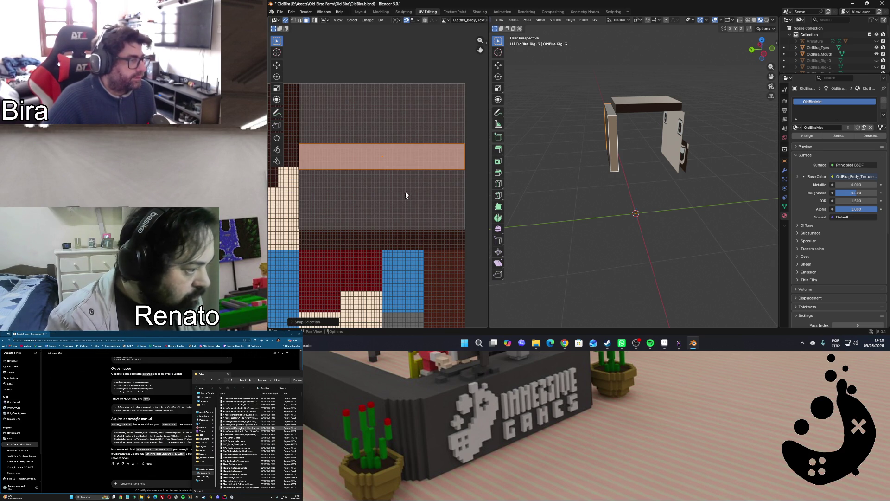
pyautogui.press('g')
pyautogui.press('y')
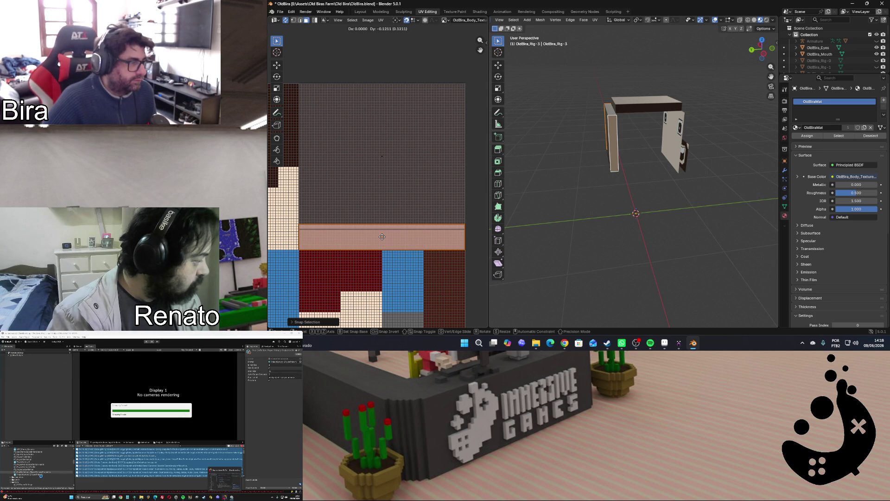
pyautogui.write('r90')
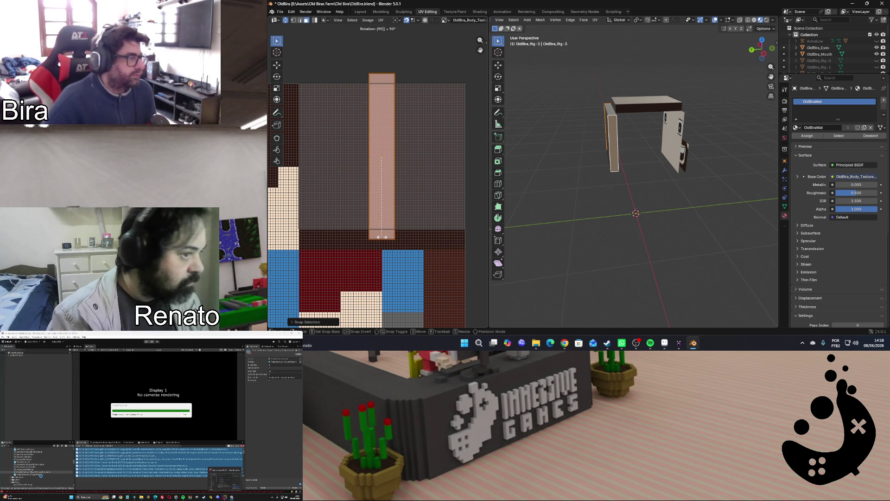
# Rotate the peach strip 90° upright, narrow it and snap it to texture pixels
pyautogui.press('Return')
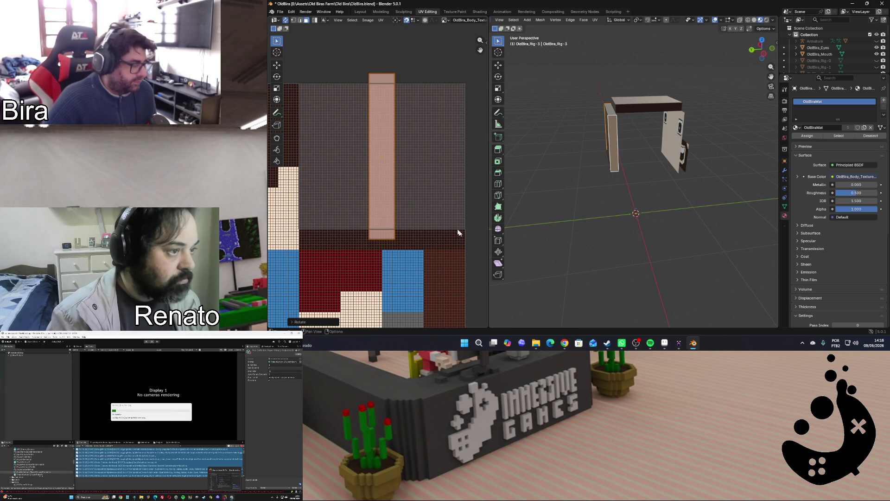
pyautogui.press('s')
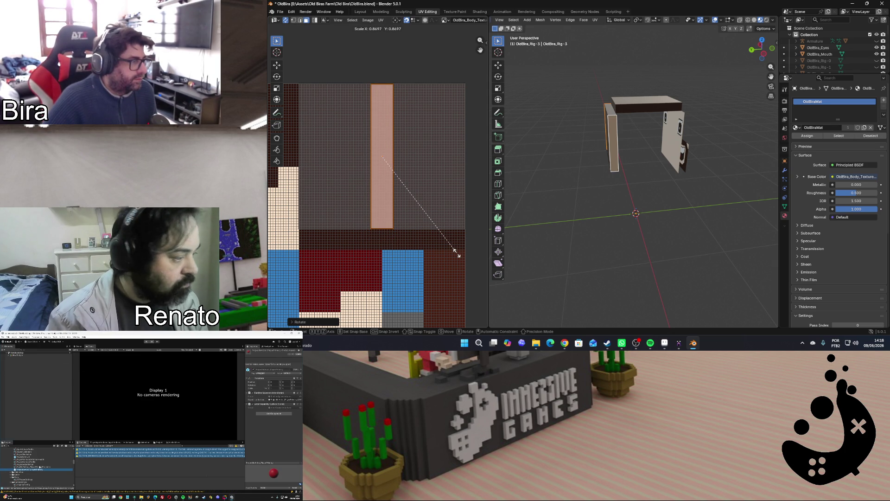
pyautogui.click(457, 255)
pyautogui.press('u')
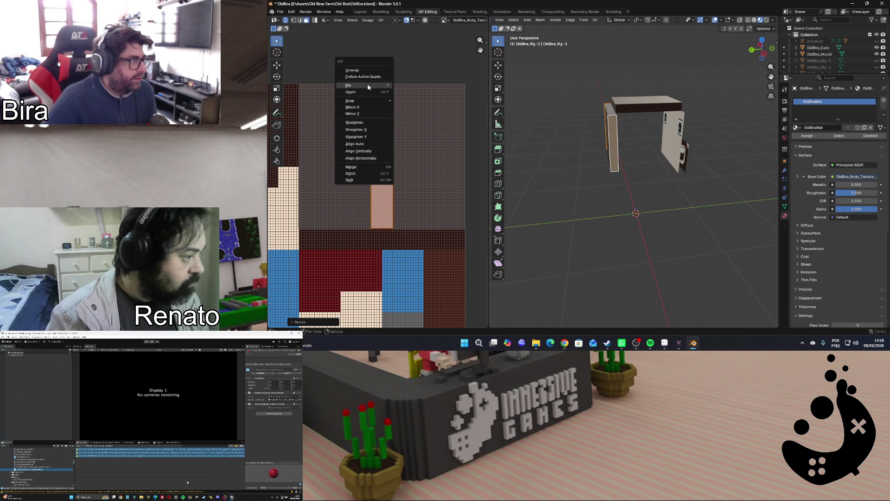
pyautogui.click(419, 103)
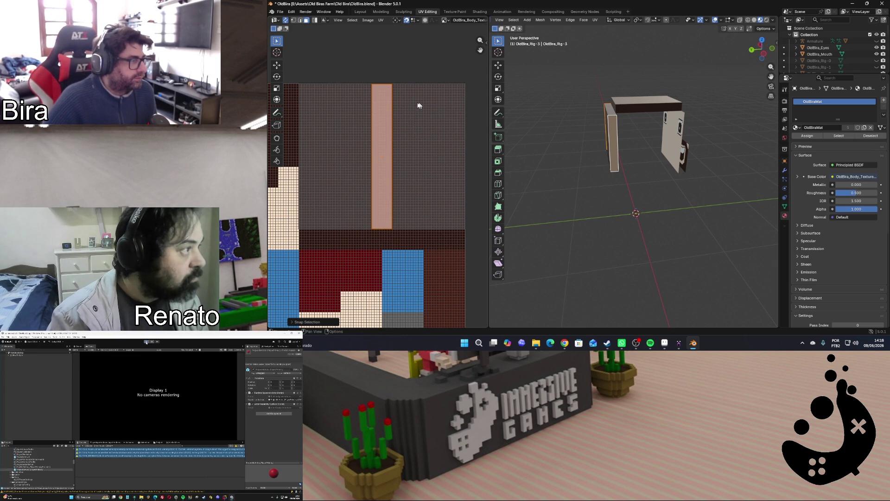
pyautogui.scroll(4, 387, 223)
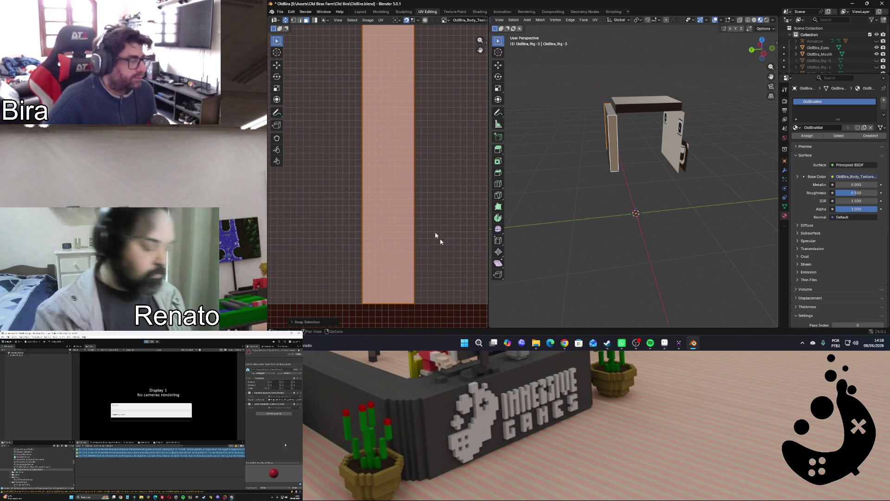
pyautogui.scroll(-4, 437, 185)
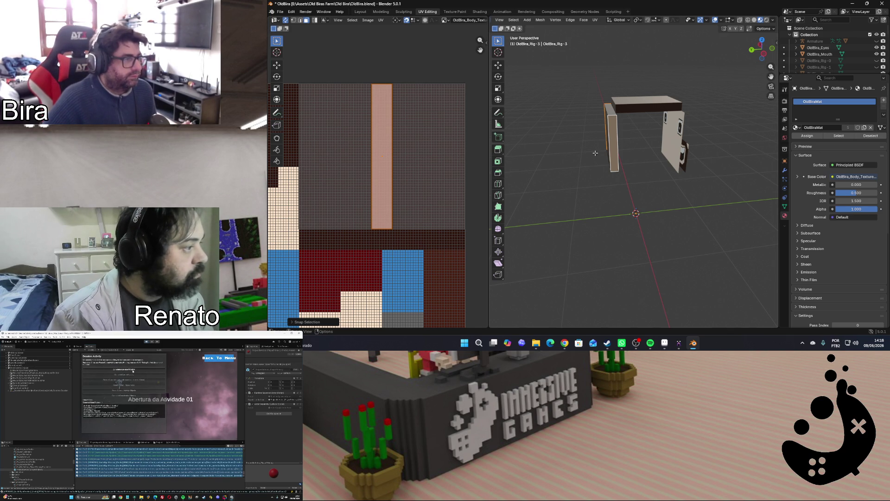
# Select the left piece's top face and unwrap it conformally into a new UV island
pyautogui.click(595, 154)
pyautogui.moveTo(752, 56); pyautogui.dragTo(630, 132)
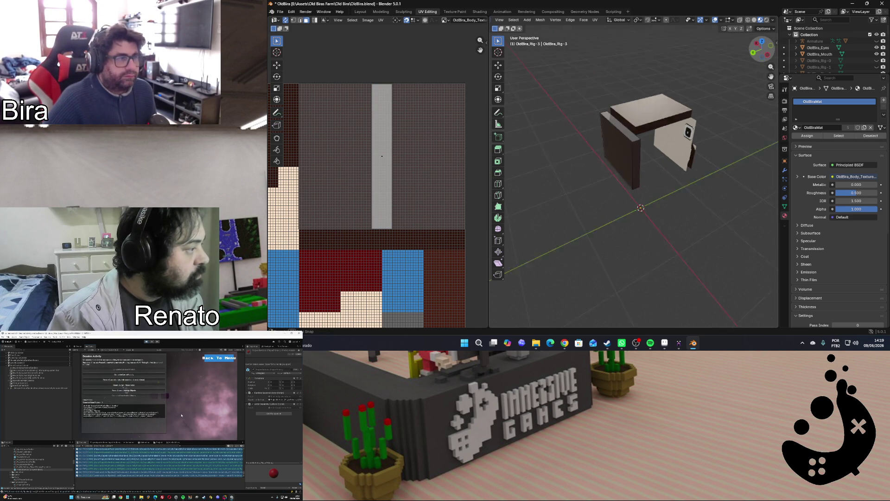
pyautogui.click(630, 132)
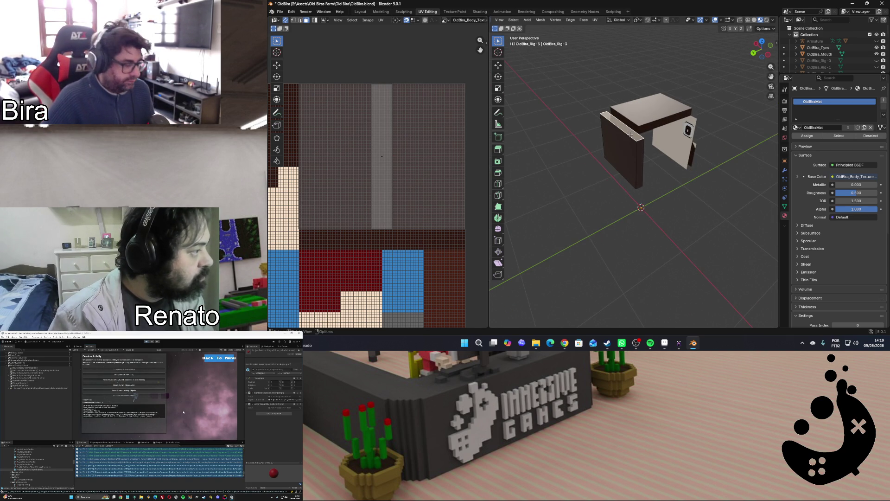
pyautogui.press('u')
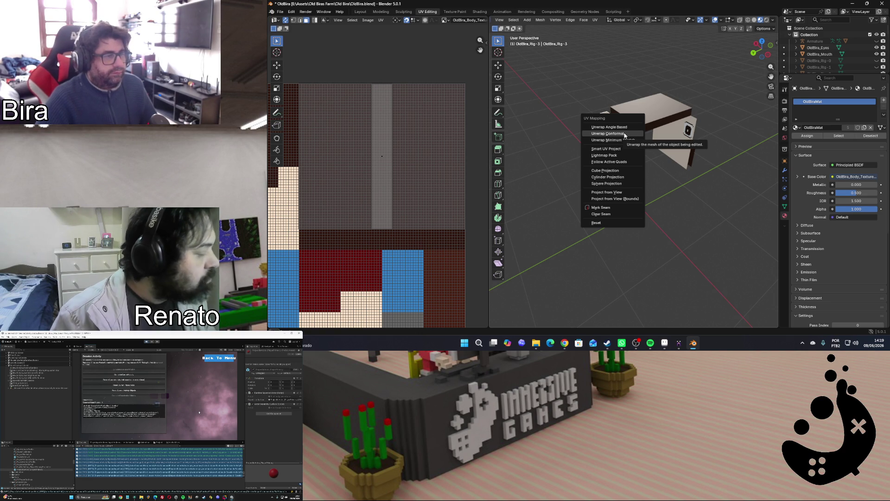
pyautogui.click(624, 134)
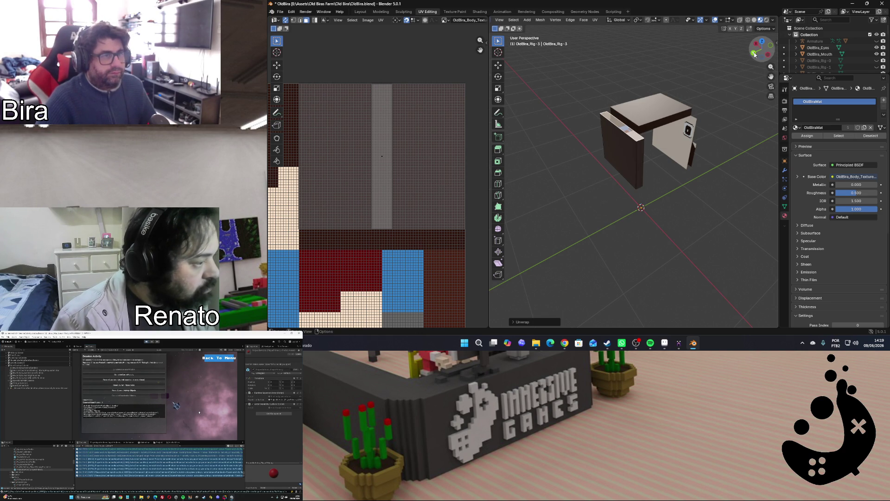
# Unwrap conformally again from another angle, then select the left piece's side face
pyautogui.moveTo(755, 54); pyautogui.dragTo(642, 133)
pyautogui.press('u')
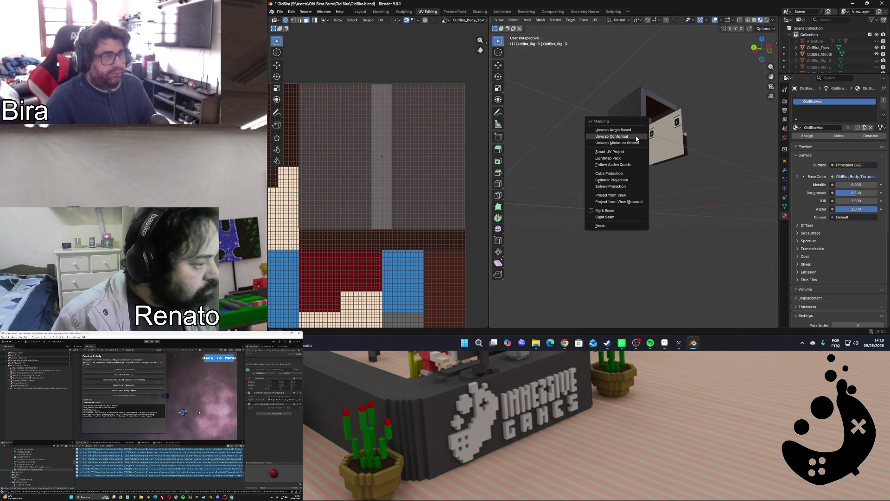
pyautogui.click(636, 136)
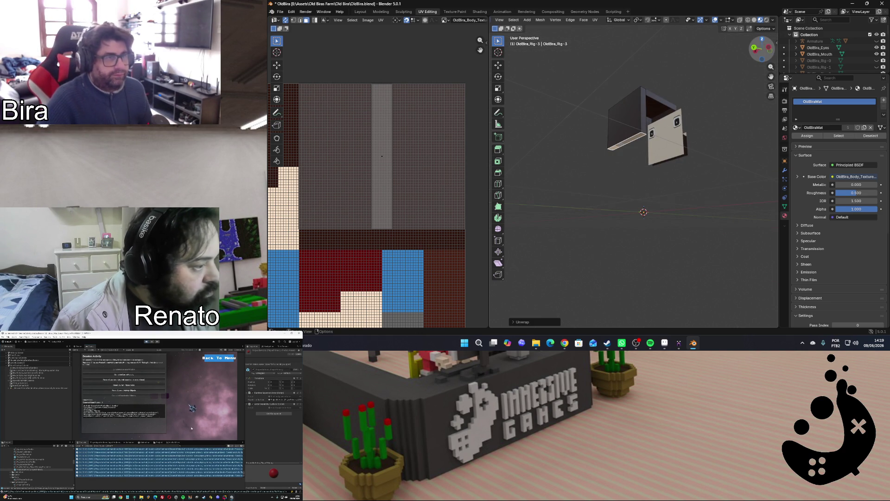
pyautogui.moveTo(755, 38); pyautogui.dragTo(644, 152)
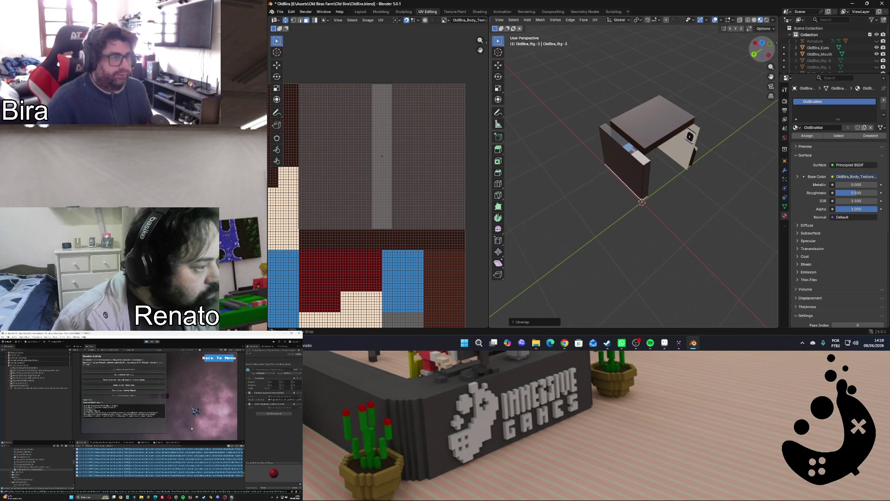
pyautogui.keyDown('shift'); pyautogui.click(631, 149); pyautogui.keyUp('shift')
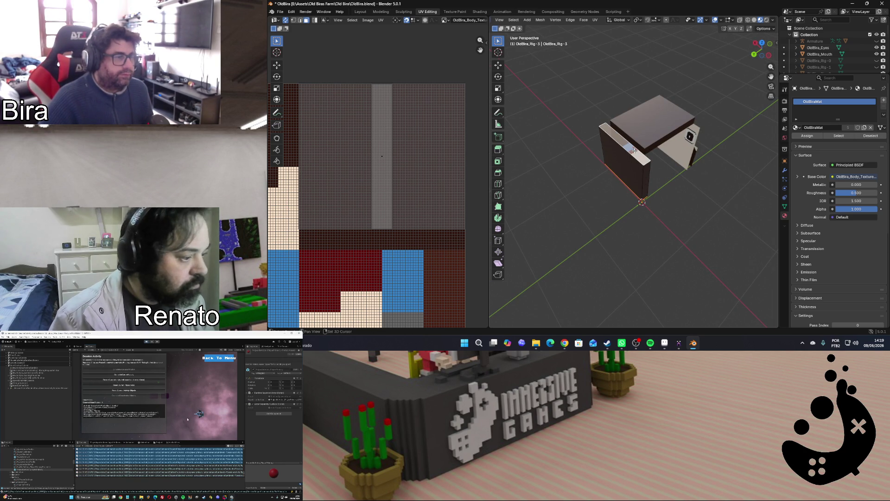
pyautogui.scroll(-2, 317, 220)
pyautogui.scroll(-2, 306, 224)
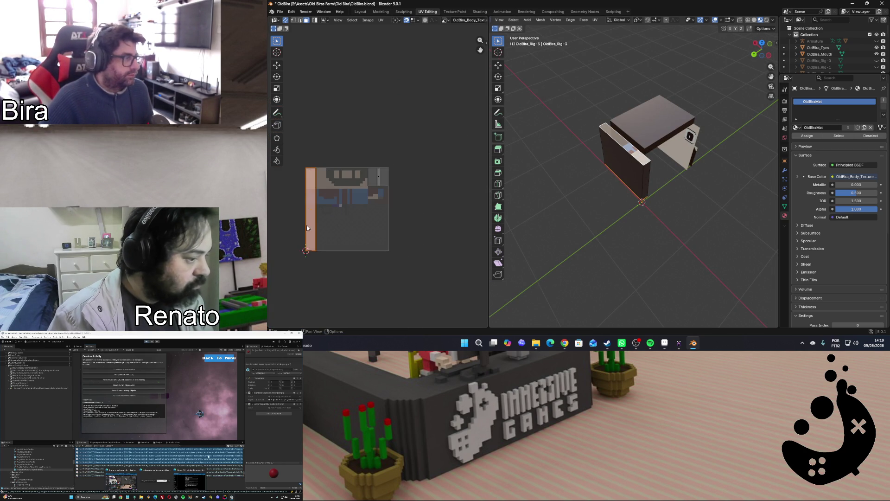
pyautogui.scroll(-3, 316, 220)
# Split the selected UVs into their own island, move it over the texture, rotate 90° and shrink slightly
pyautogui.press('u')
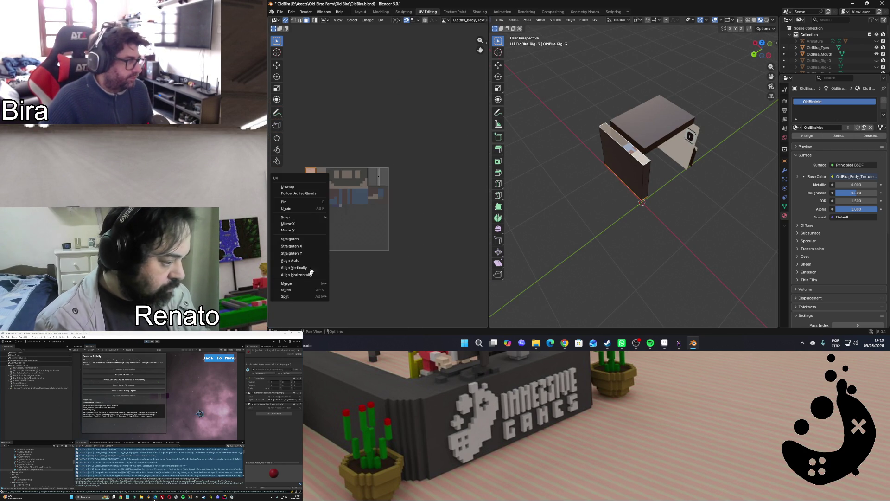
pyautogui.click(347, 296)
pyautogui.scroll(3, 366, 260)
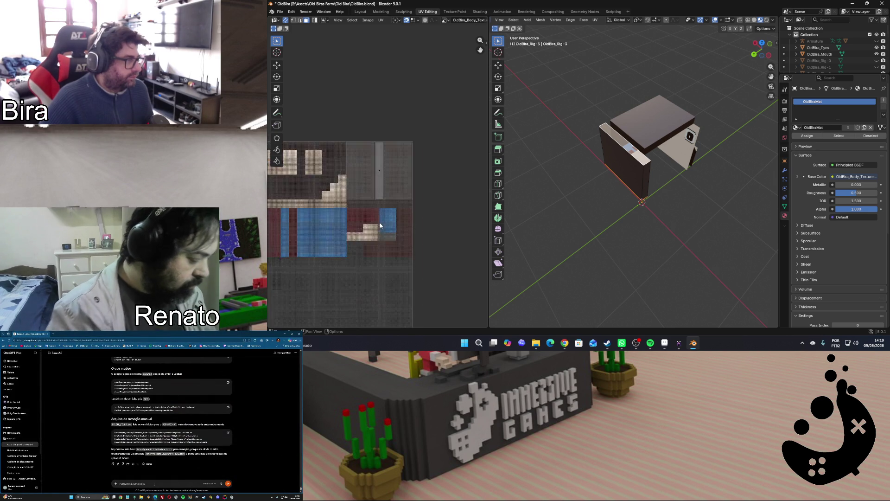
pyautogui.scroll(2, 381, 225)
pyautogui.press('g')
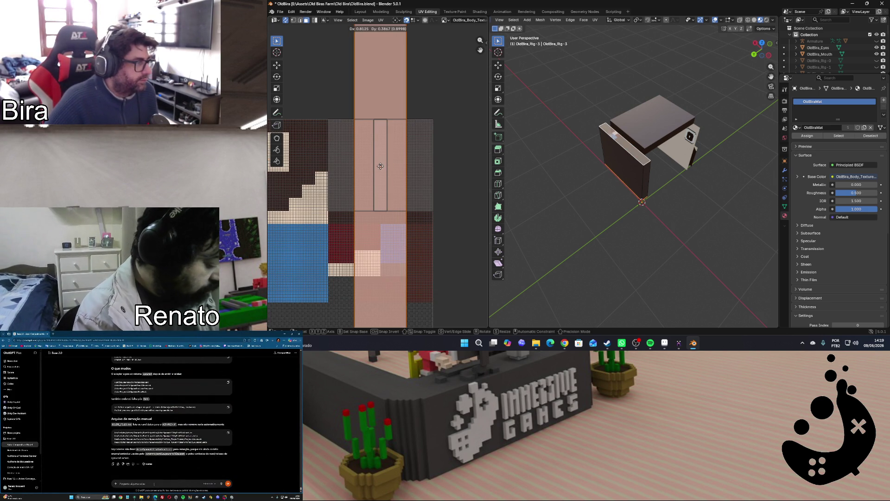
pyautogui.click(380, 165)
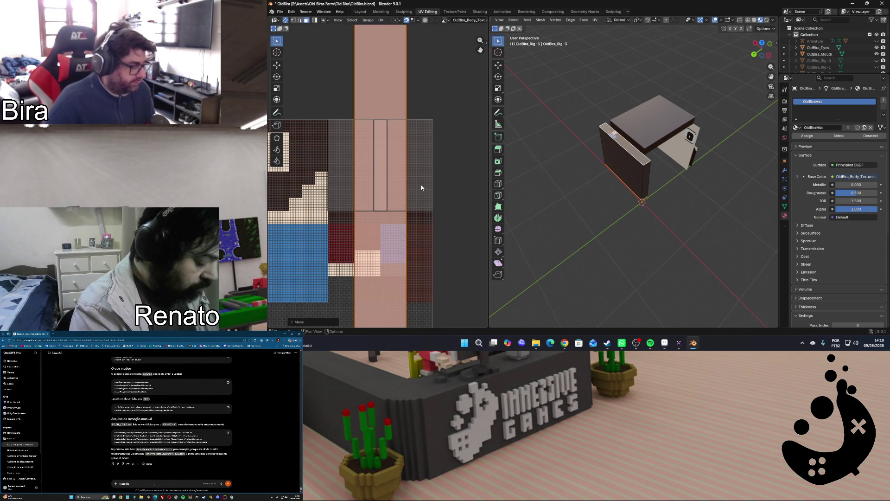
pyautogui.write('r')
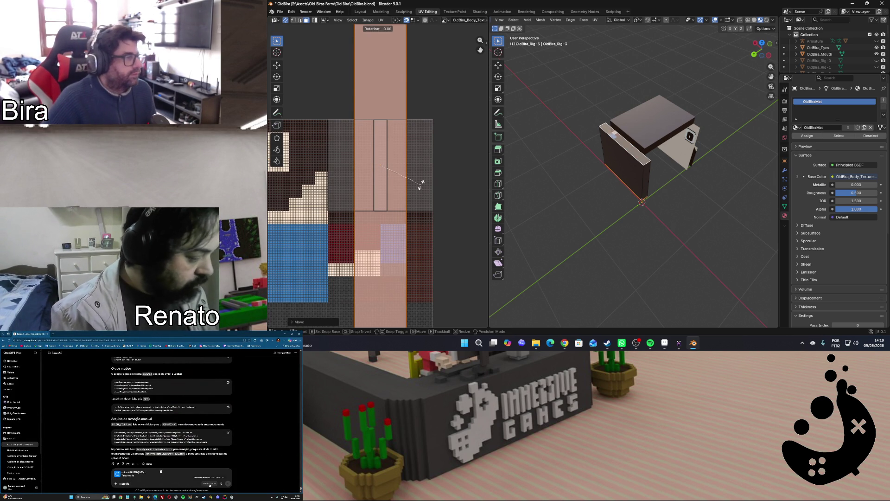
pyautogui.write('90')
pyautogui.press('Return')
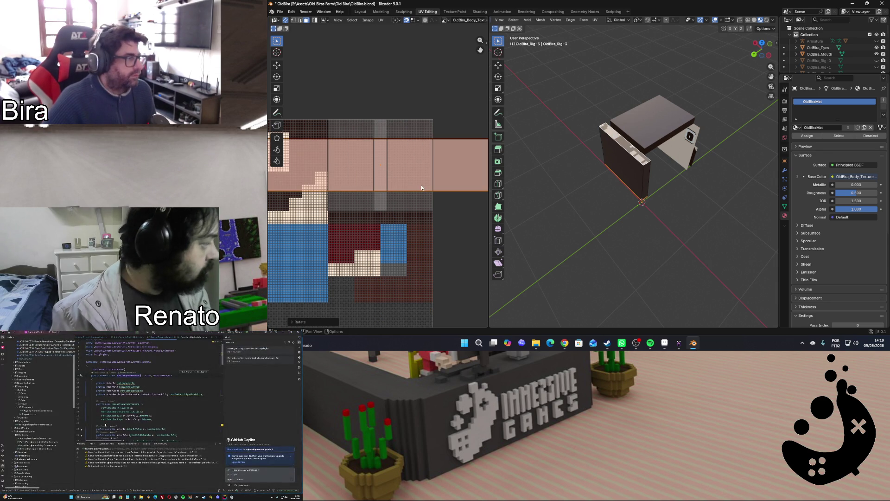
pyautogui.press('s')
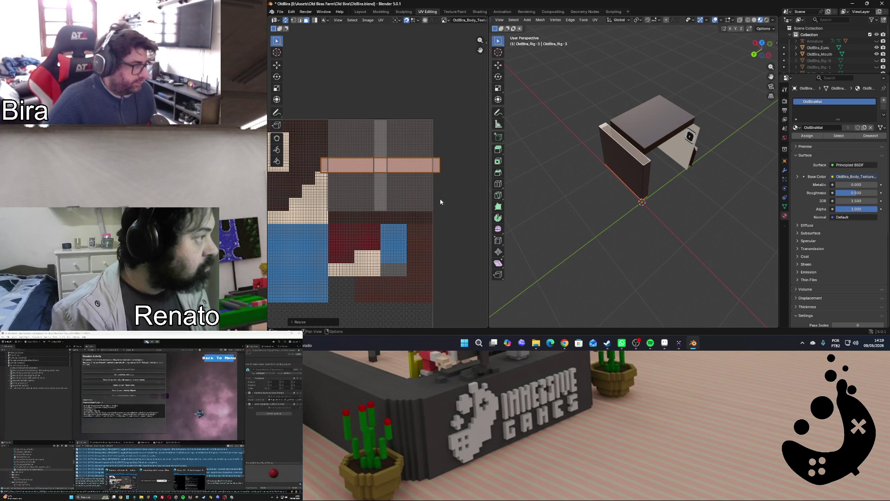
pyautogui.write('0.9')
pyautogui.press('Return')
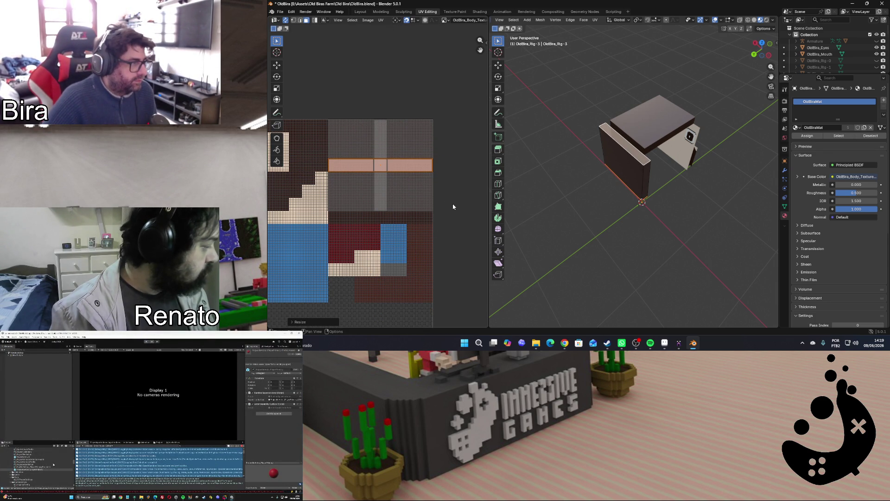
pyautogui.scroll(3, 445, 188)
pyautogui.scroll(-1, 445, 187)
# Snap the island to texture pixels and slide it vertically onto the band above the red and blue area
pyautogui.hotkey('shift', 'w')
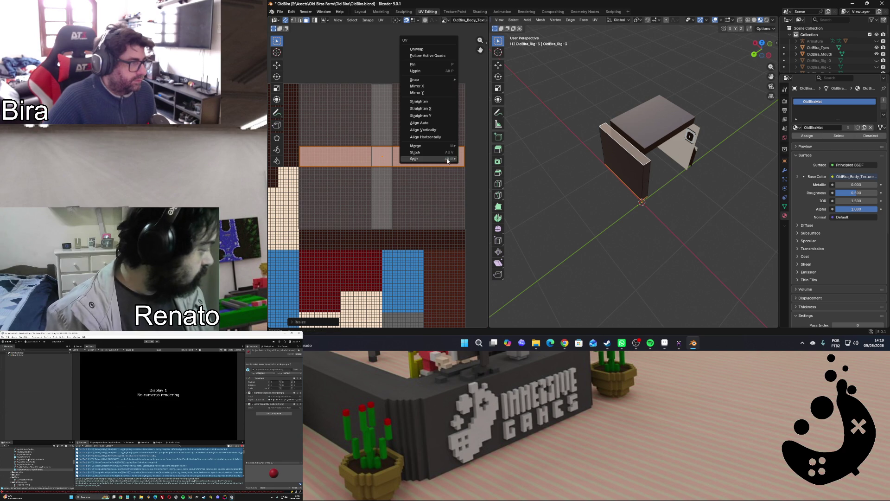
pyautogui.click(487, 82)
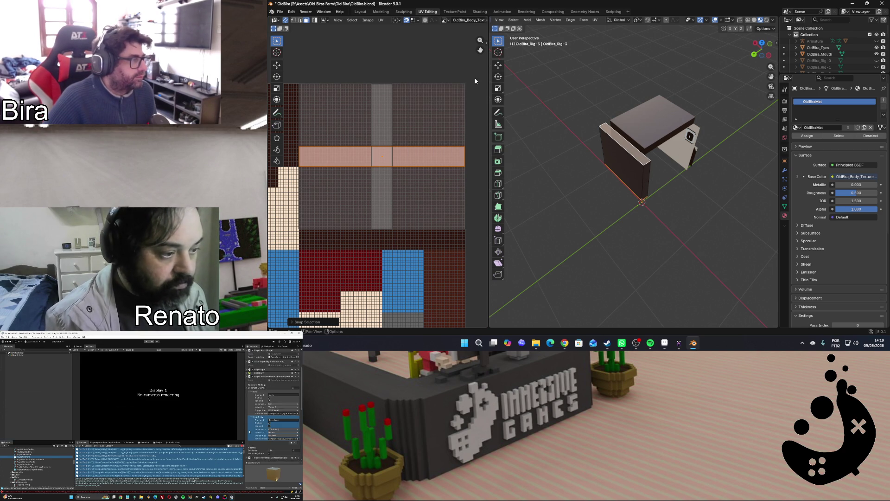
pyautogui.press('g')
pyautogui.press('y')
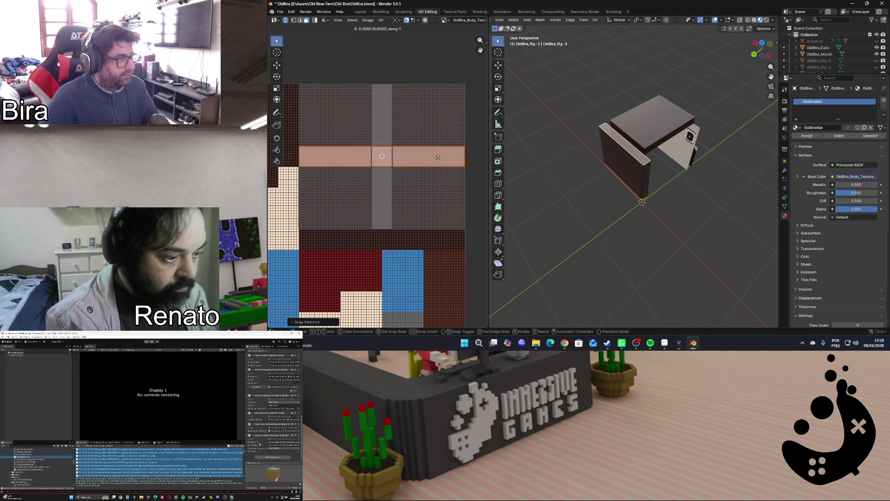
pyautogui.click(432, 242)
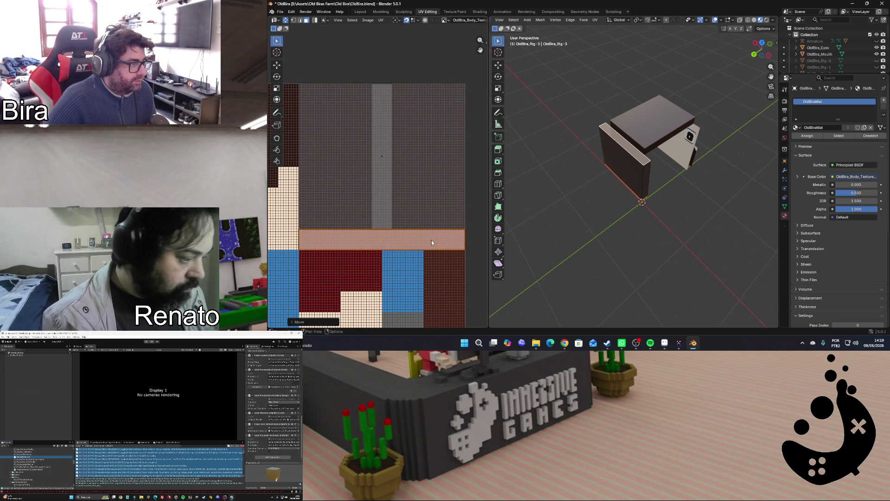
pyautogui.click(570, 221)
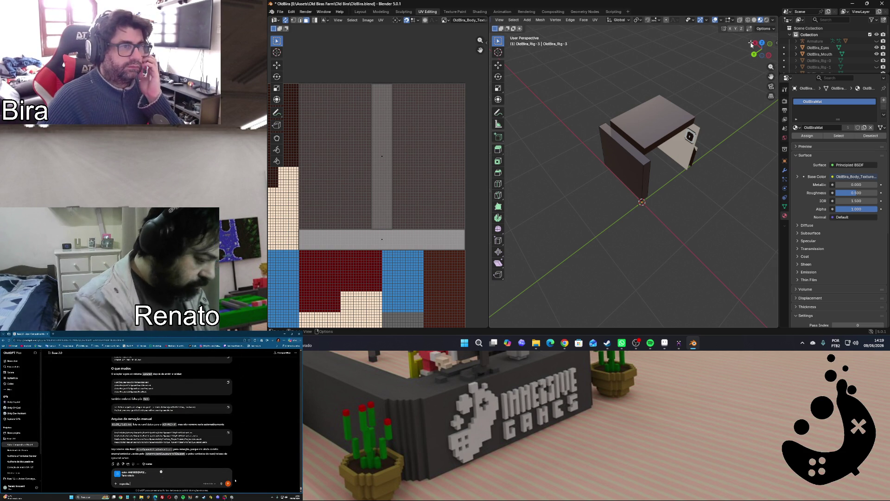
pyautogui.moveTo(762, 54)
pyautogui.mouseDown()
pyautogui.moveTo(744, 43)
pyautogui.moveTo(755, 46)
pyautogui.mouseUp()
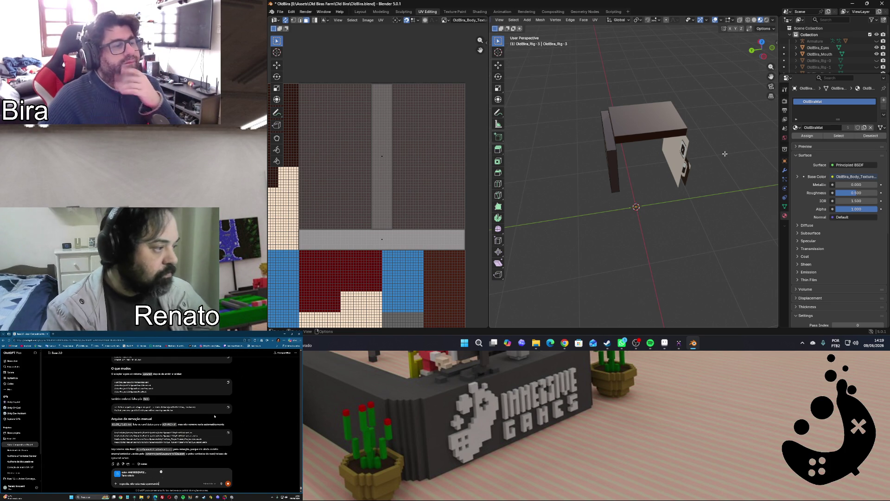
# Leave Edit Mode on the leg mesh and return to Object Mode
pyautogui.press('Tab')
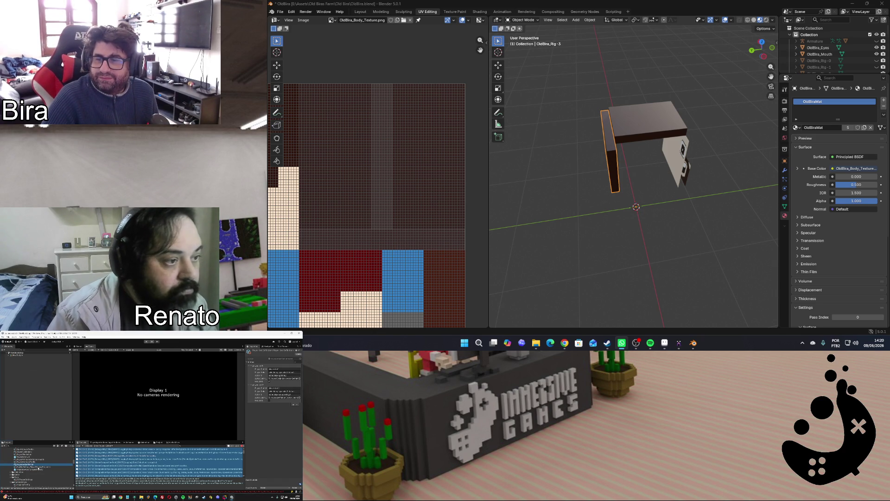
pyautogui.click(40, 467)
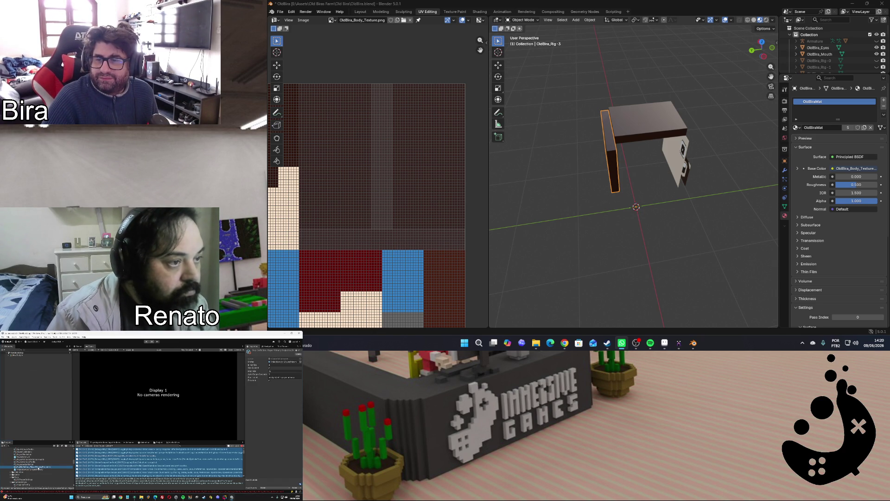
pyautogui.click(35, 470)
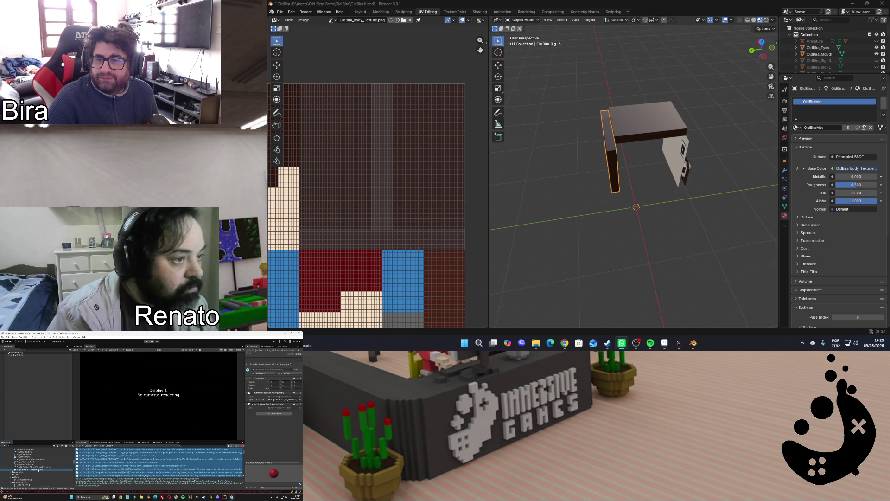
pyautogui.click(31, 460)
pyautogui.press('Up')
pyautogui.press('Up')
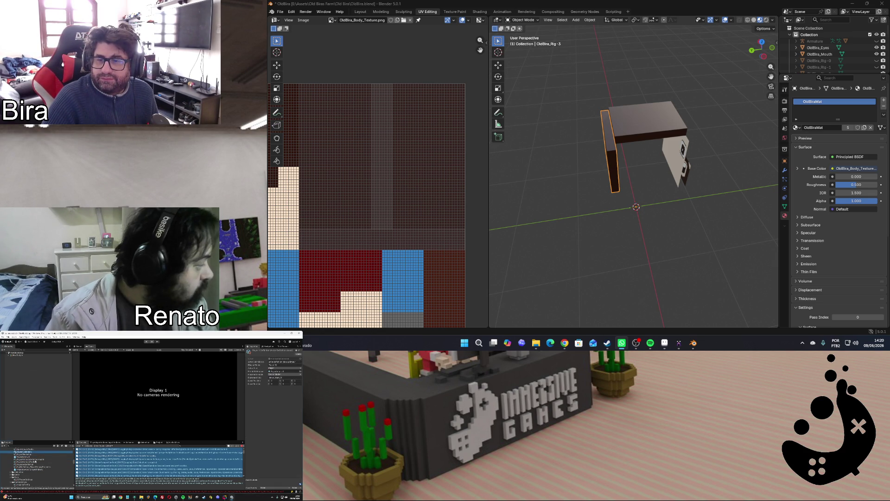
pyautogui.press('Up')
pyautogui.press('Up')
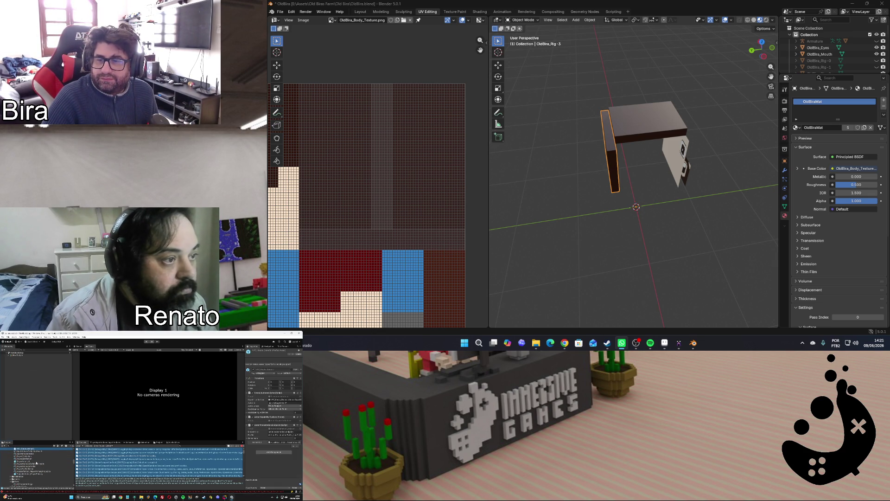
pyautogui.press('Up')
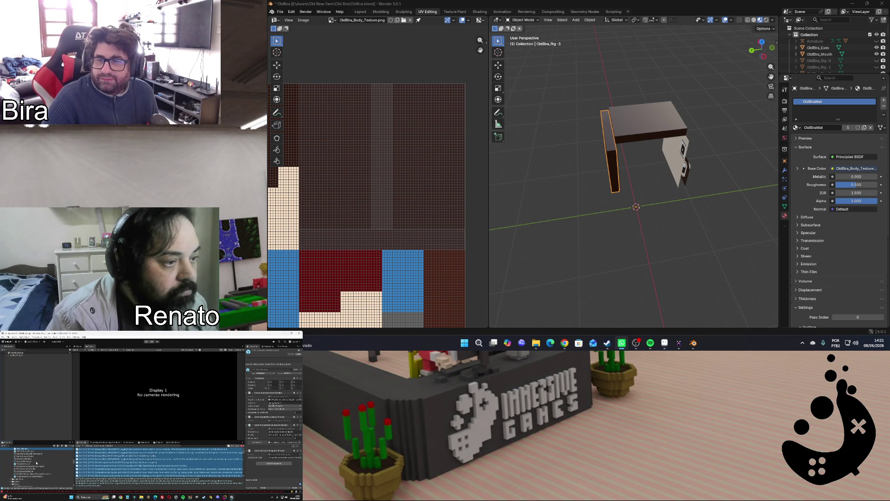
pyautogui.press('Up')
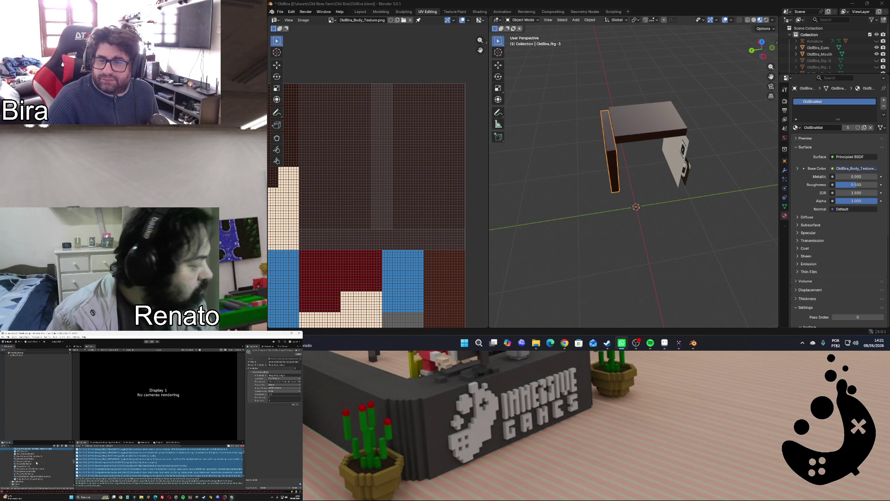
pyautogui.press('Up')
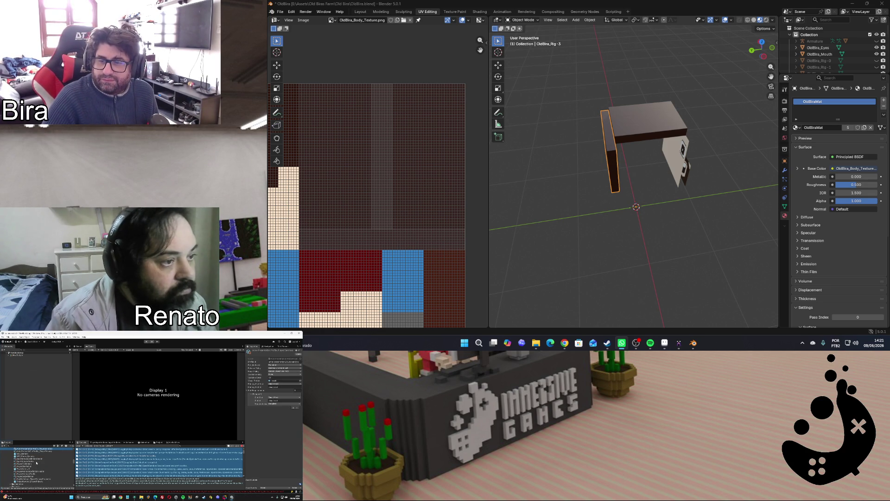
pyautogui.scroll(2, 36, 463)
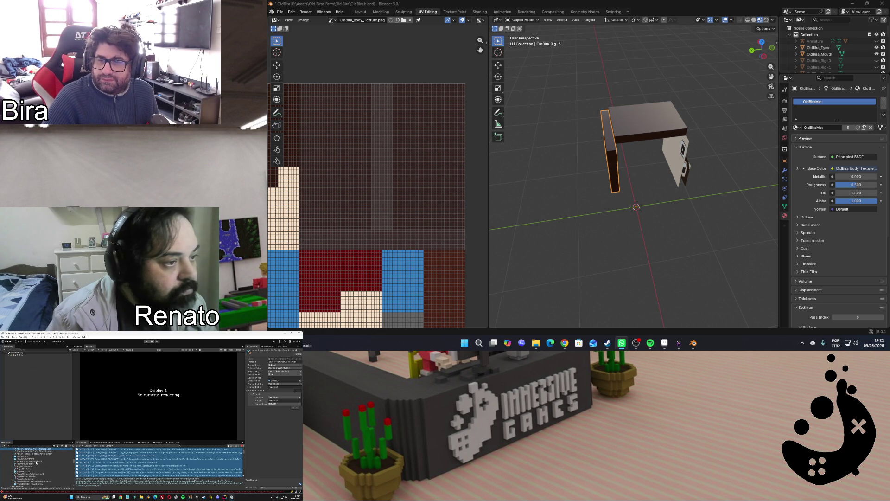
pyautogui.press('Up')
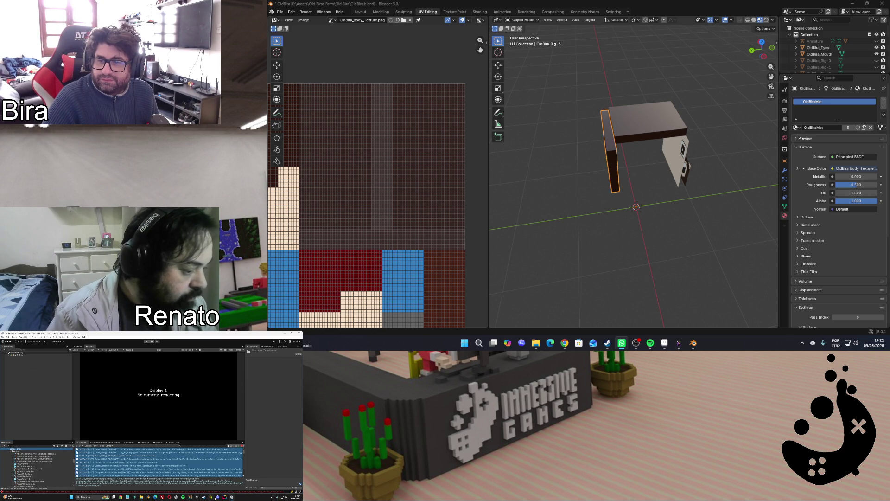
pyautogui.click(137, 496)
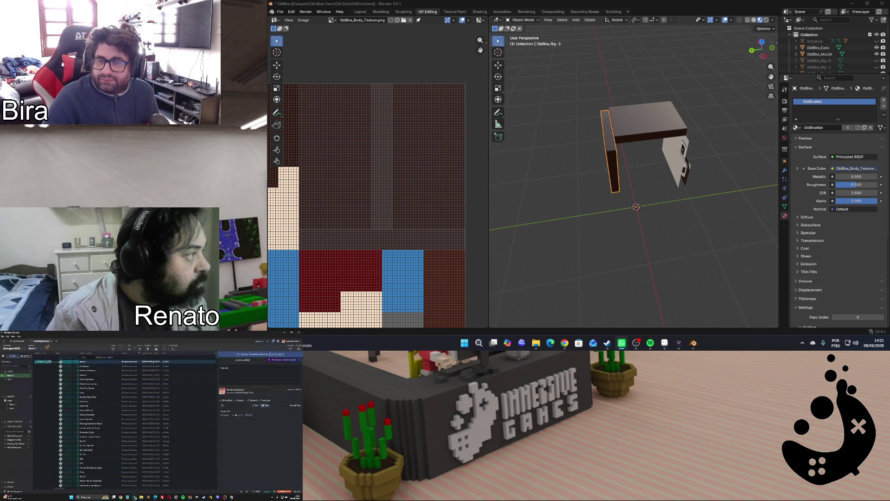
pyautogui.click(135, 496)
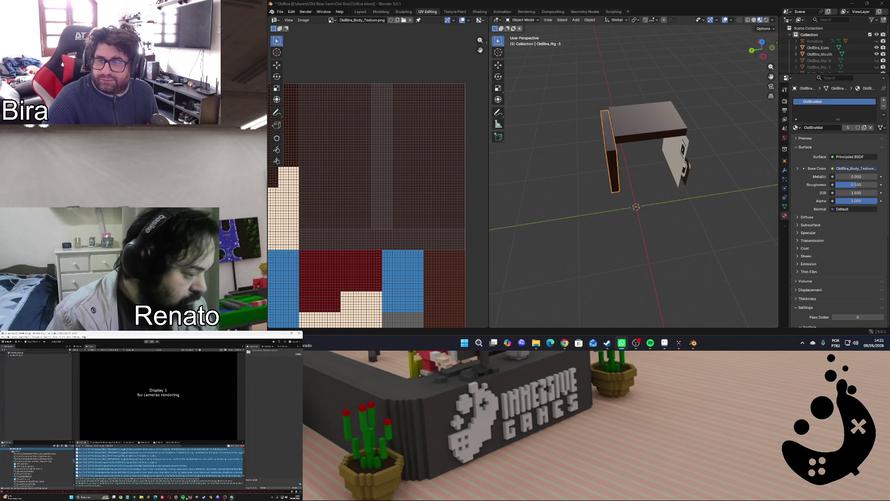
pyautogui.click(155, 496)
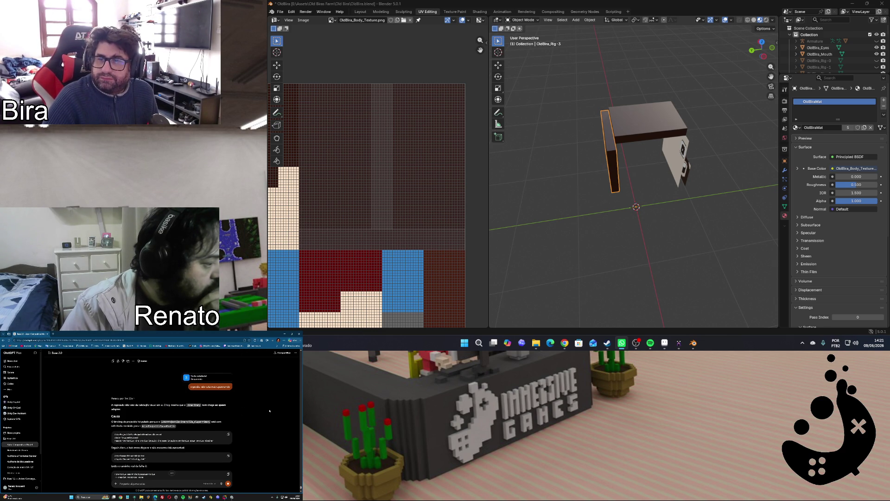
pyautogui.scroll(-2, 270, 410)
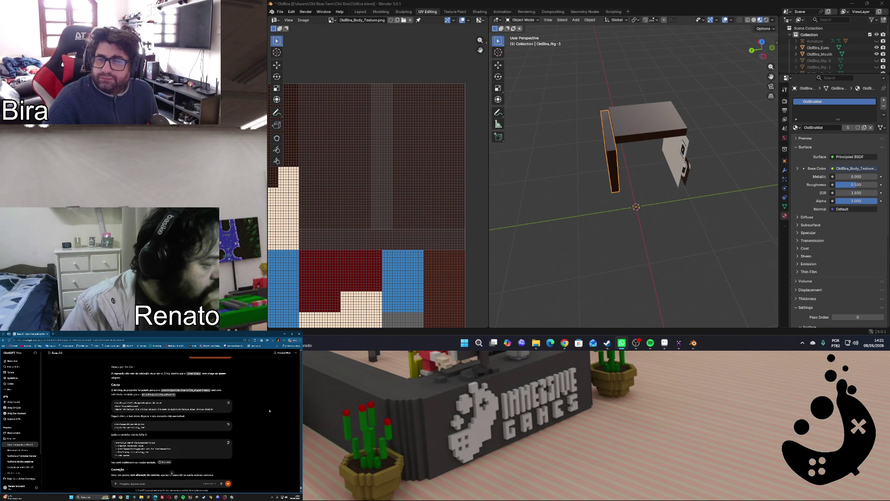
pyautogui.scroll(-2, 269, 411)
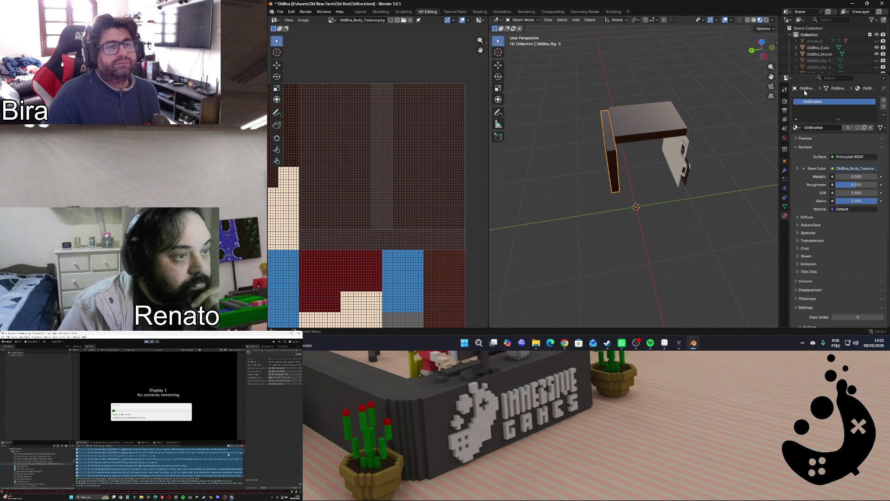
# Toggle Outliner visibility to reveal OldBira_Rig-5 and select its pale cube beside the head
pyautogui.moveTo(792, 74); pyautogui.dragTo(825, 183)
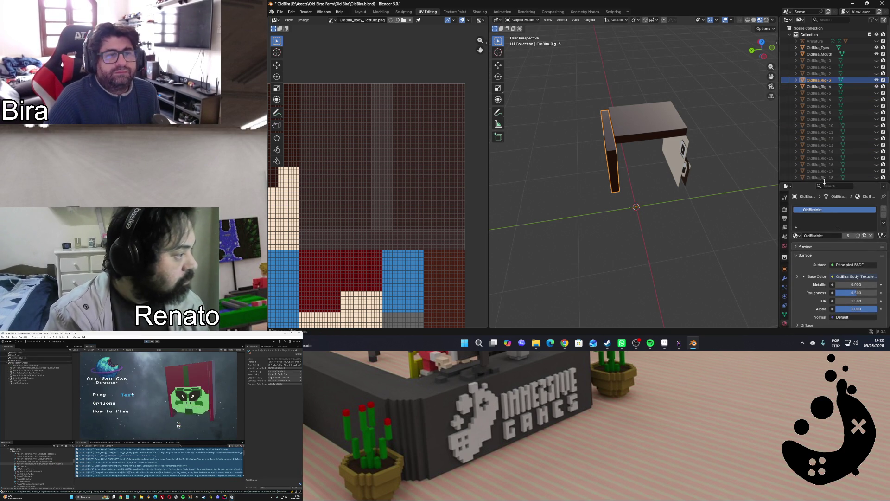
pyautogui.click(876, 73)
pyautogui.click(877, 73)
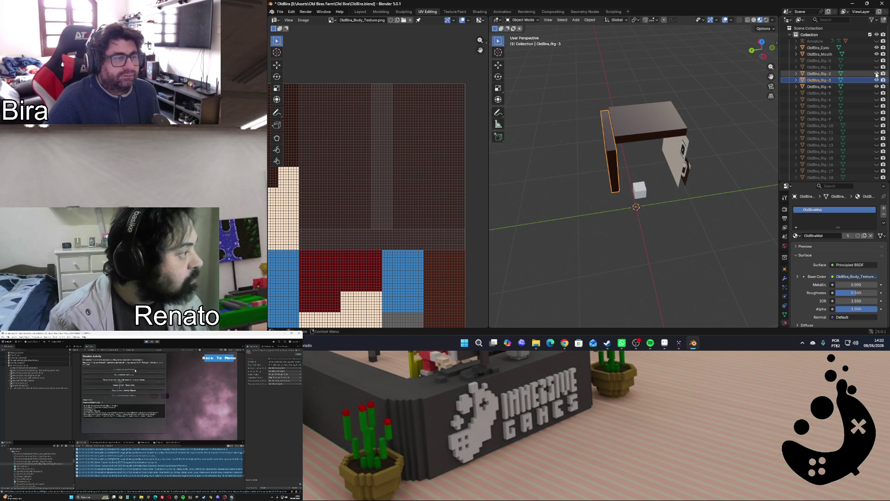
pyautogui.click(876, 93)
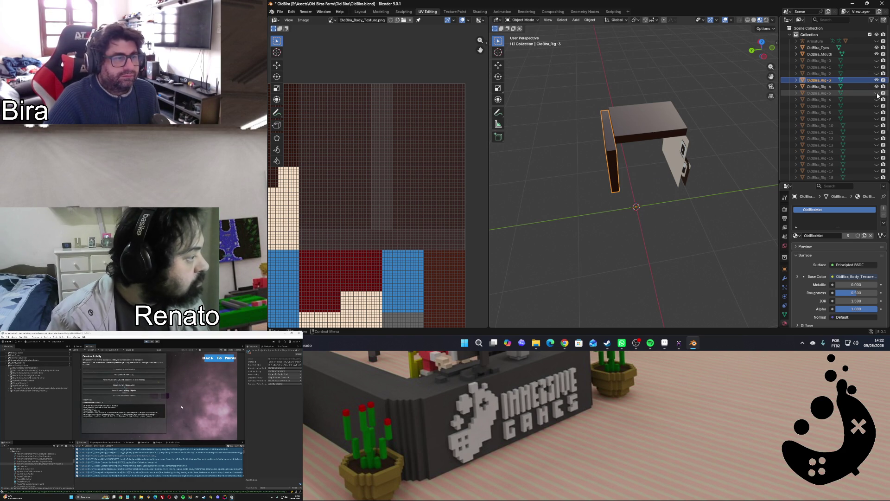
pyautogui.click(877, 93)
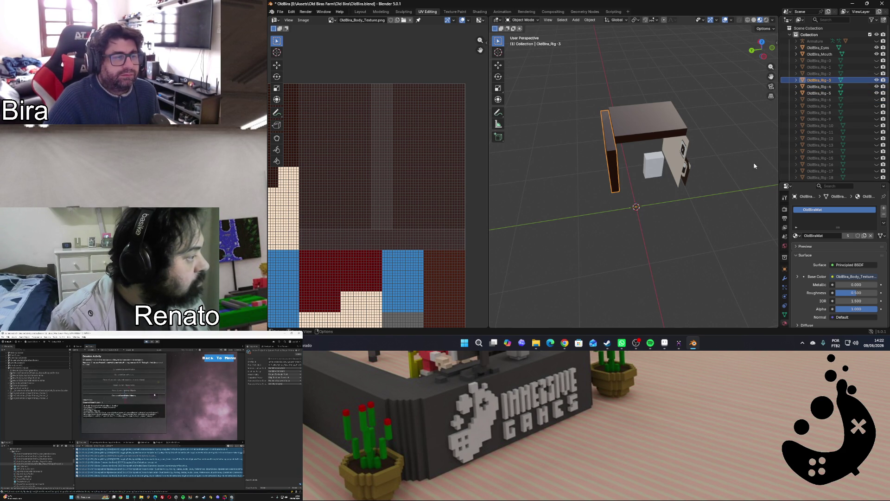
pyautogui.moveTo(763, 59); pyautogui.dragTo(628, 150)
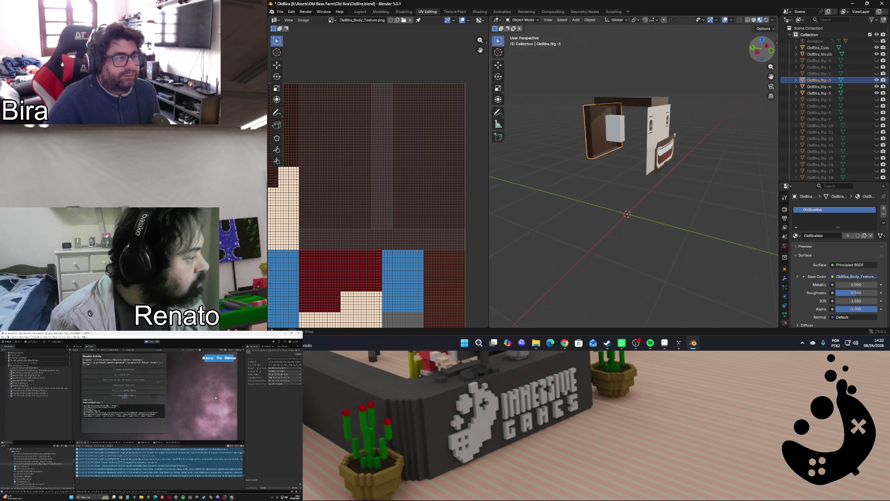
pyautogui.click(622, 137)
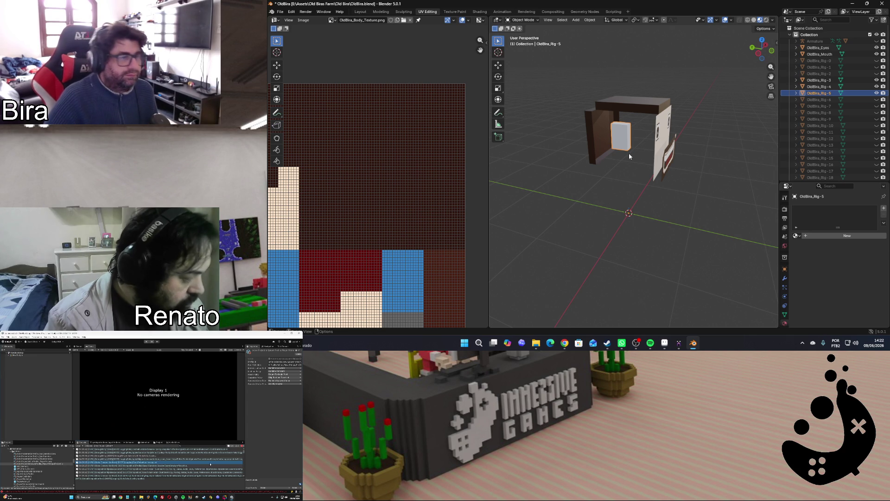
# Assign the OldBiraMat material to the OldBira_Rig-5 cube and enter its mesh for editing
pyautogui.press('Tab')
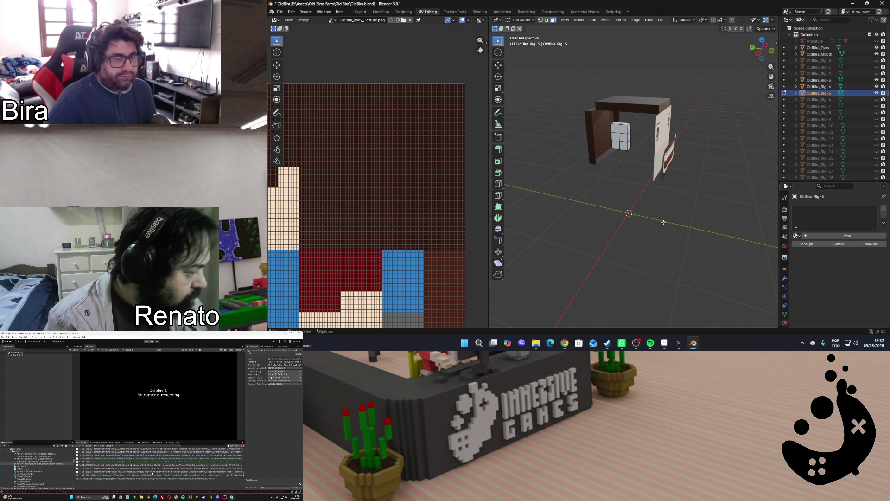
pyautogui.press('Tab')
pyautogui.click(797, 235)
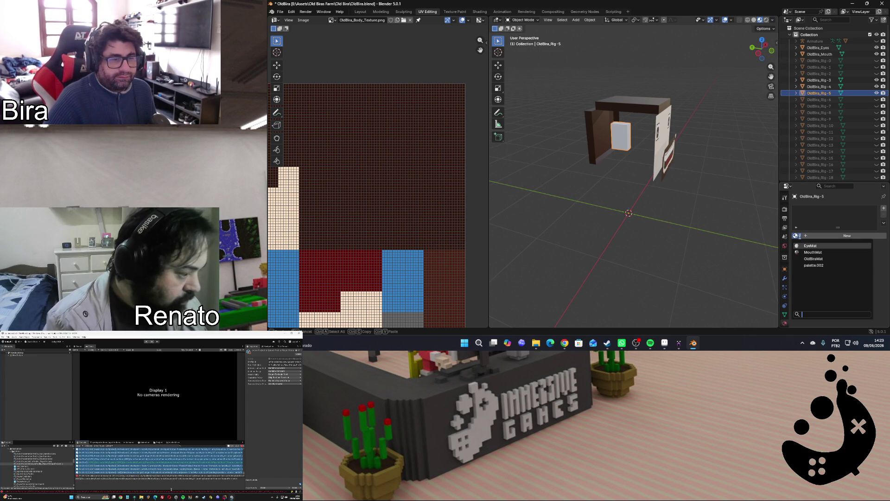
pyautogui.click(813, 258)
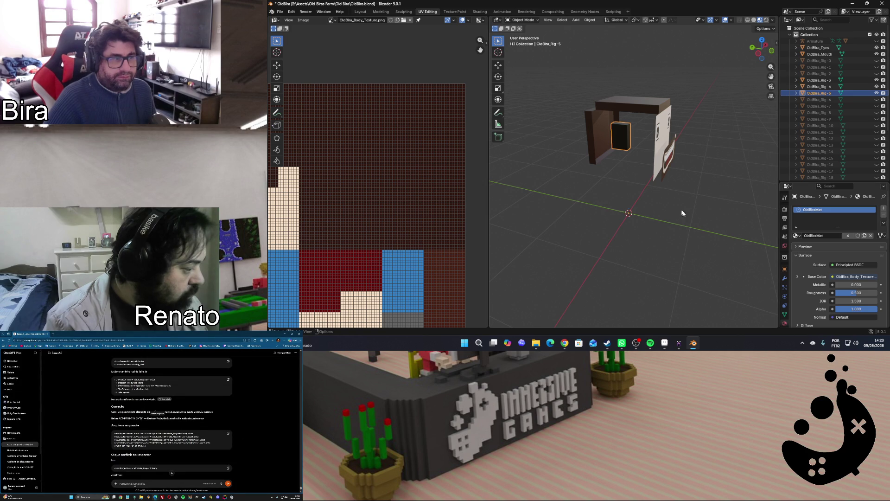
pyautogui.click(624, 141)
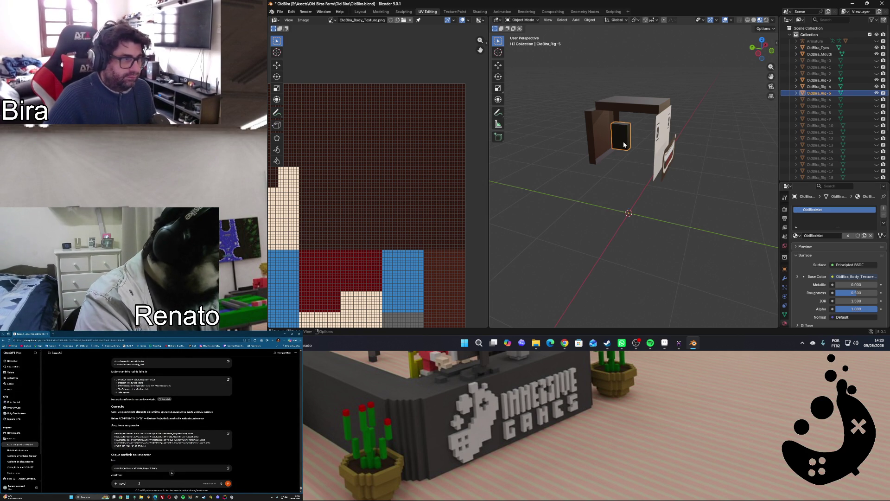
pyautogui.press('Tab')
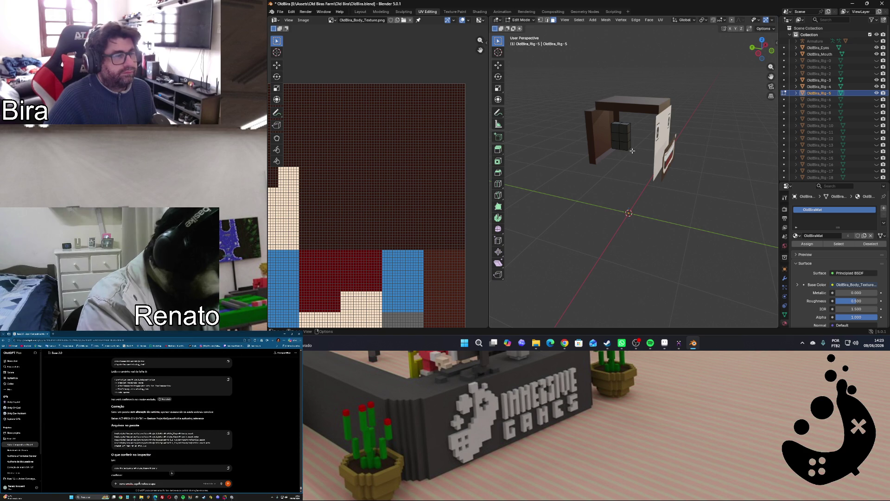
# Merge all vertices by distance, limited-dissolve the redundant edges, and deselect to check the result
pyautogui.press('a')
pyautogui.press('m')
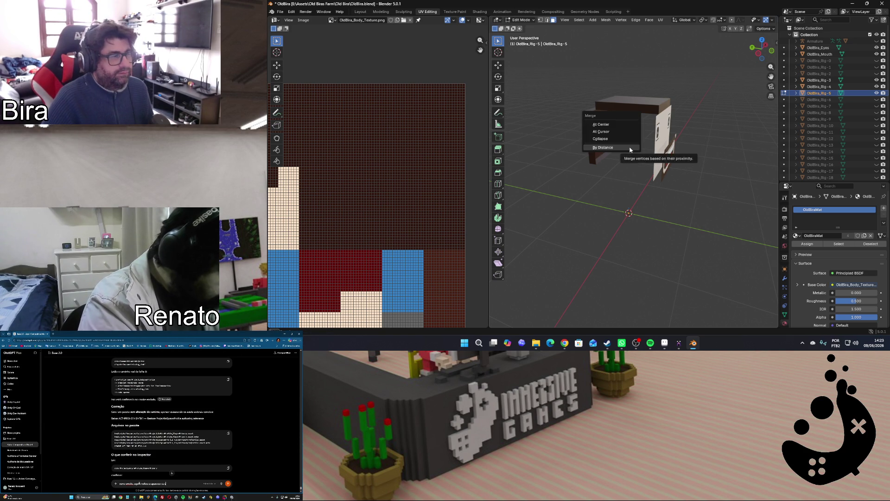
pyautogui.click(630, 149)
pyautogui.press('x')
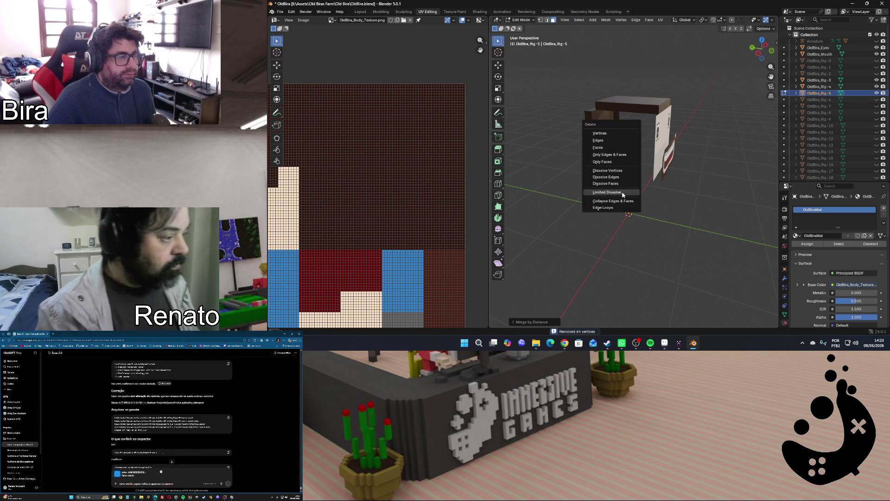
pyautogui.click(623, 193)
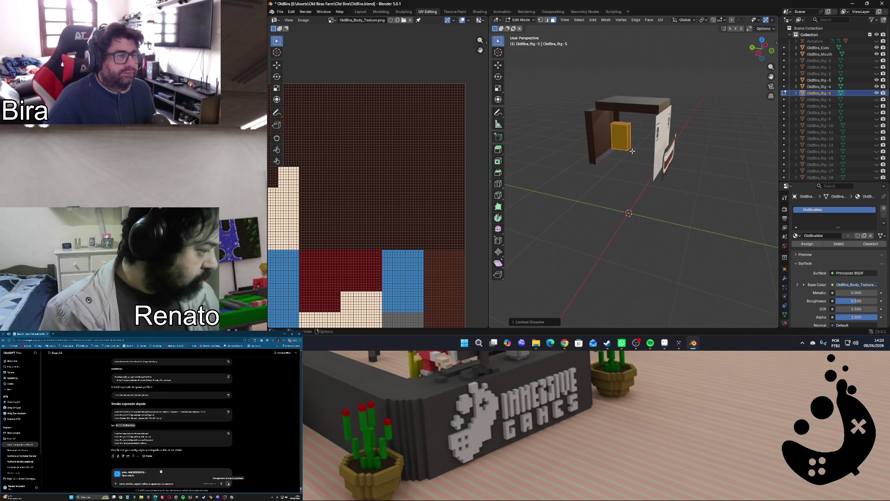
pyautogui.hotkey('alt', 'a')
pyautogui.moveTo(753, 56); pyautogui.dragTo(766, 57)
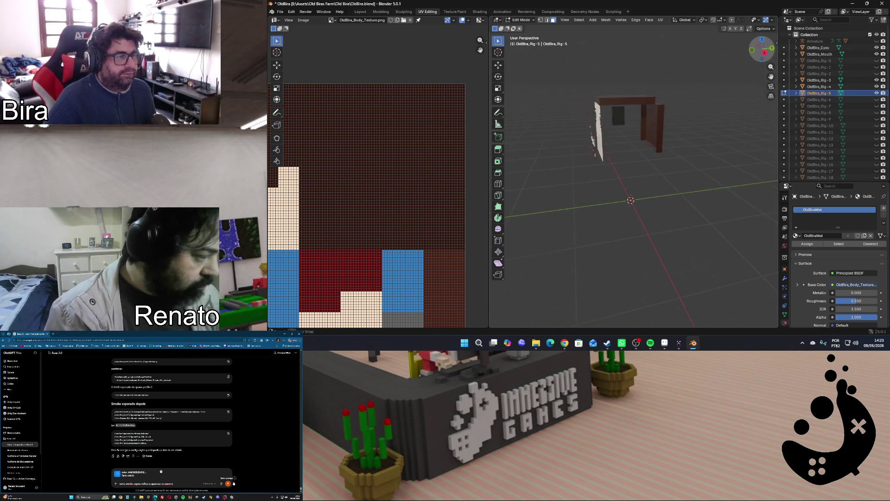
# Inspect the head part from the front and side, then delete the selected unwanted faces
pyautogui.rightClick(618, 115)
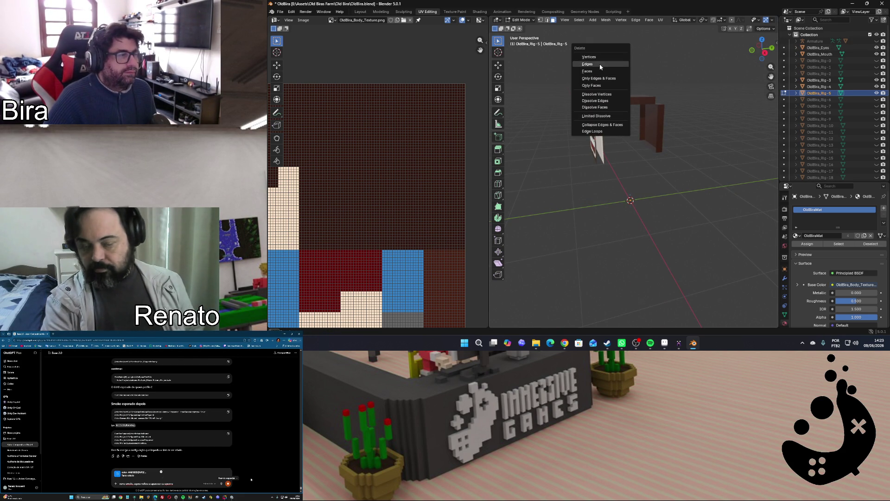
pyautogui.click(754, 54)
pyautogui.moveTo(758, 52); pyautogui.dragTo(765, 57)
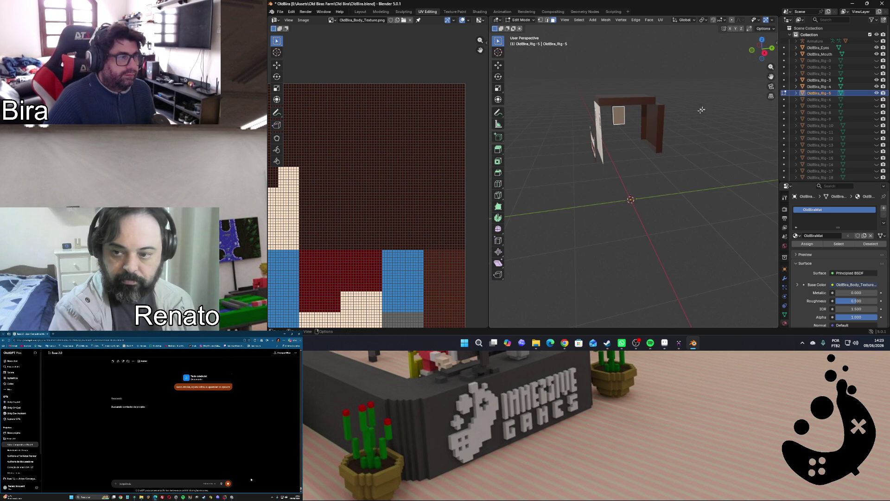
pyautogui.moveTo(758, 55); pyautogui.dragTo(761, 49)
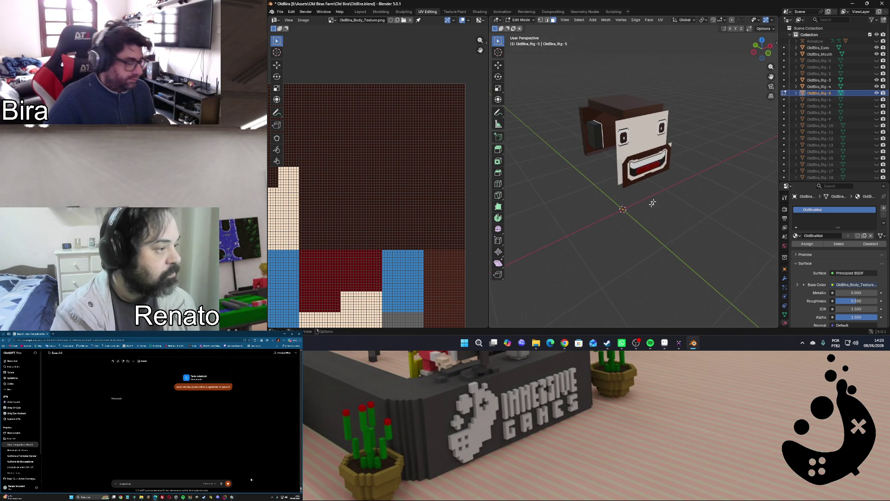
pyautogui.press('x')
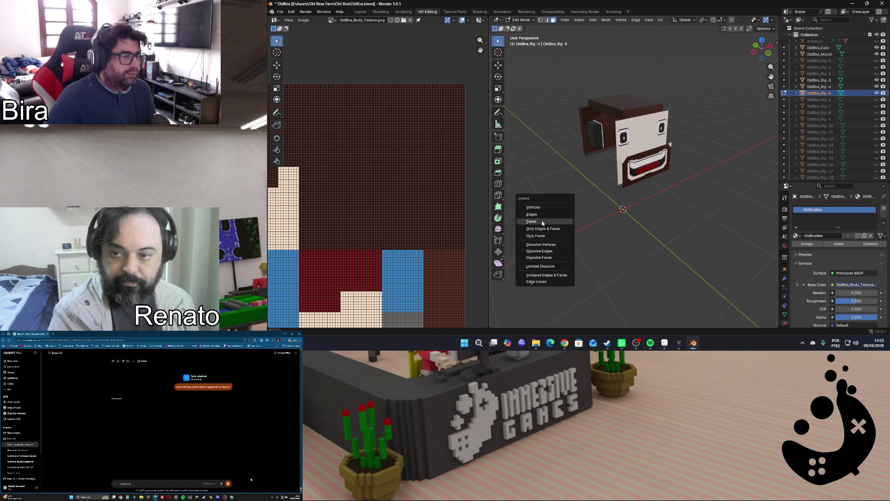
pyautogui.click(545, 221)
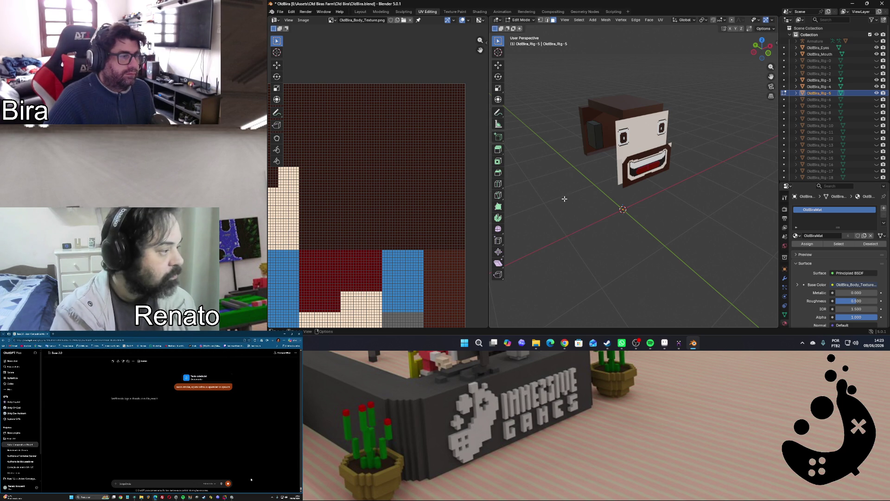
# Orbit to the remaining face and bring up its UV mapping options
pyautogui.moveTo(769, 53); pyautogui.dragTo(760, 50)
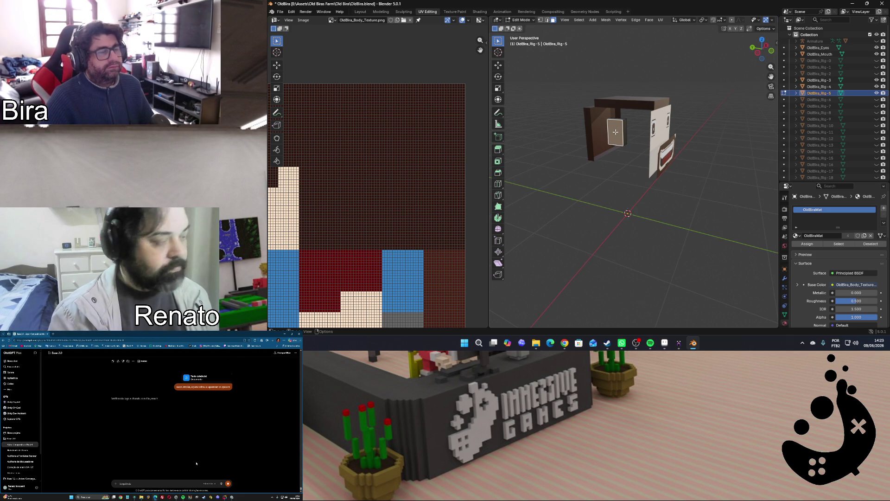
pyautogui.press('u')
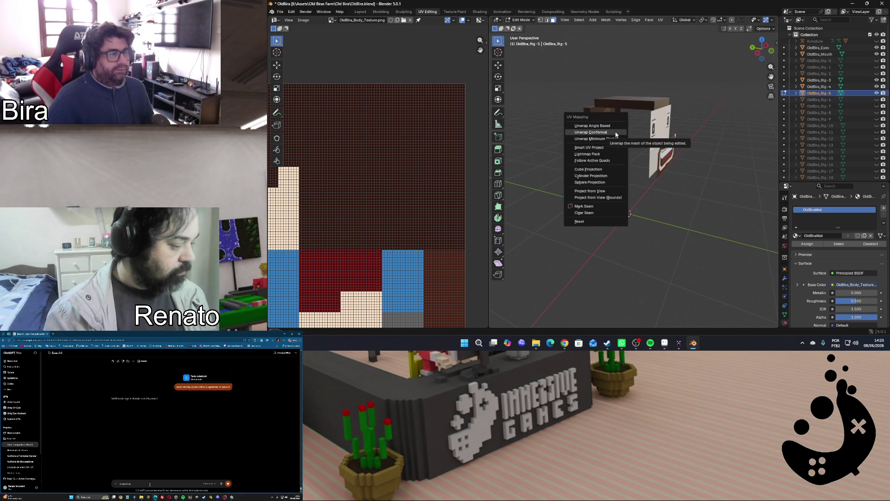
# Unwrap the selected face and scale its new UV island down in the centred UV view
pyautogui.click(616, 134)
pyautogui.scroll(-2, 406, 181)
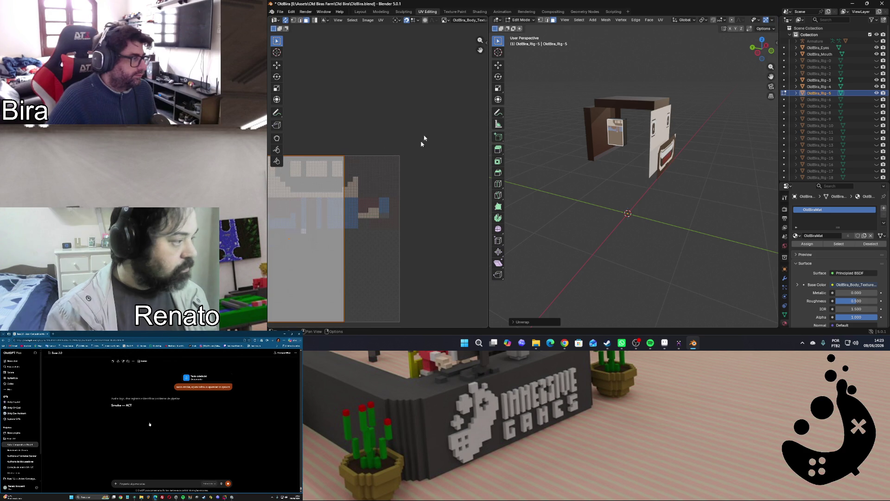
pyautogui.moveTo(480, 48); pyautogui.dragTo(535, 28)
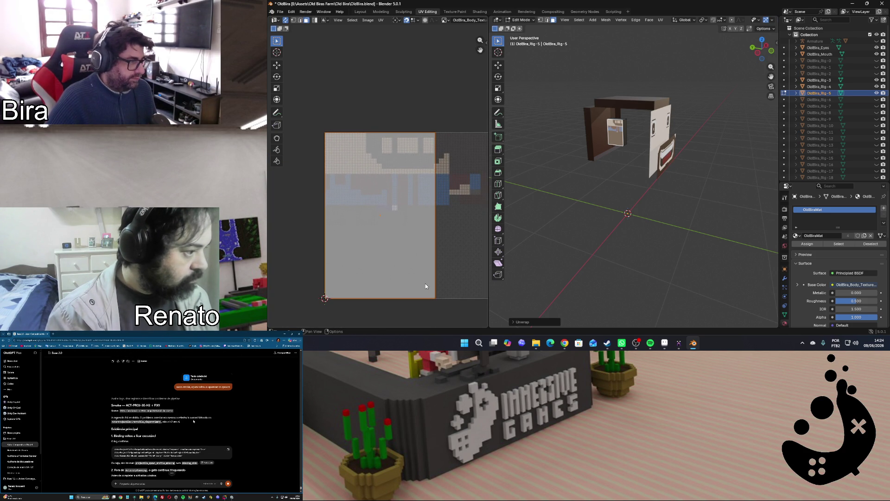
pyautogui.press('s')
pyautogui.press('Return')
pyautogui.press('u')
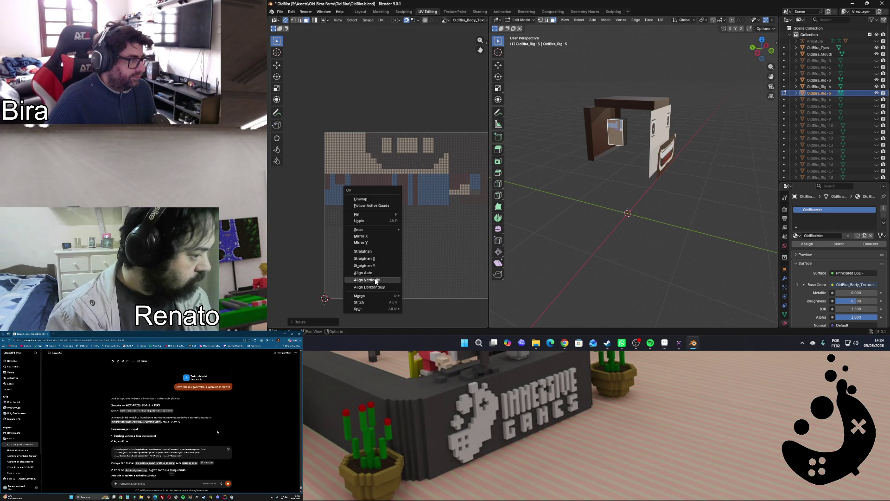
pyautogui.press('Escape')
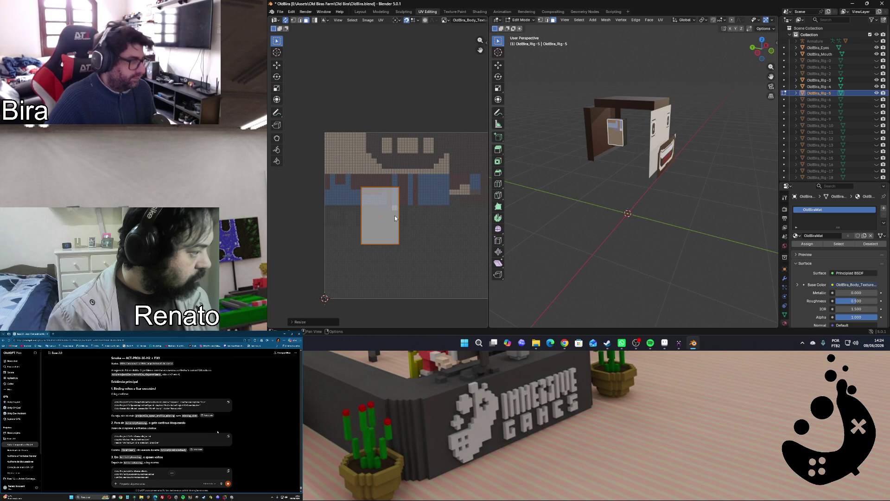
pyautogui.scroll(4, 394, 217)
# Move and shrink the island repeatedly to fit it onto the cream rectangle of the body texture
pyautogui.press('g')
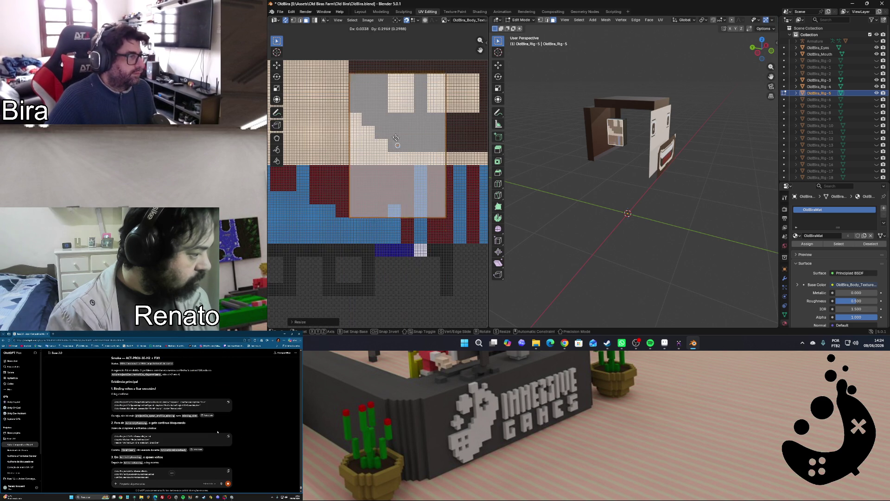
pyautogui.click(422, 123)
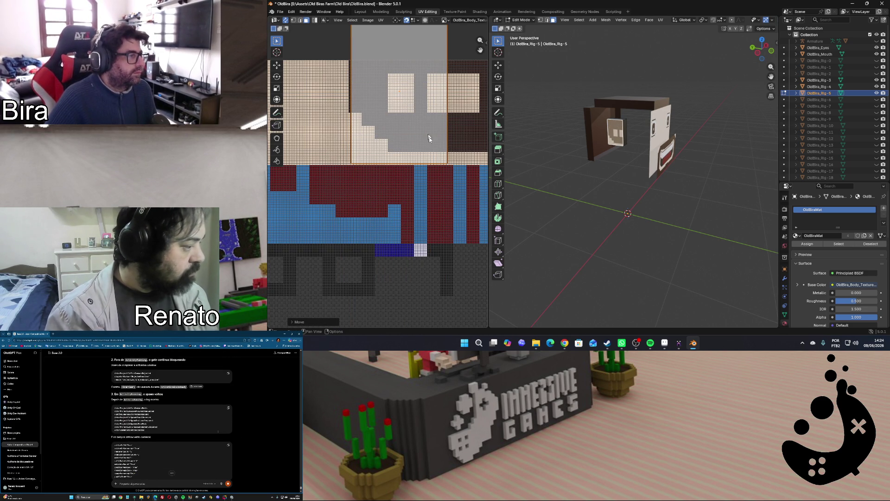
pyautogui.press('s')
pyautogui.click(413, 134)
pyautogui.scroll(2, 448, 93)
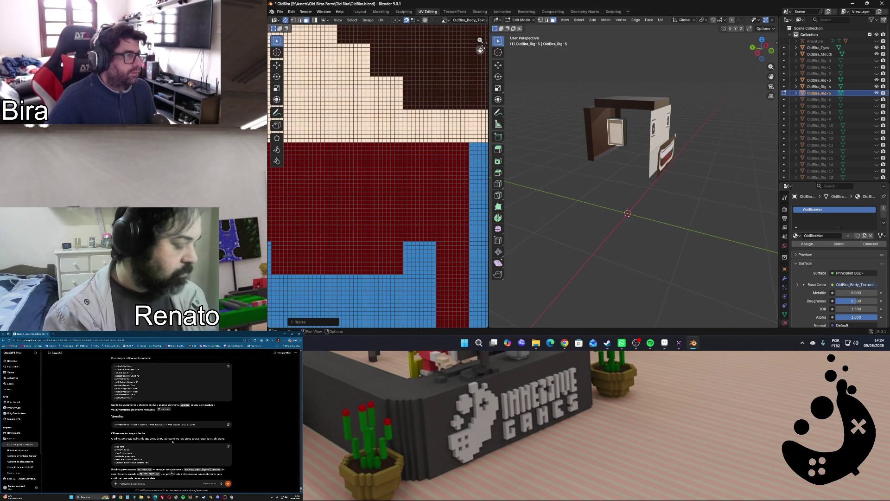
pyautogui.scroll(1, 447, 93)
pyautogui.scroll(1, 448, 93)
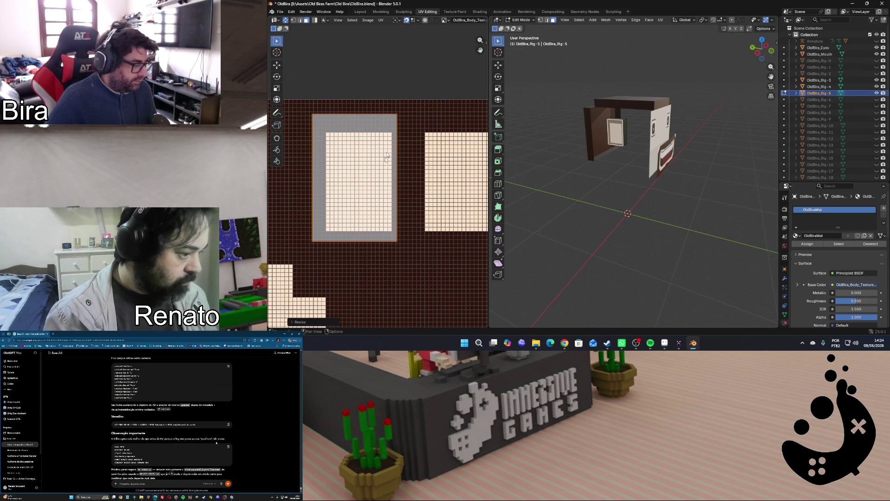
pyautogui.press('g')
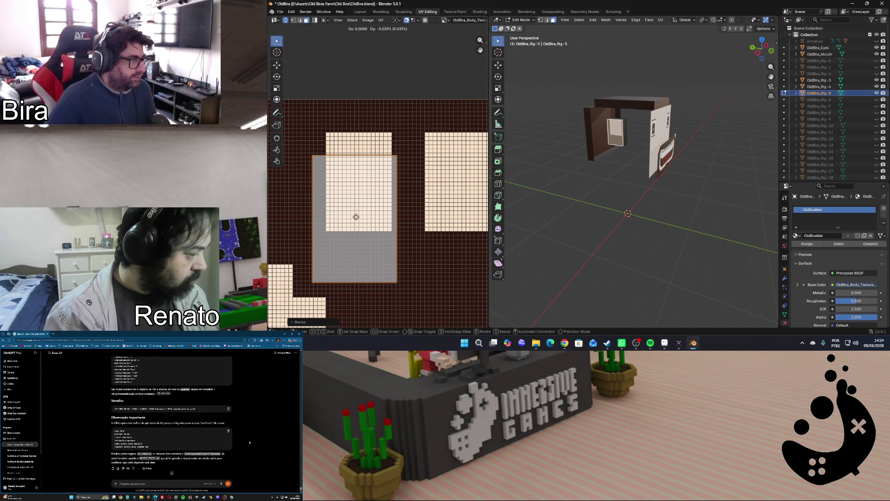
pyautogui.click(359, 180)
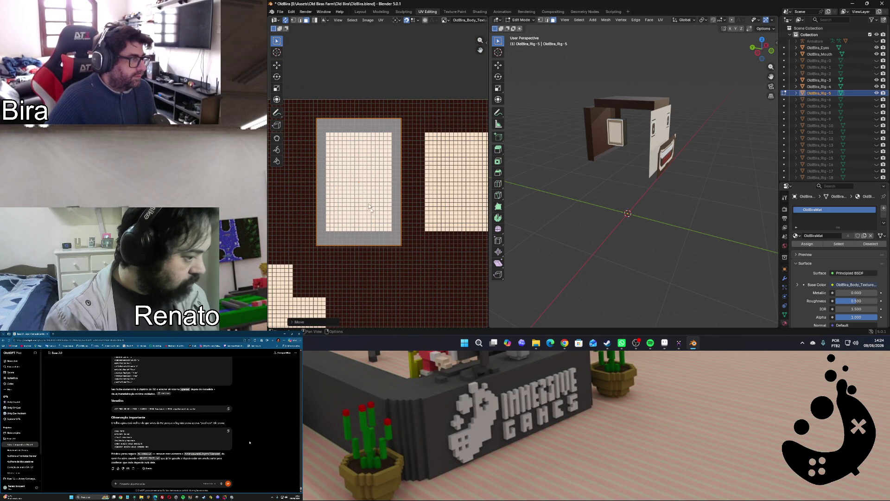
pyautogui.press('s')
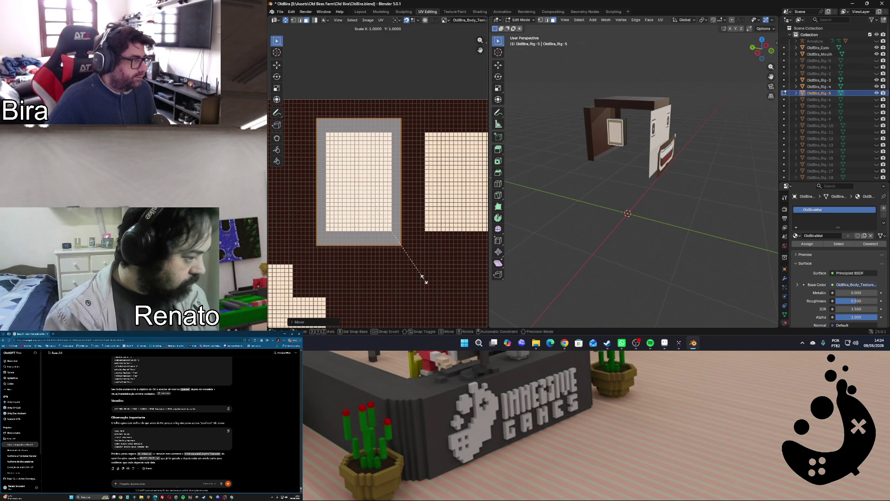